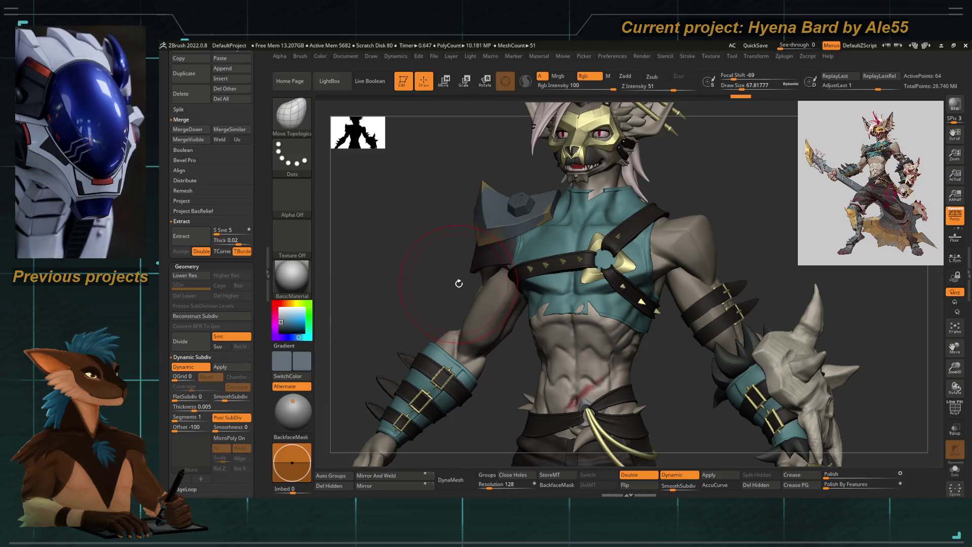
Frame the torso and shoulder, shrink the brush to about 23, and lay the model horizontal
mouse_move(469, 272)
right_mouse_down("ctrl")
mouse_move(441, 241)
mouse_move(498, 198)
mouse_move(441, 227)
mouse_move(500, 199)
right_mouse_up("ctrl")
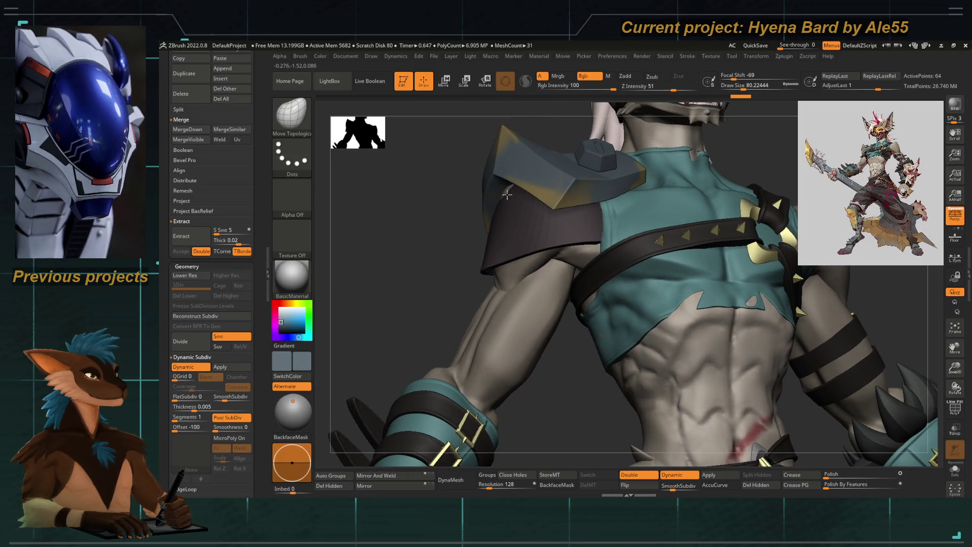
key("space")
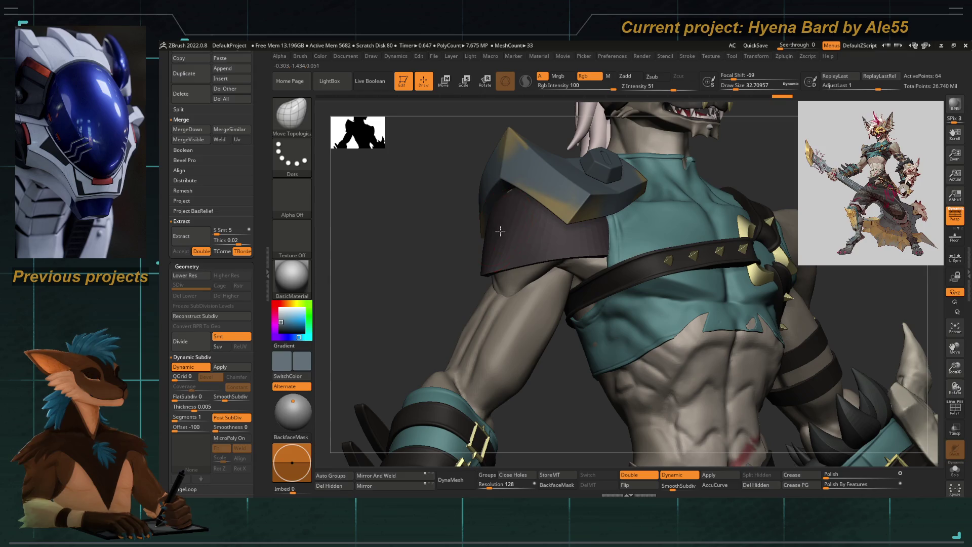
mouse_move(470, 221)
right_mouse_down()
mouse_move(464, 241)
mouse_move(455, 203)
mouse_move(432, 197)
mouse_move(511, 259)
mouse_move(458, 234)
mouse_move(503, 234)
mouse_move(503, 189)
mouse_move(512, 259)
mouse_move(508, 219)
right_mouse_up()
key("f")
key("space")
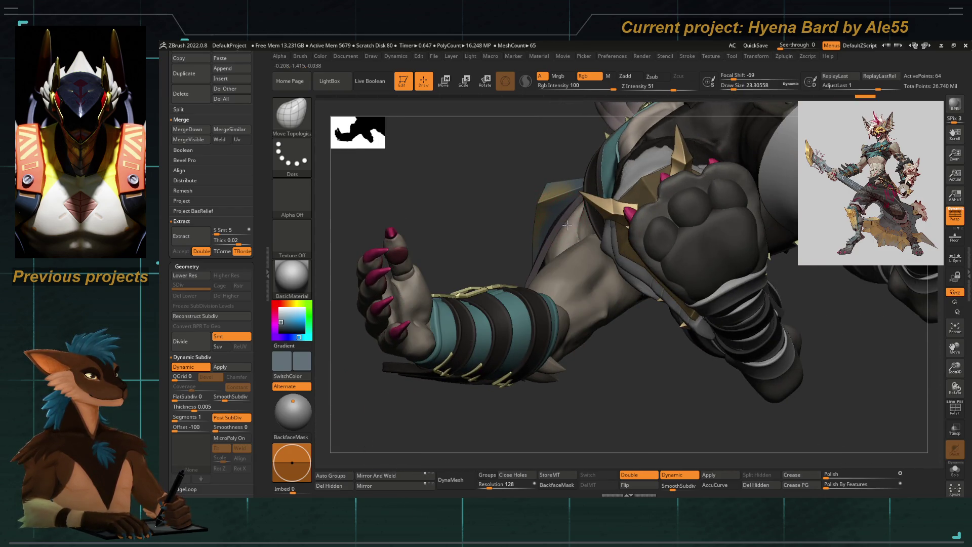
mouse_move(498, 213)
right_mouse_down()
mouse_move(494, 242)
mouse_move(512, 283)
mouse_move(608, 303)
right_mouse_up()
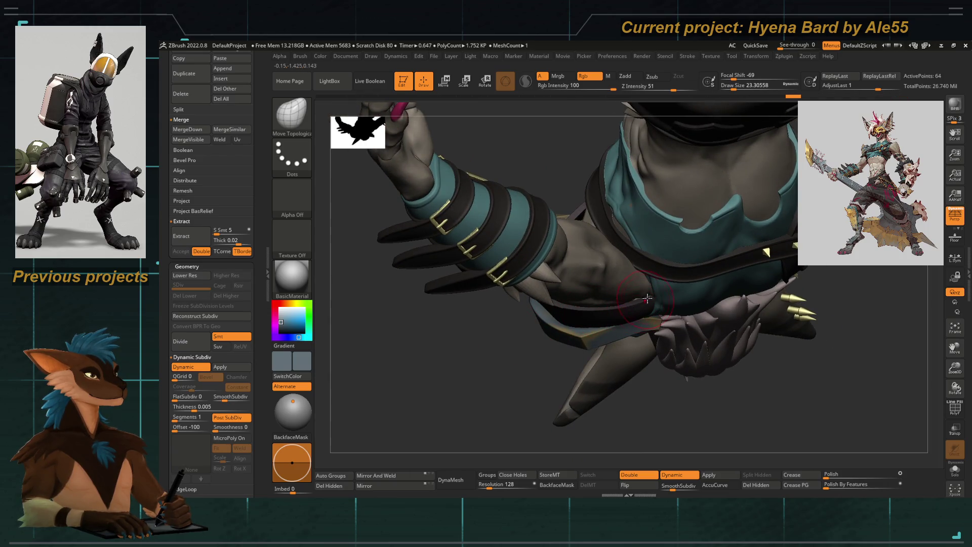
mouse_move(651, 300)
right_mouse_down()
mouse_move(562, 362)
mouse_move(514, 379)
mouse_move(629, 324)
right_mouse_up()
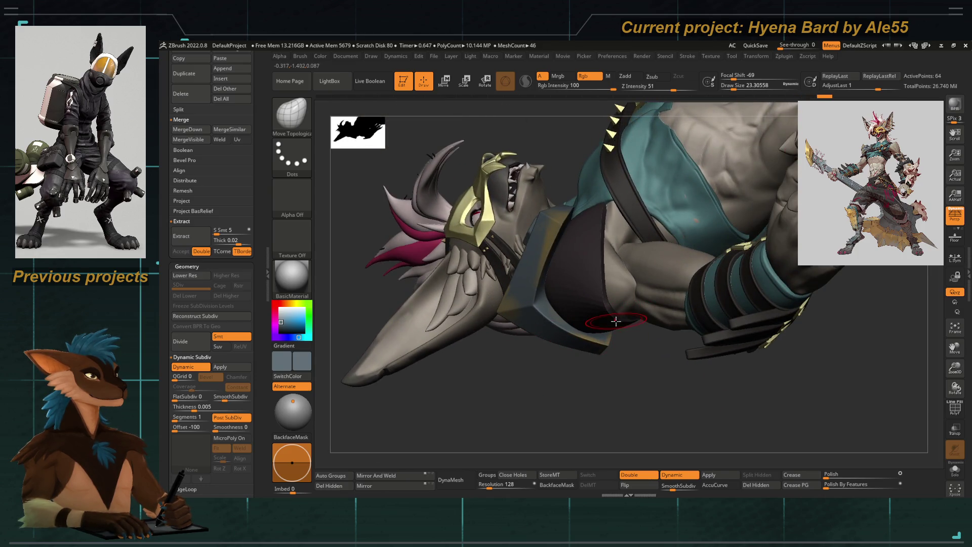
mouse_move(616, 393)
right_mouse_down()
mouse_move(560, 276)
mouse_move(521, 310)
mouse_move(654, 294)
mouse_move(597, 334)
mouse_move(624, 353)
right_mouse_up()
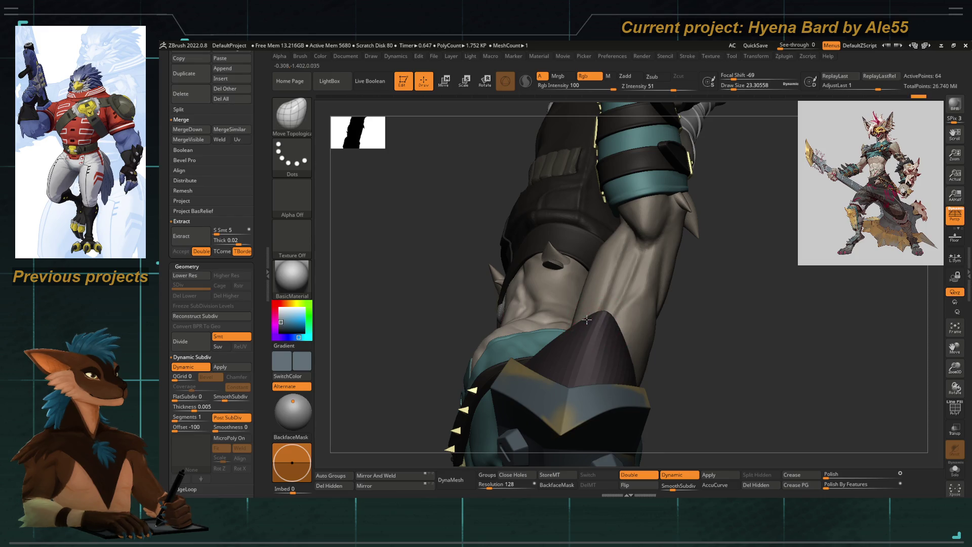
key("f")
mouse_move(455, 250)
right_mouse_down()
mouse_move(430, 291)
mouse_move(456, 254)
mouse_move(412, 217)
mouse_move(471, 260)
mouse_move(507, 219)
mouse_move(583, 243)
mouse_move(658, 304)
mouse_move(862, 420)
right_mouse_up()
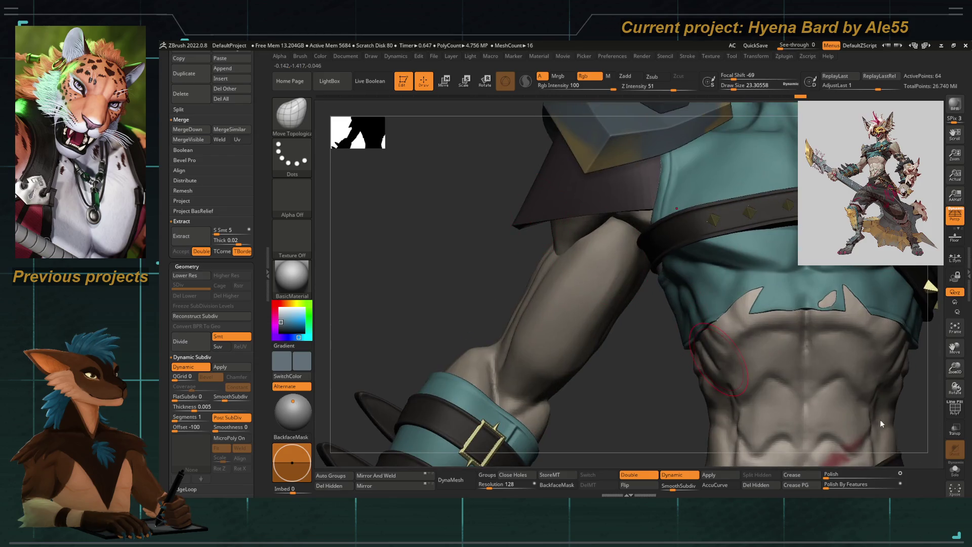
Inspect the shoulder pad with polygroup wireframe and dynamic subdivision, then hide the wireframe
left_click(955, 414)
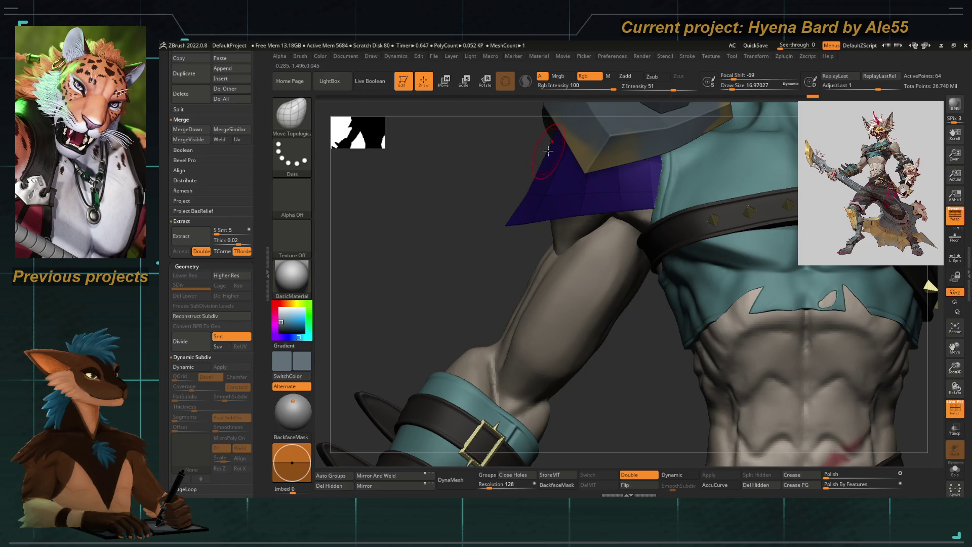
key("d")
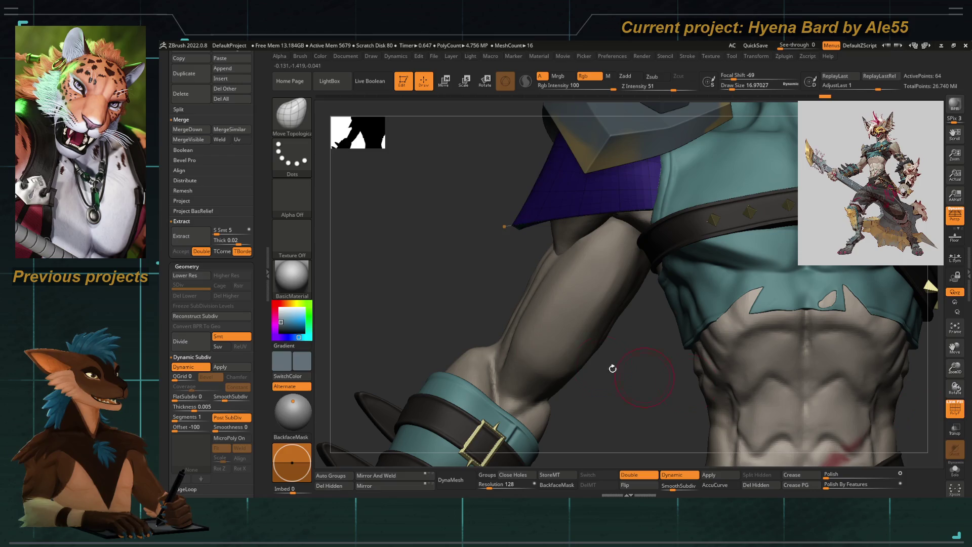
right_click_drag(642, 375, 427, 330)
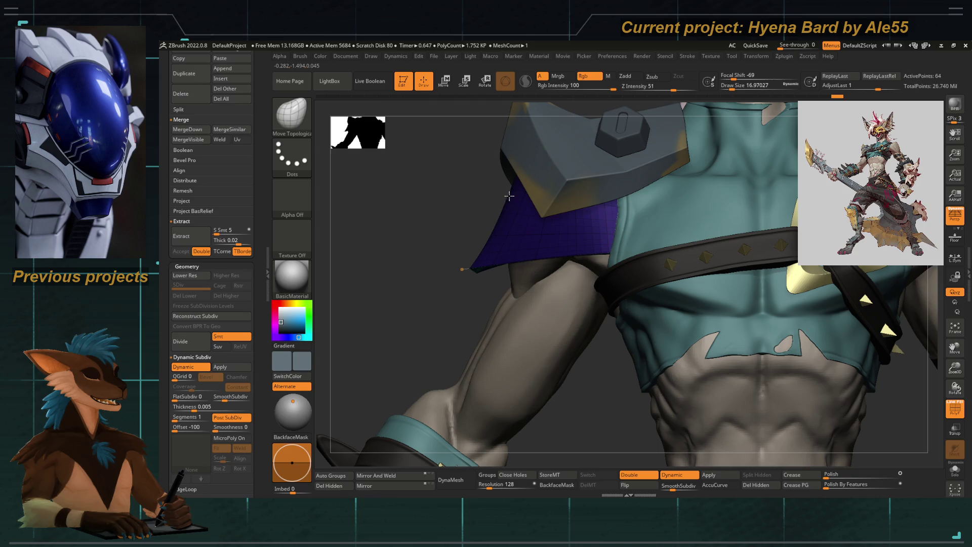
left_click(952, 412)
Reframe on the head and torso, enlarge the brush to about 35, and show the cloth panel's polygroups
key("f")
left_click_drag(477, 240, 537, 241)
key("space")
left_click_drag(515, 176, 515, 174)
mouse_move(405, 253)
left_mouse_down()
mouse_move(382, 263)
mouse_move(517, 161)
mouse_move(406, 253)
mouse_move(373, 217)
mouse_move(430, 250)
left_mouse_up()
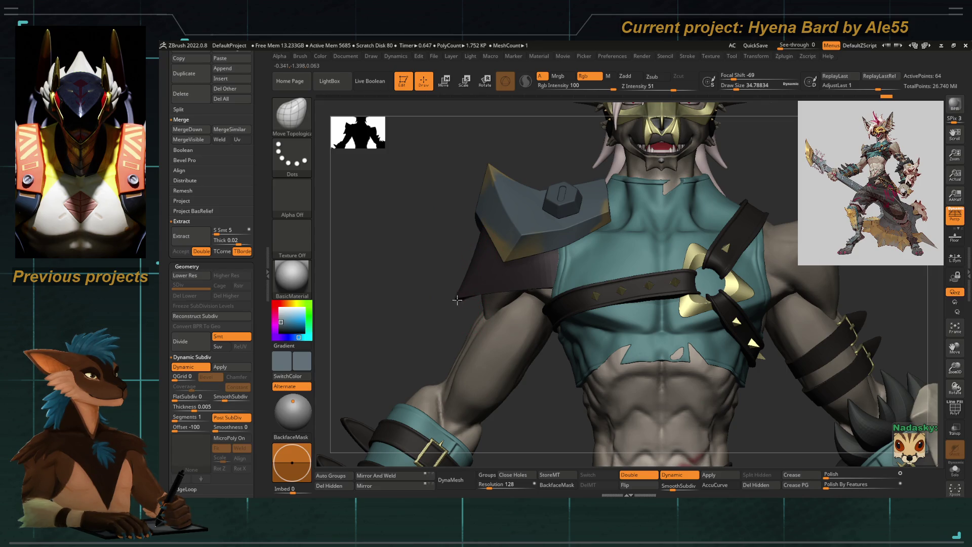
mouse_move(445, 260)
left_mouse_down()
mouse_move(429, 267)
mouse_move(469, 274)
left_mouse_up()
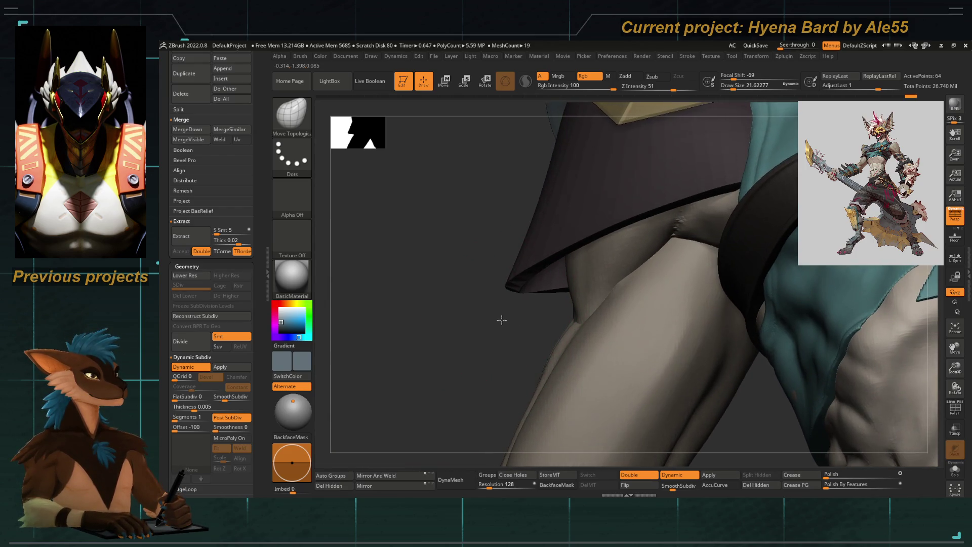
key("shift+f")
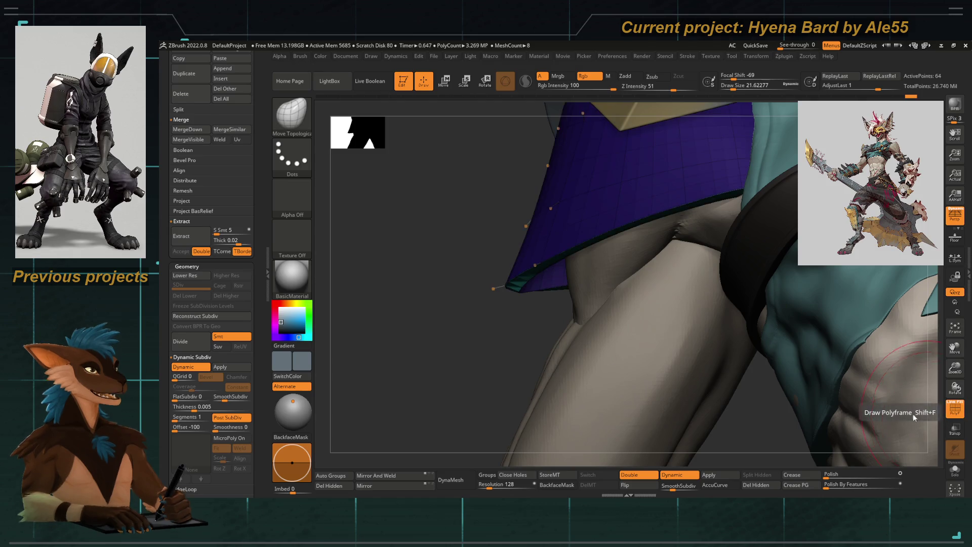
Switch to the ZModeler brush and briefly toggle the dynamic subdivision preview
mouse_move(439, 346)
left_mouse_down()
mouse_move(444, 314)
mouse_move(451, 326)
mouse_move(457, 316)
mouse_move(462, 339)
left_mouse_up()
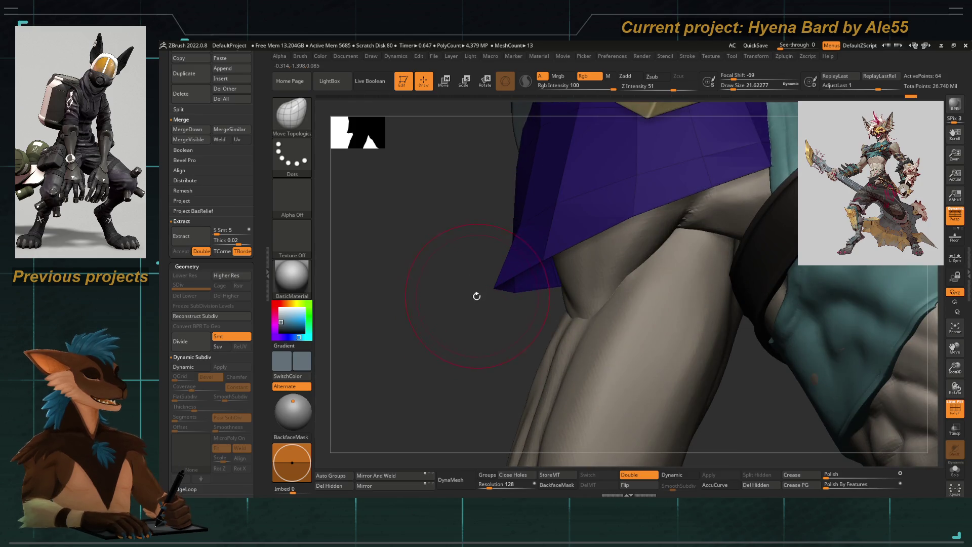
key("b")
key("z")
key("m")
key("space")
scroll(191, 300, "down", 5)
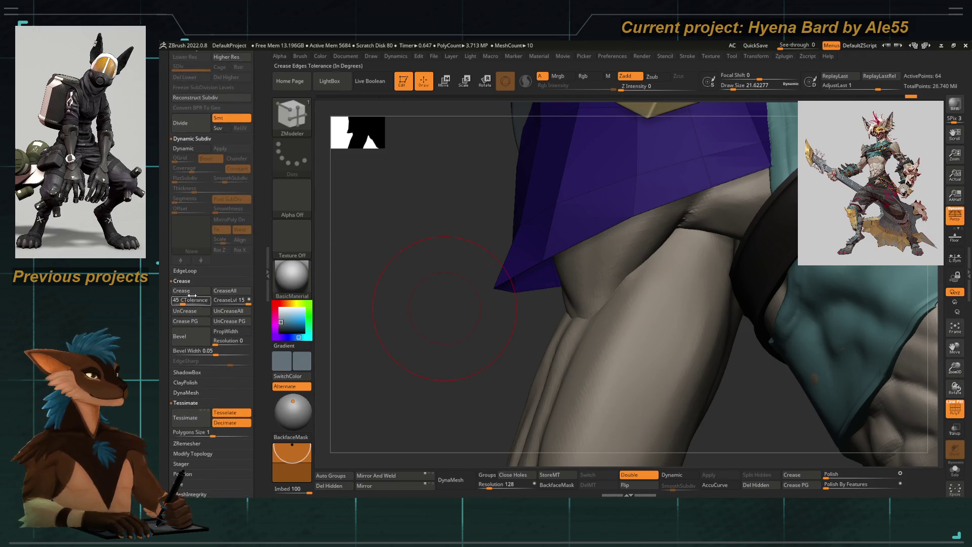
left_click(183, 149)
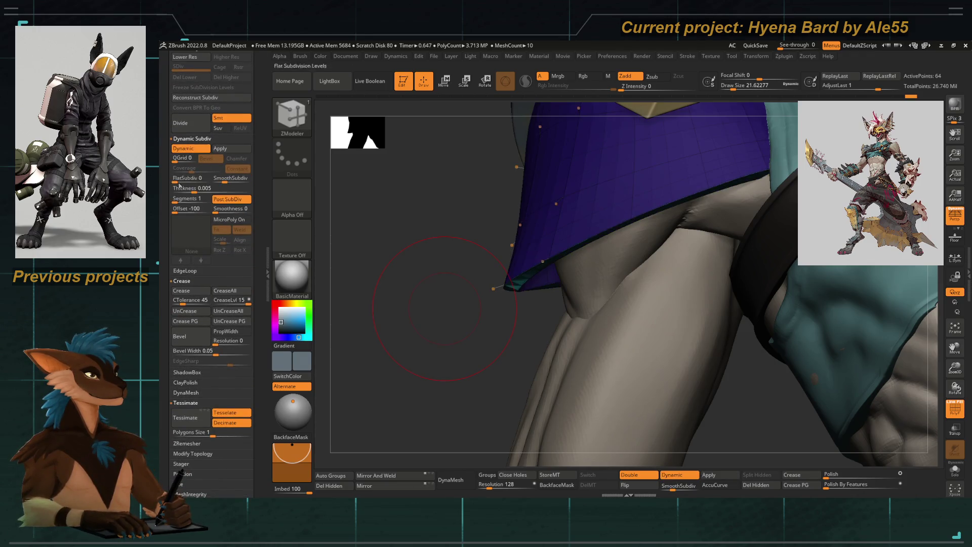
key("shift+d")
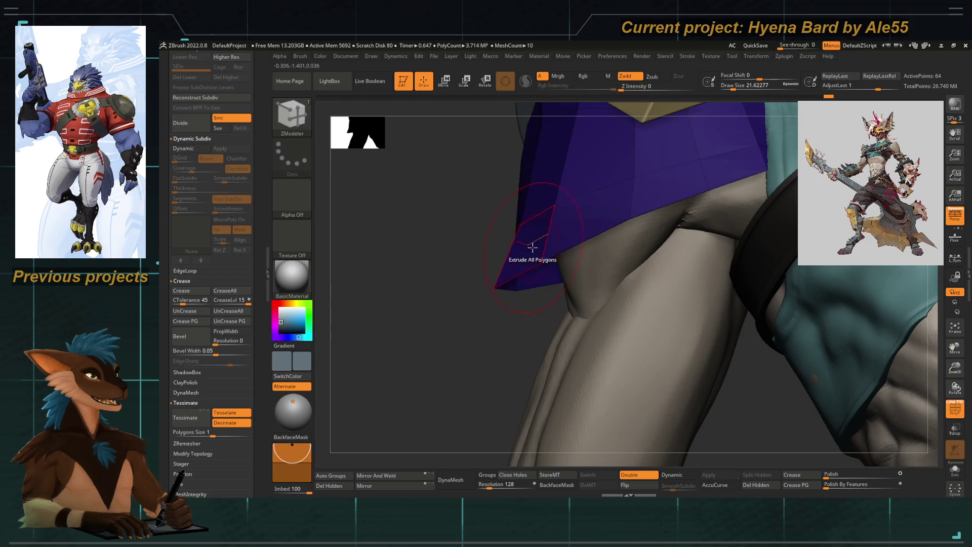
Extrude all polygons of the cloth panel to give it thickness, and turn off Double
key("space")
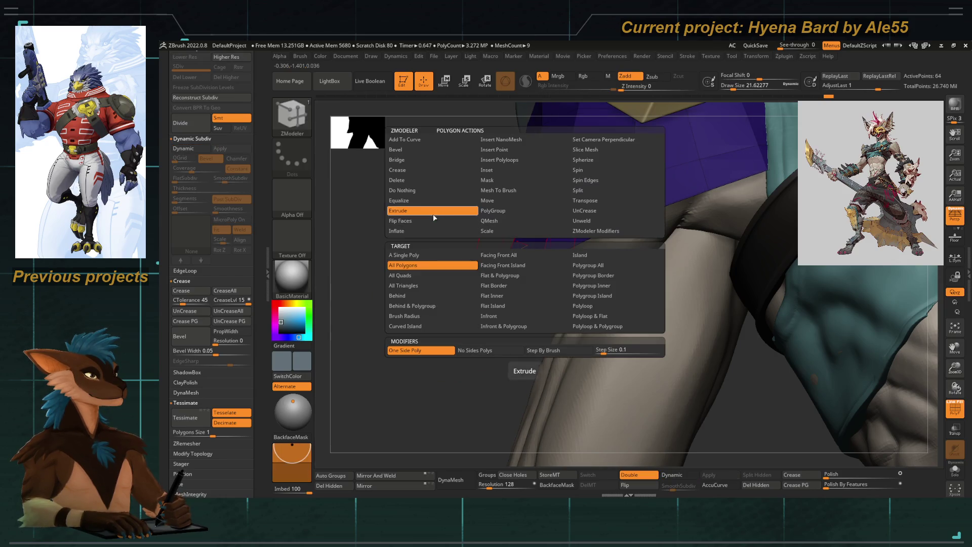
left_click(434, 215)
left_click_drag(511, 236, 555, 247)
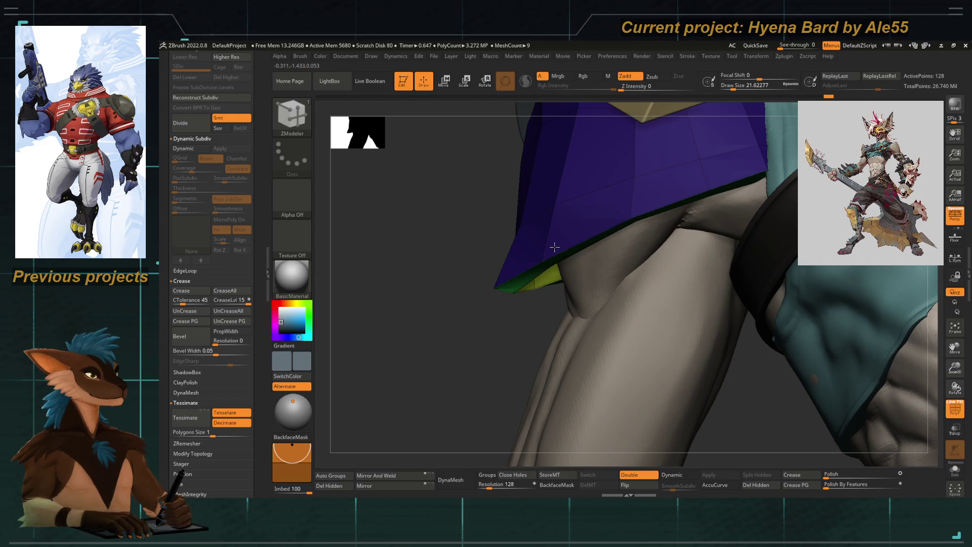
left_click(629, 474)
mouse_move(496, 395)
left_mouse_down()
mouse_move(473, 350)
mouse_move(479, 320)
mouse_move(503, 294)
mouse_move(496, 301)
left_mouse_up()
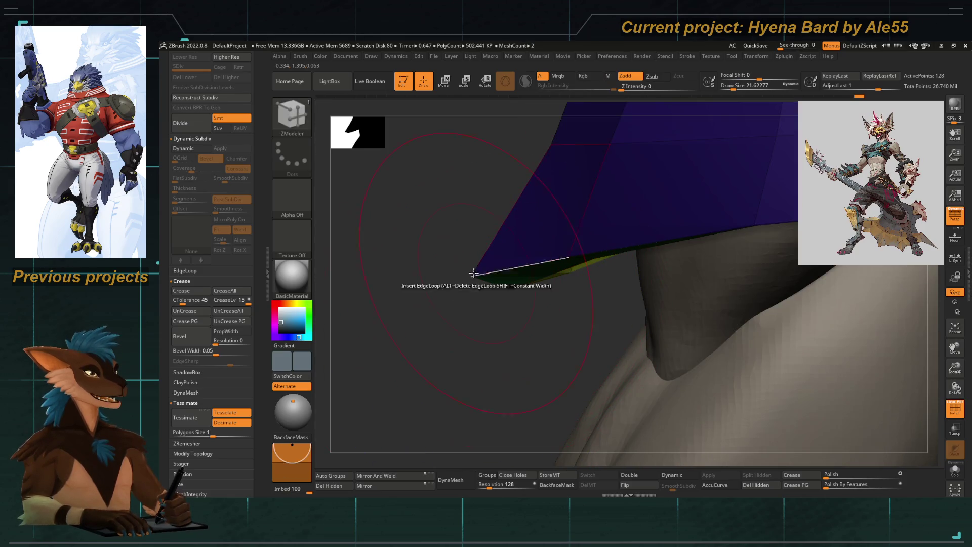
Switch to Move Topological, inspect the panel's edges, and solo it with dynamic subdivision on
key("b")
key("m")
key("t")
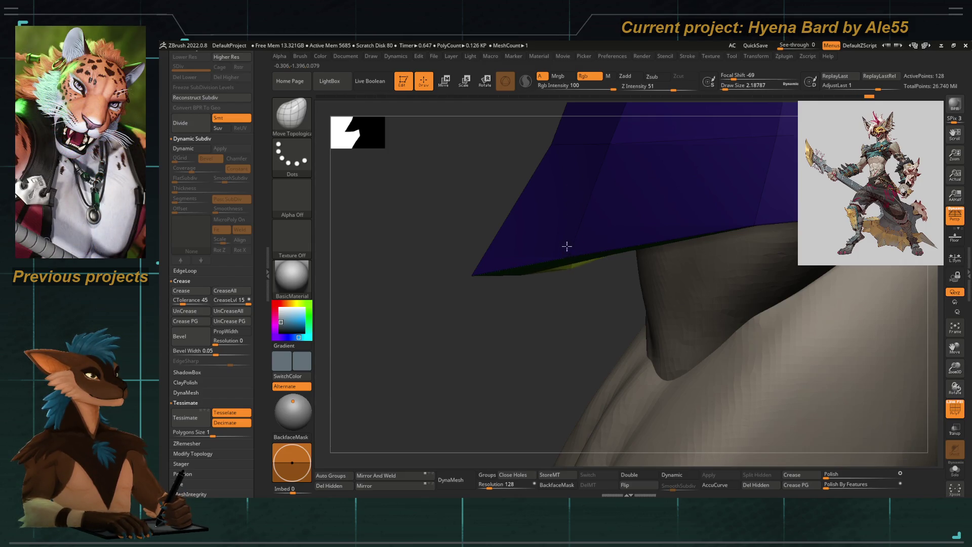
mouse_move(565, 260)
right_mouse_down()
mouse_move(597, 169)
mouse_move(610, 183)
mouse_move(589, 231)
right_mouse_up()
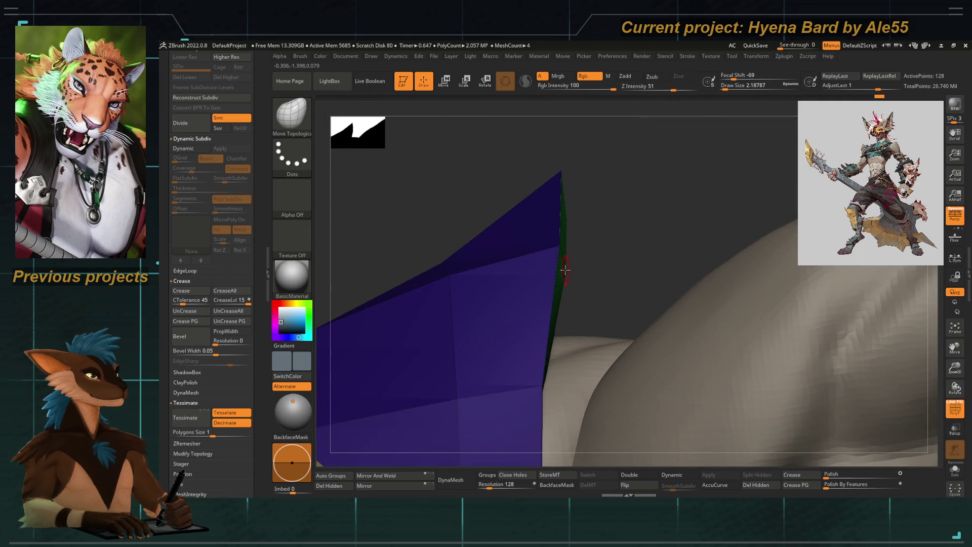
mouse_move(591, 217)
right_mouse_down()
mouse_move(525, 269)
mouse_move(594, 259)
mouse_move(418, 200)
mouse_move(634, 292)
mouse_move(734, 412)
mouse_move(493, 336)
mouse_move(527, 347)
mouse_move(502, 351)
mouse_move(479, 288)
mouse_move(489, 325)
mouse_move(509, 329)
mouse_move(532, 315)
mouse_move(527, 326)
mouse_move(562, 348)
mouse_move(577, 318)
right_mouse_up()
left_click(955, 469)
key("d")
Turn off dynamic subdivision, frame the panel, and check ZModeler edge actions on its back face
key("shift+d")
key("f")
key("b")
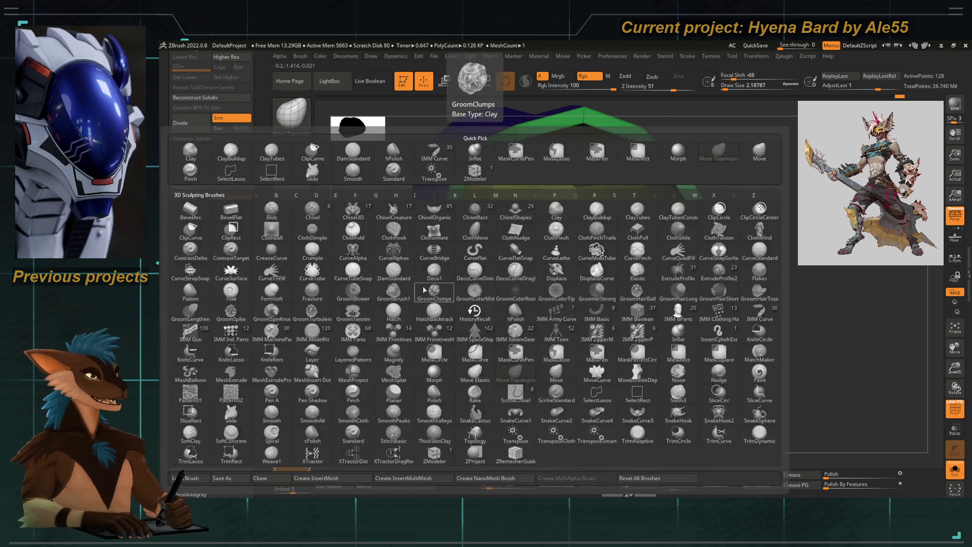
key("m")
key("space")
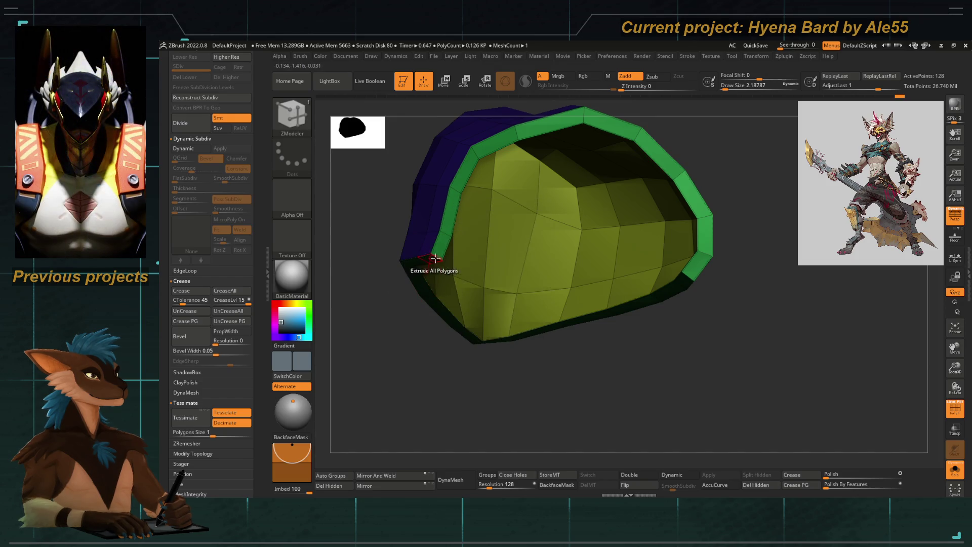
mouse_move(641, 350)
left_mouse_down()
mouse_move(638, 329)
mouse_move(558, 347)
mouse_move(530, 387)
mouse_move(541, 386)
left_mouse_up()
Smooth the panel with dynamic subdivision, hide the wireframe, and unsolo the character
key("d")
left_click(955, 408)
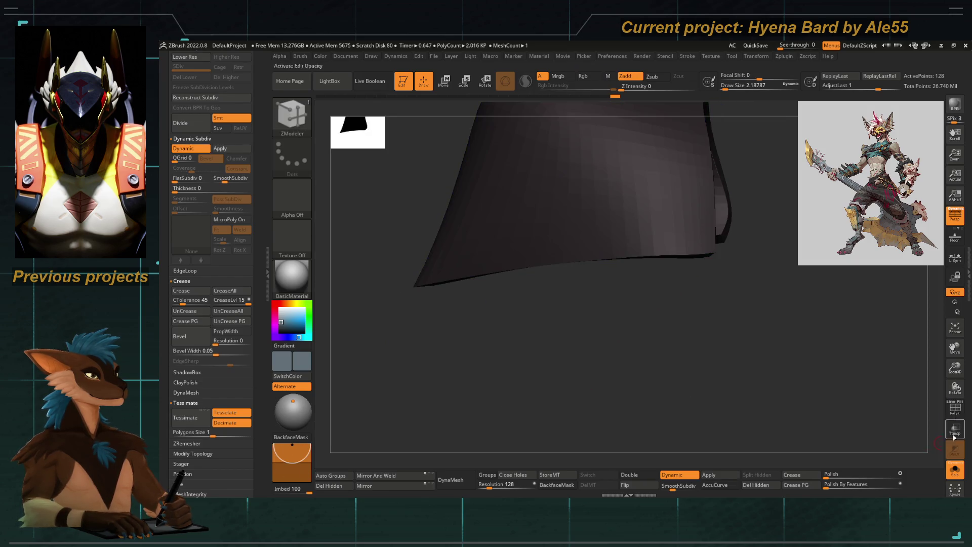
left_click(954, 468)
mouse_move(428, 283)
left_mouse_down()
mouse_move(448, 285)
mouse_move(421, 290)
mouse_move(455, 289)
mouse_move(391, 297)
left_mouse_up()
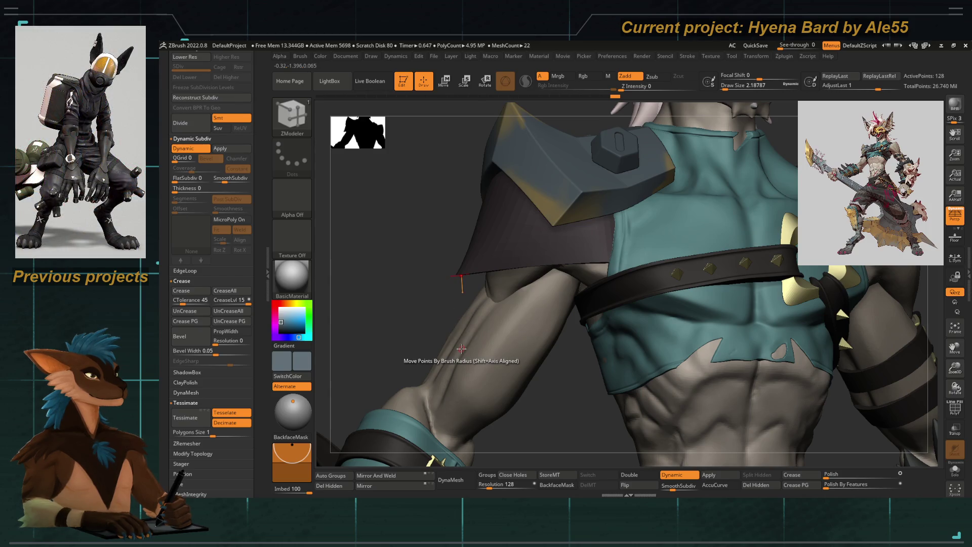
Raise the cloth piece one subdivision level and turn off the dynamic subdivision preview
mouse_move(395, 264)
left_mouse_down()
mouse_move(367, 250)
mouse_move(378, 275)
mouse_move(398, 272)
left_mouse_up()
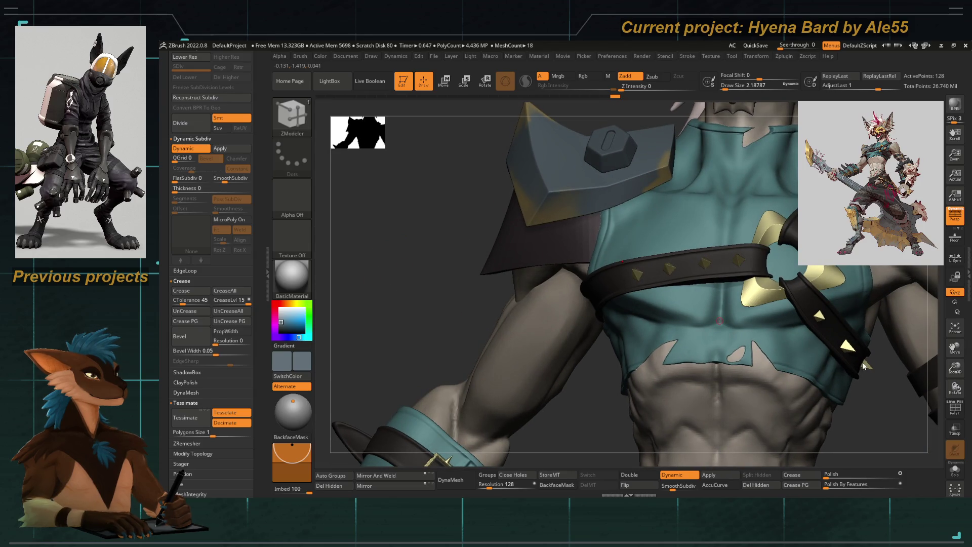
mouse_move(421, 233)
left_mouse_down()
mouse_move(419, 259)
mouse_move(404, 259)
mouse_move(414, 230)
mouse_move(412, 271)
mouse_move(423, 268)
mouse_move(332, 332)
left_mouse_up()
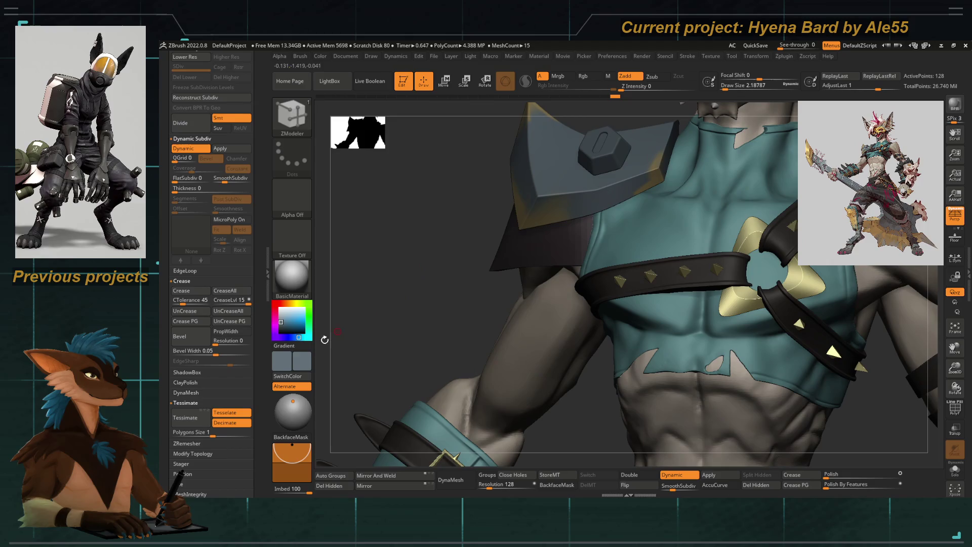
left_click_drag(262, 341, 262, 309)
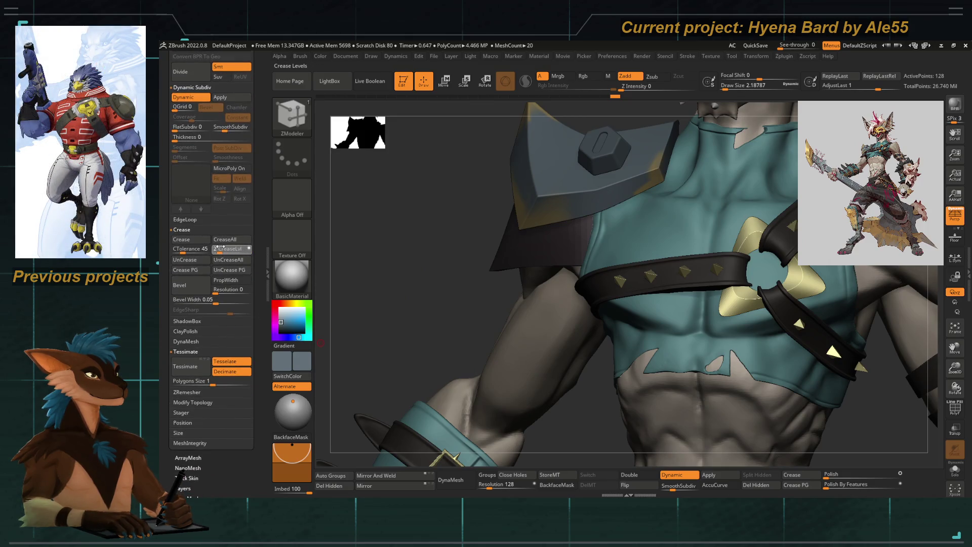
left_click_drag(339, 264, 373, 174)
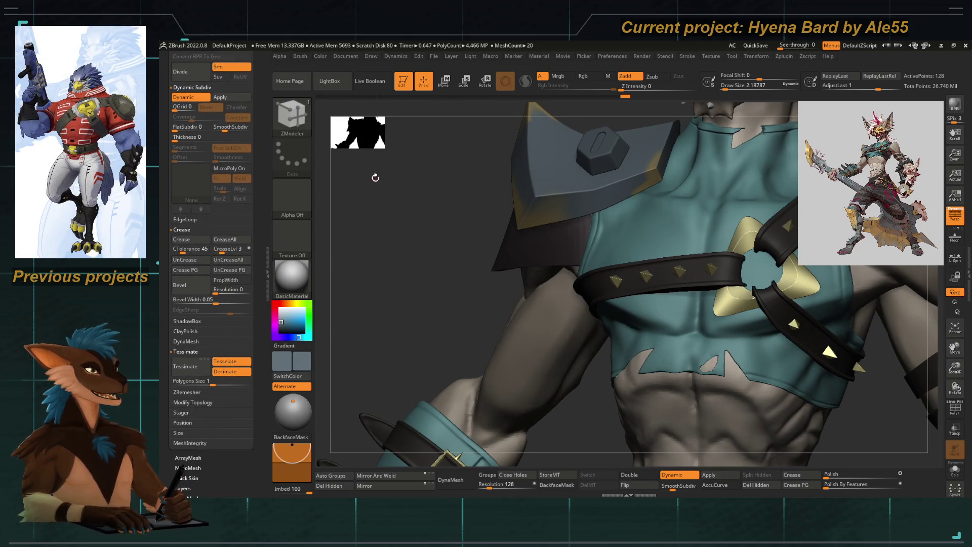
key("ctrl")
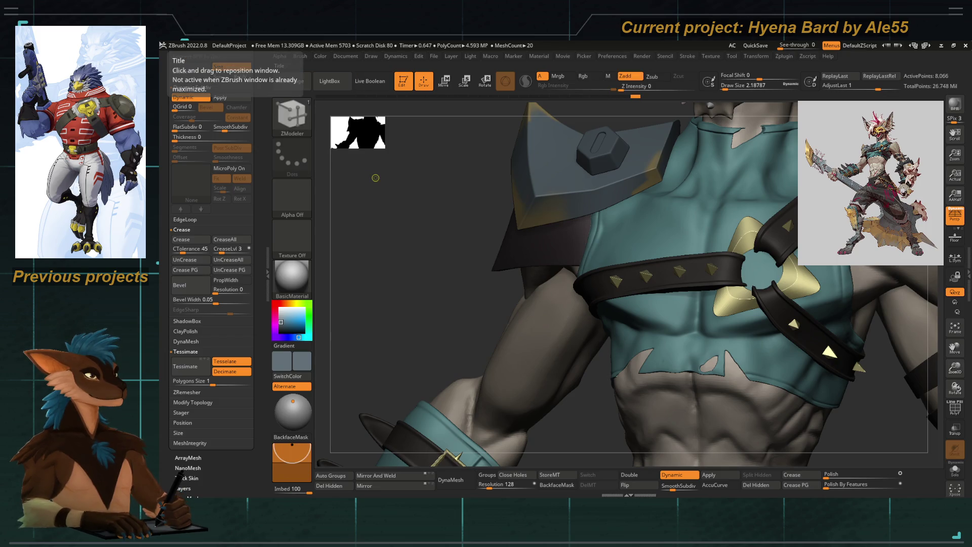
mouse_move(432, 302)
left_mouse_down()
mouse_move(267, 224)
mouse_move(258, 248)
left_mouse_up()
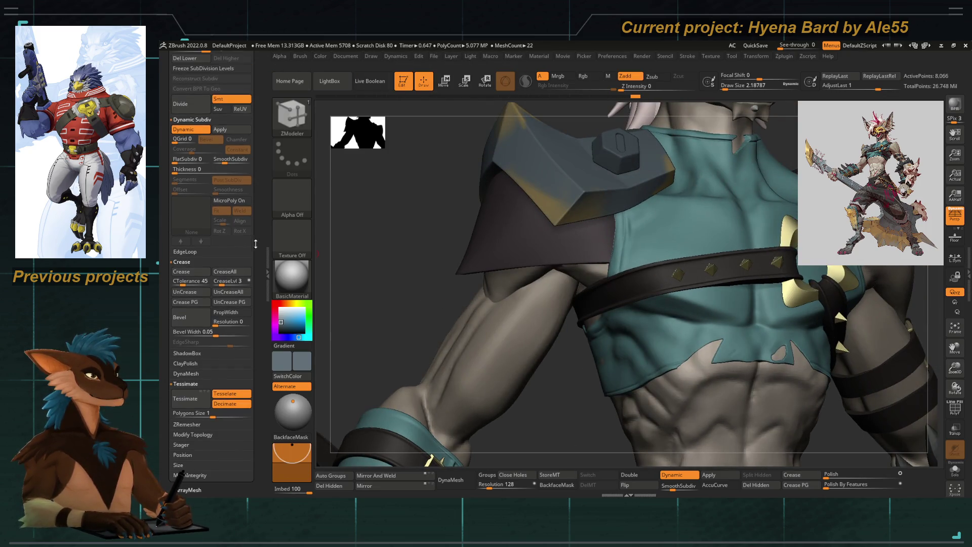
scroll(224, 132, "up", 4)
left_click_drag(390, 269, 413, 254)
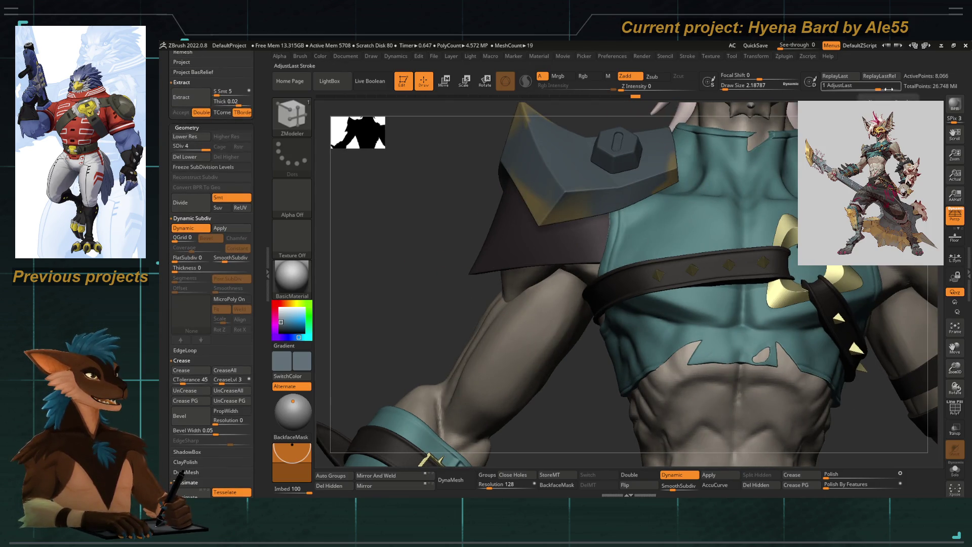
left_click(725, 454, "alt")
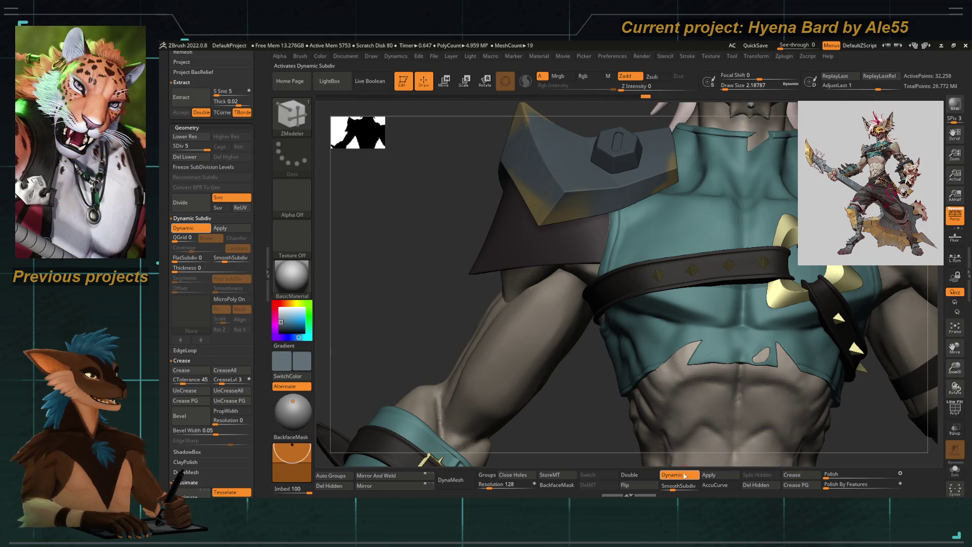
key("shift+d")
Switch to the DamStandard brush and subdivide the cloth to SDiv 6, about 129,000 points
left_click_drag(402, 268, 444, 261)
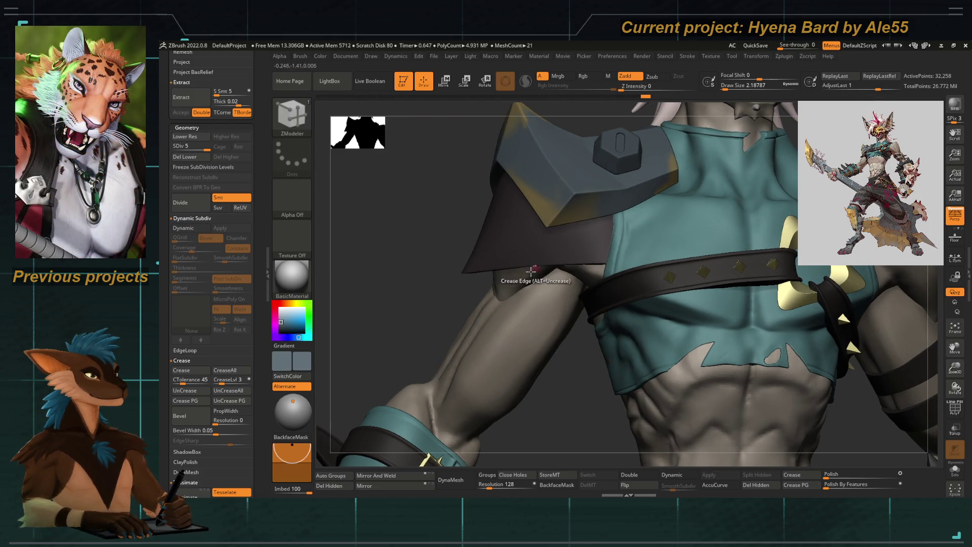
key("b")
key("d")
key("s")
key("space")
key("space")
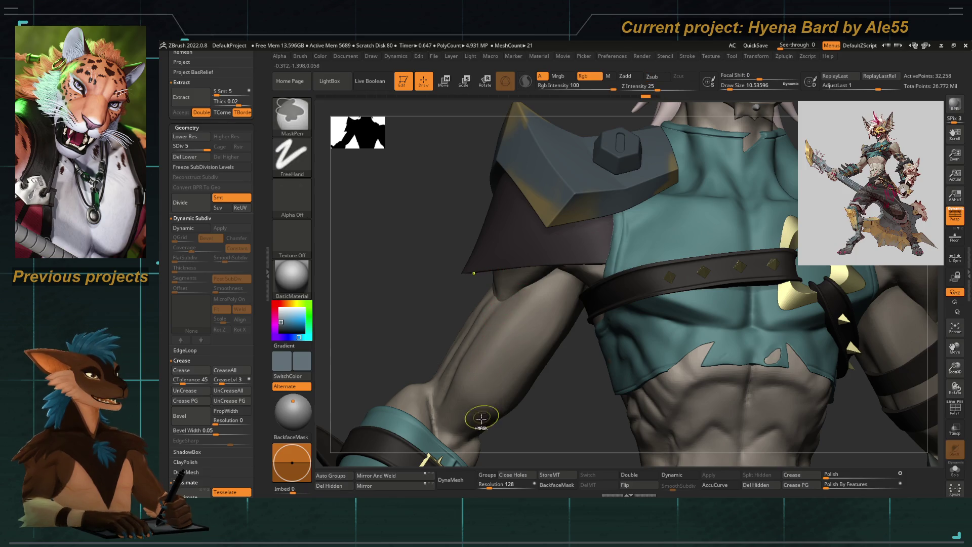
key("ctrl+d")
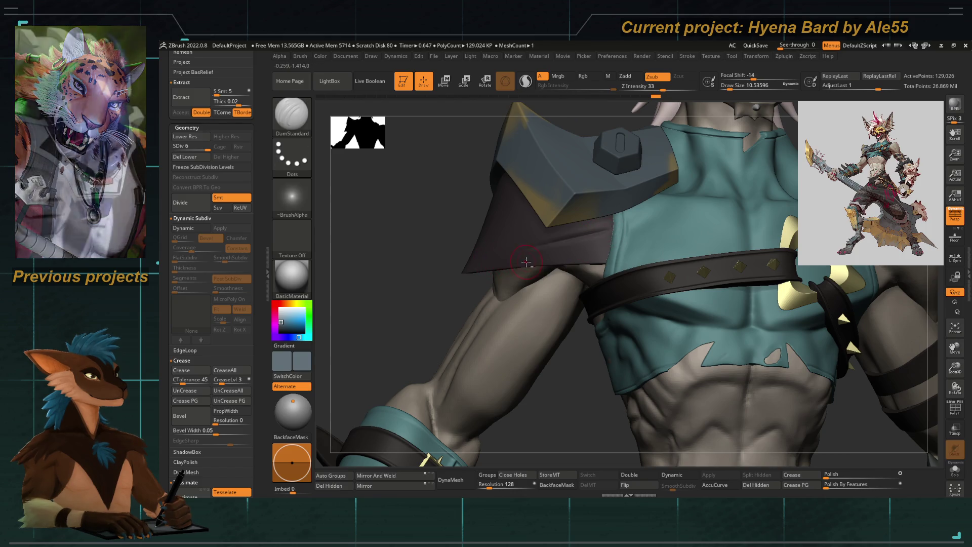
Load Orb_Cracks from LightBox's Orb brush folder and enlarge its draw size
right_click_drag(520, 249, 512, 274, "ctrl")
key("b")
key("Escape")
key("comma")
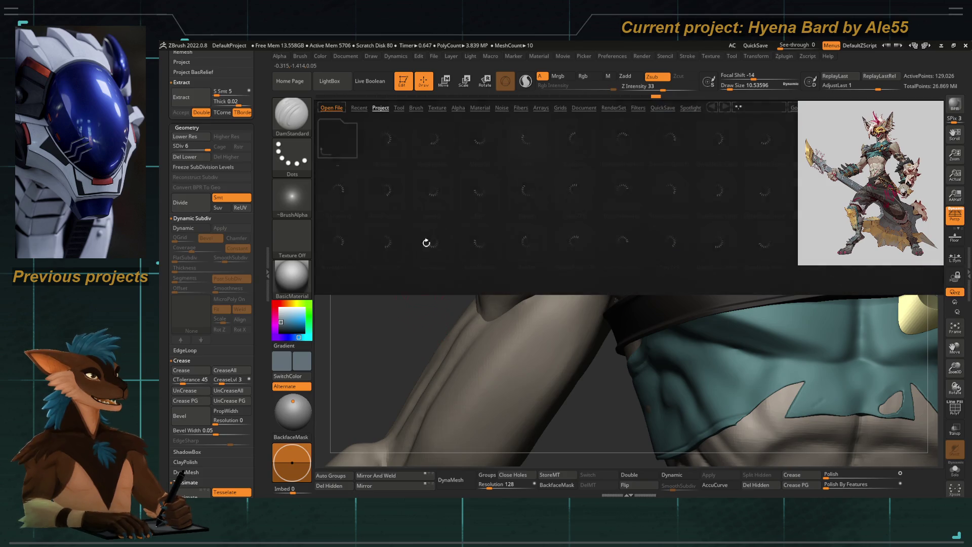
left_click(414, 108)
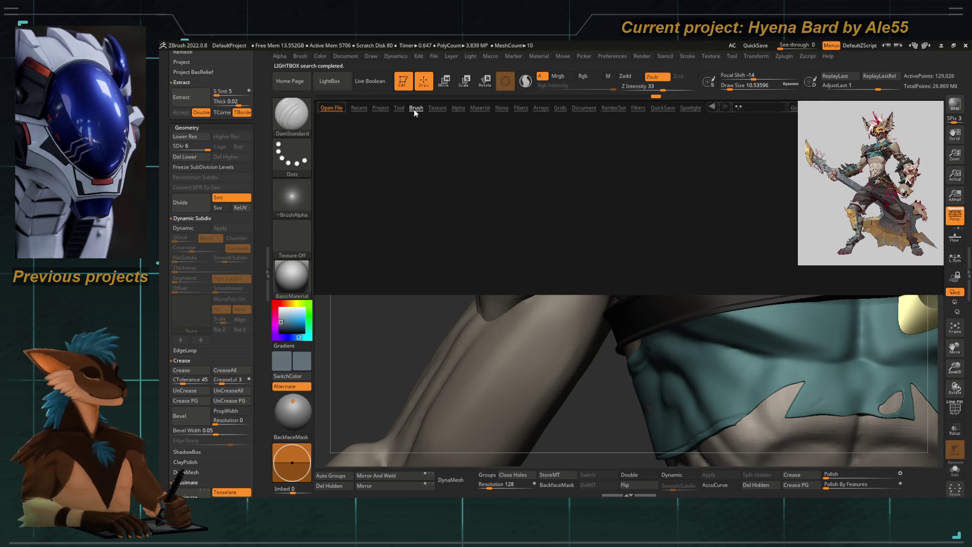
double_click(653, 148)
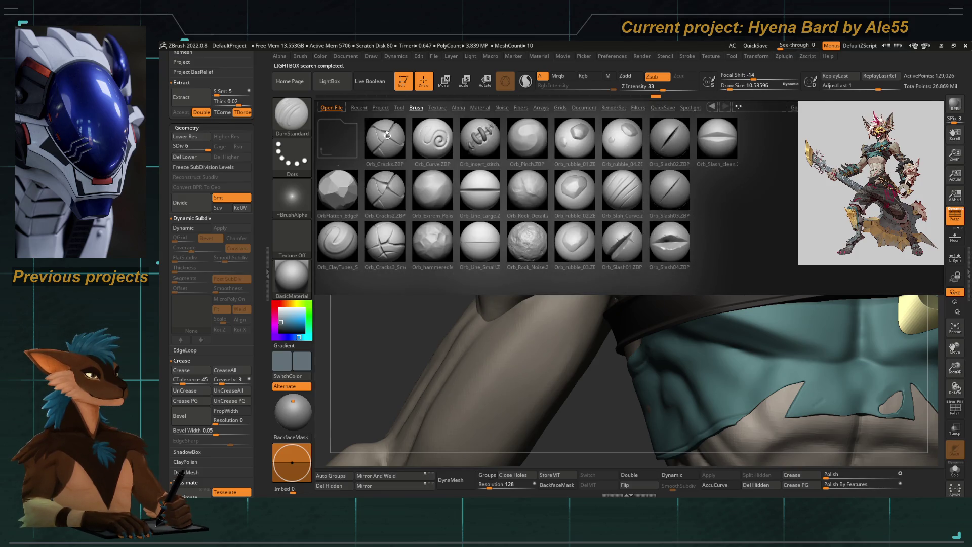
double_click(385, 135)
left_click_drag(617, 217, 621, 217)
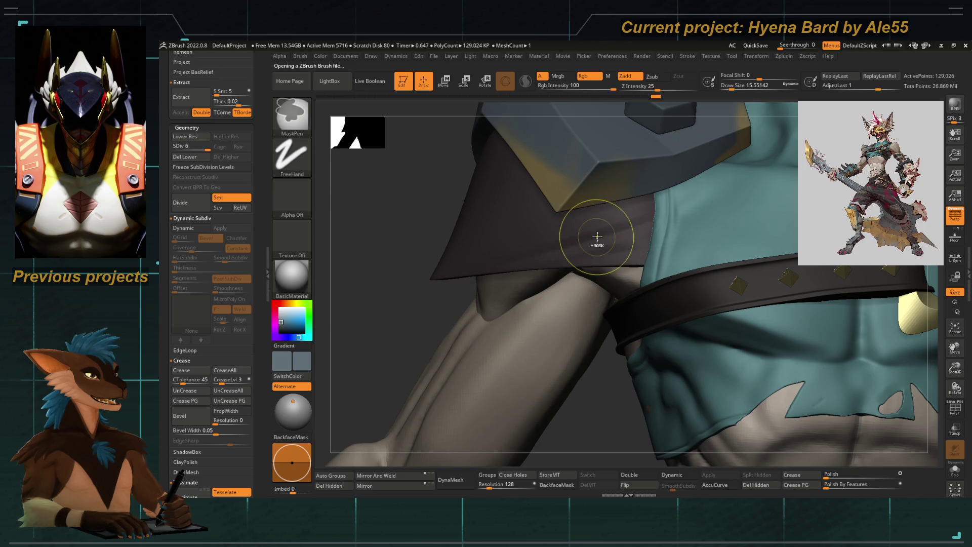
Solo the shoulder cloth to inspect it, then show the full model in transparent mode
mouse_move(554, 258)
left_mouse_down()
mouse_move(441, 232)
mouse_move(436, 241)
mouse_move(488, 270)
left_mouse_up()
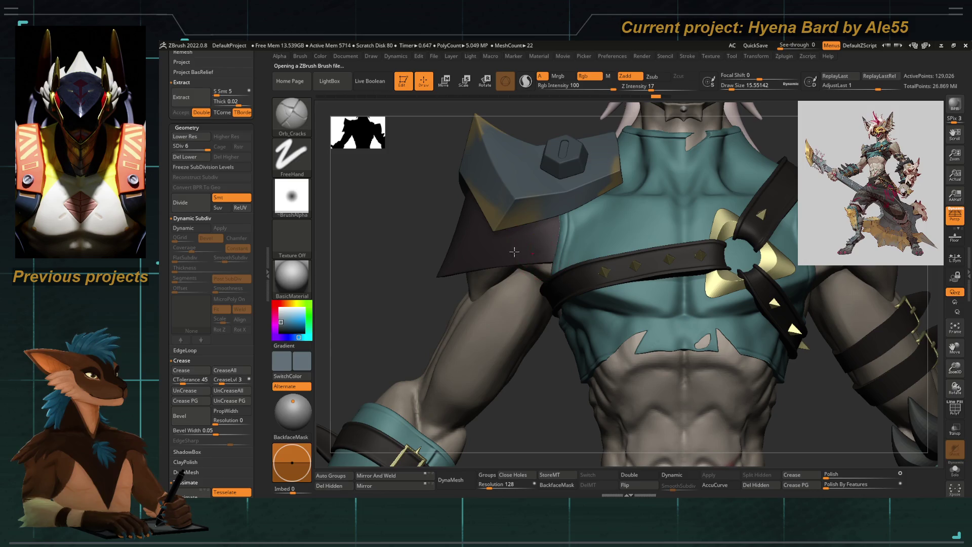
mouse_move(431, 238)
left_mouse_down()
mouse_move(404, 228)
mouse_move(416, 267)
mouse_move(560, 306)
left_mouse_up()
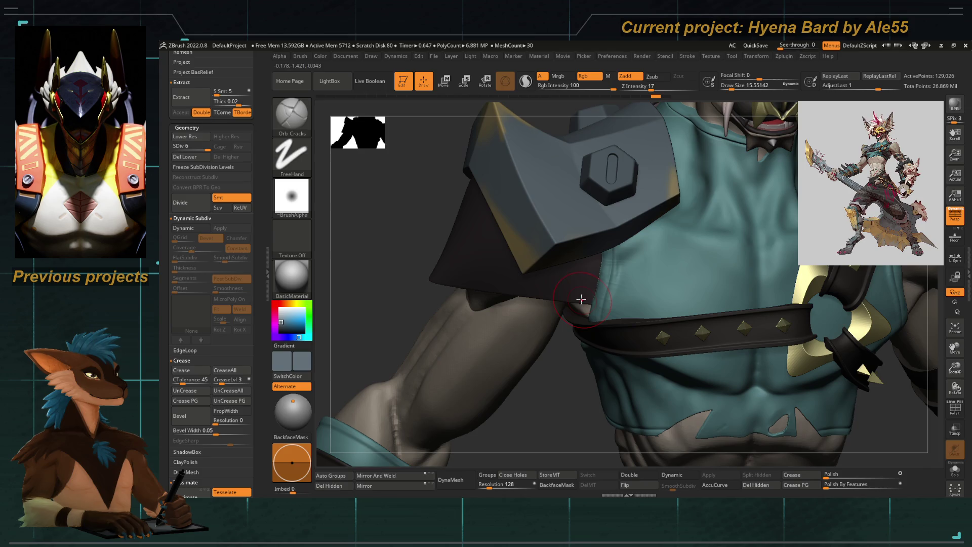
key("shift+s")
left_click_drag(581, 326, 643, 310)
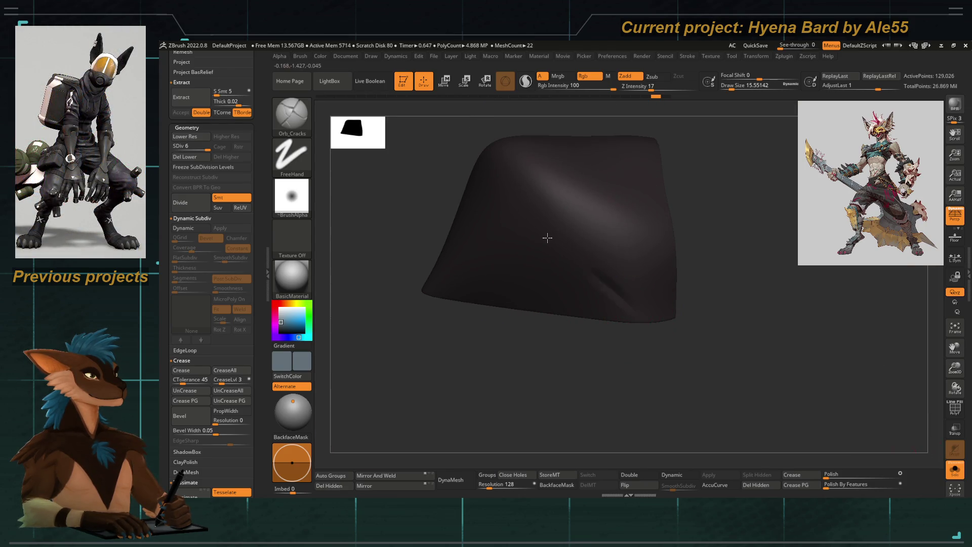
left_click(955, 468)
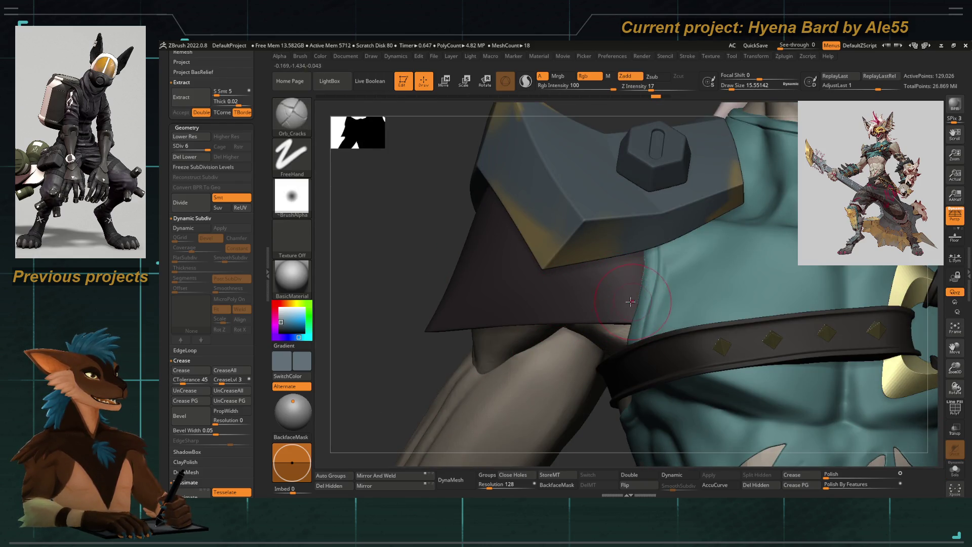
left_click(954, 429)
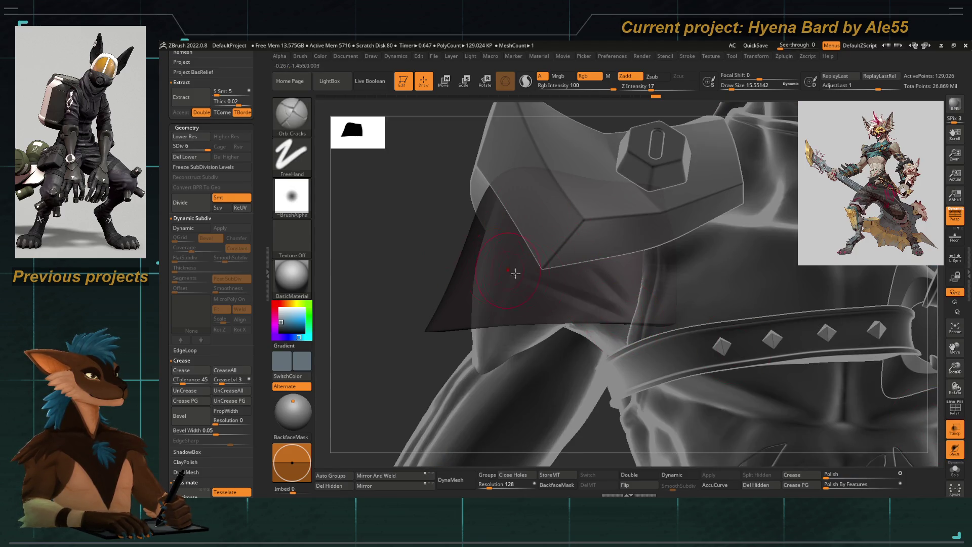
key("f")
mouse_move(427, 278)
left_mouse_down("alt")
mouse_move(503, 288)
mouse_move(509, 311)
mouse_move(683, 373)
mouse_move(531, 311)
left_mouse_up("alt")
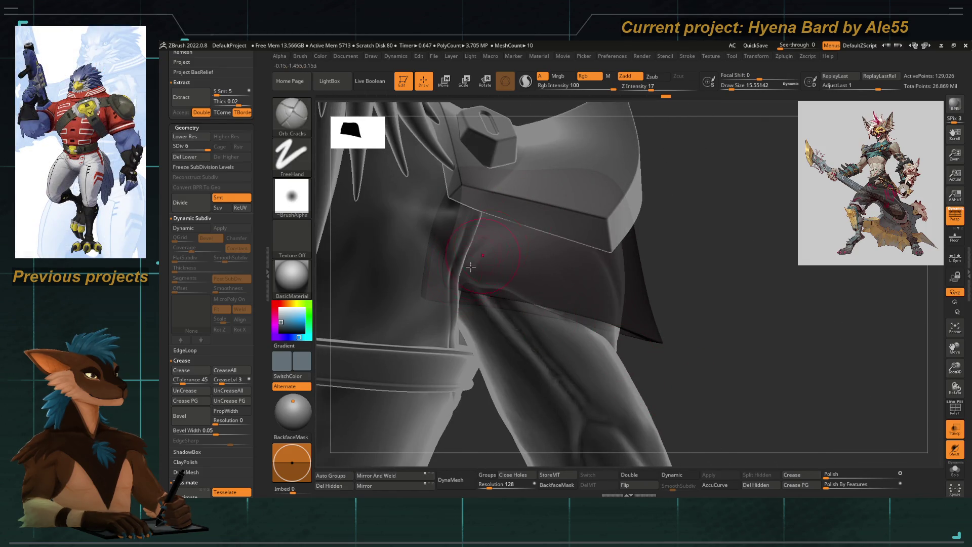
Turn transparency back off and reframe the full character
key("space")
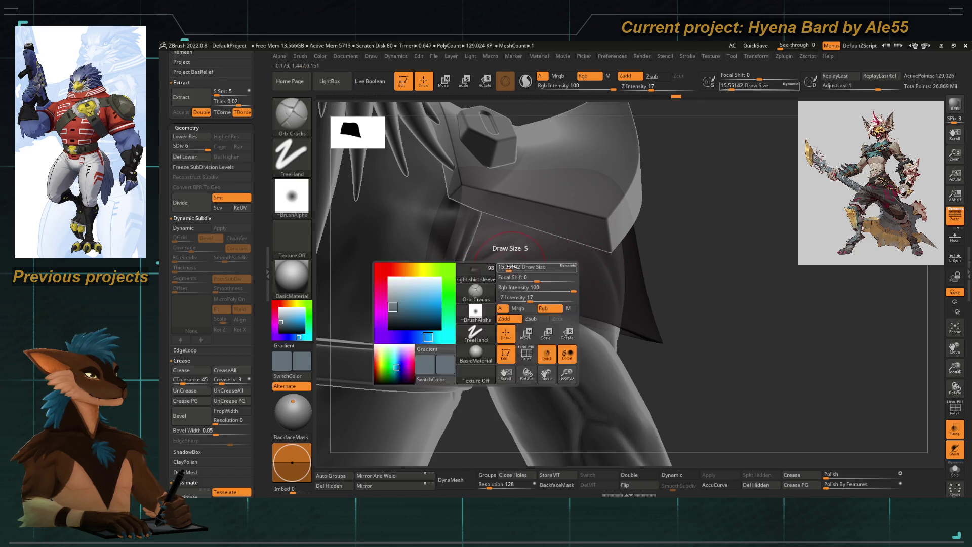
key("shift")
left_click_drag(642, 238, 674, 213)
left_click(955, 430)
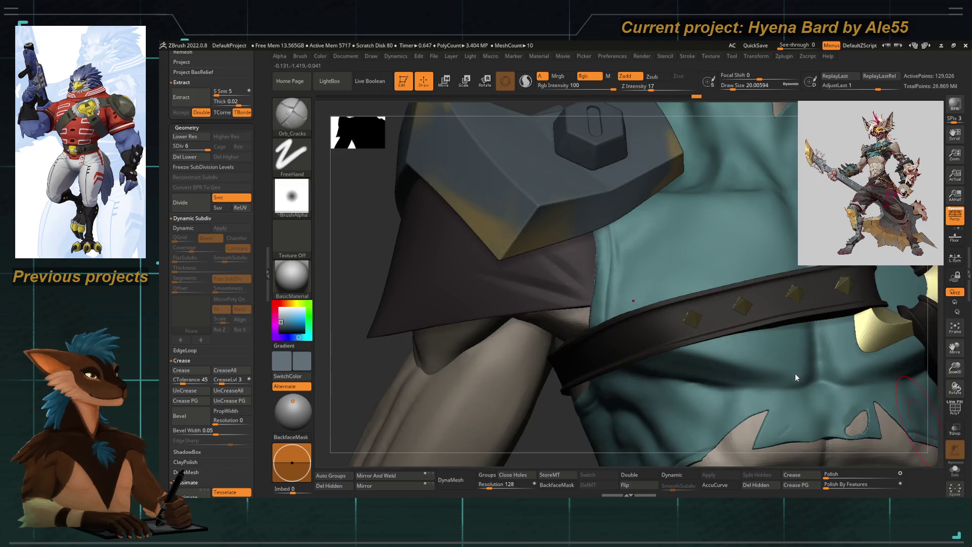
key("f")
mouse_move(418, 285)
left_mouse_down()
mouse_move(465, 298)
mouse_move(452, 294)
mouse_move(504, 287)
mouse_move(454, 263)
mouse_move(515, 289)
mouse_move(527, 276)
left_mouse_up()
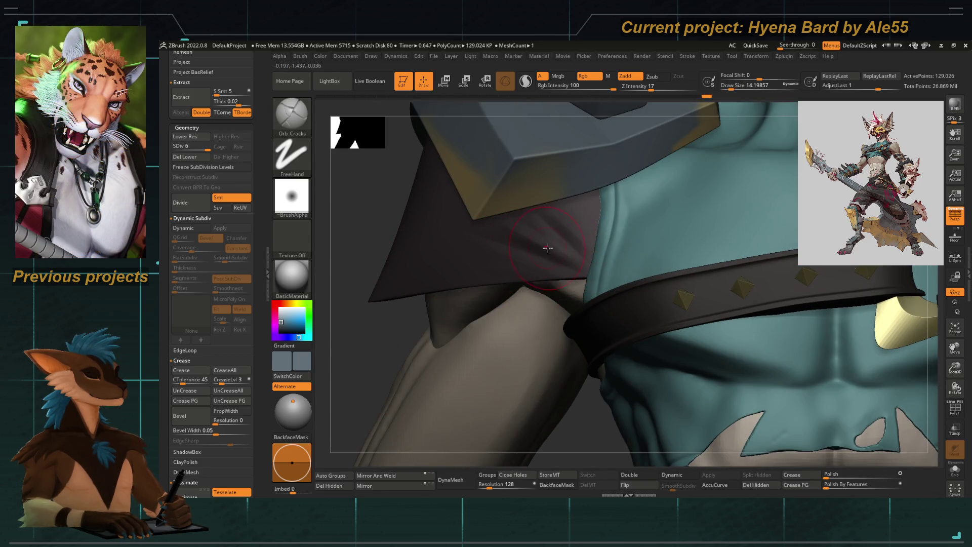
key("space")
key("shift")
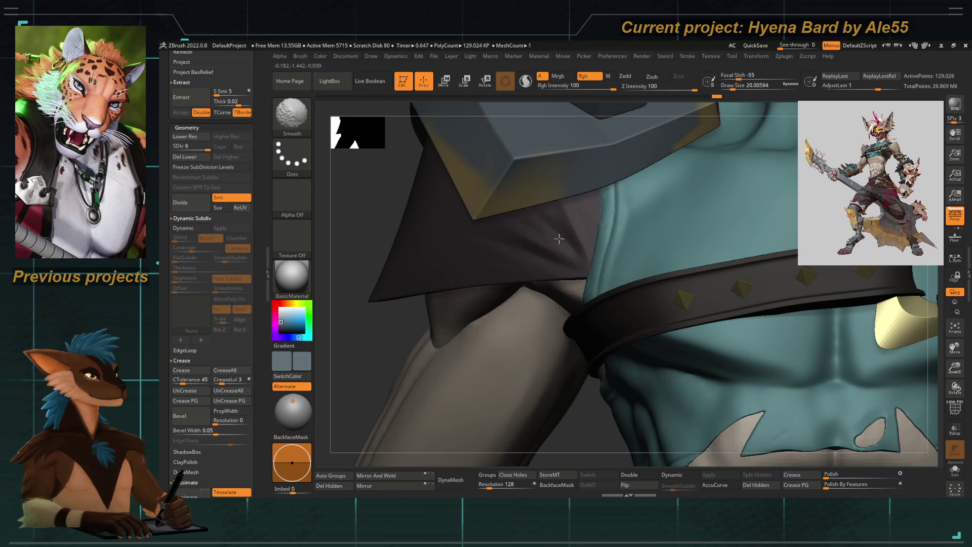
Step down and back up to the highest subdivision level, then check the back of the shoulder
key("shift+d")
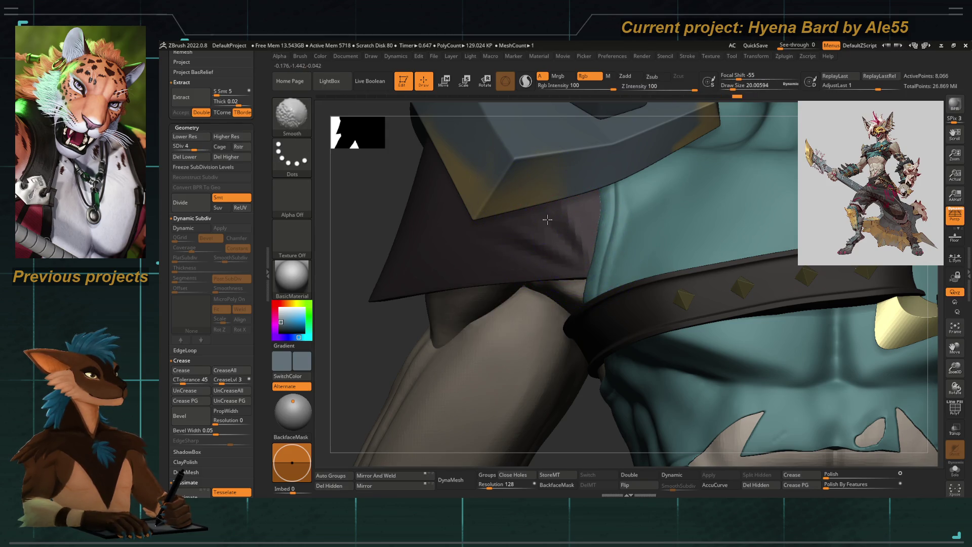
key("d")
key("d")
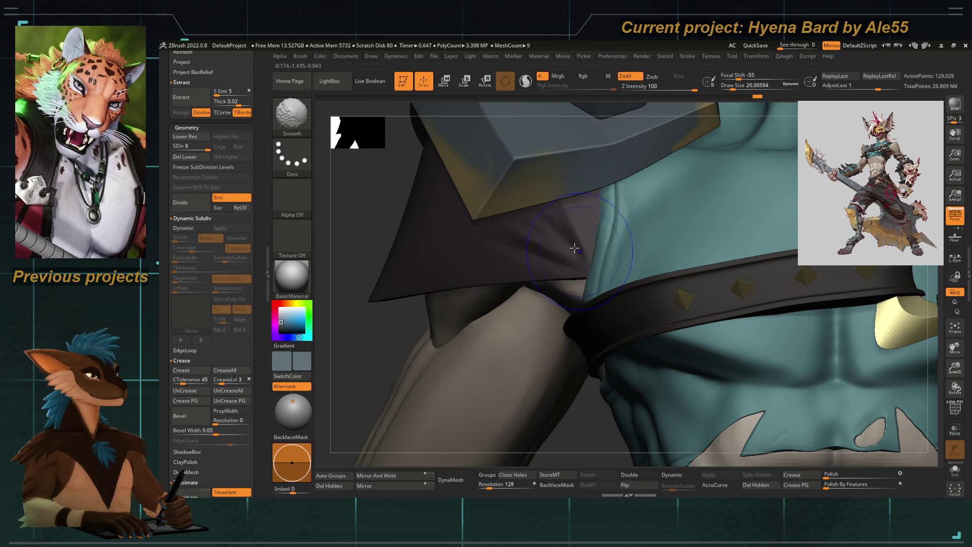
mouse_move(545, 249)
right_mouse_down()
mouse_move(469, 235)
mouse_move(393, 239)
mouse_move(434, 234)
mouse_move(430, 248)
mouse_move(488, 254)
mouse_move(655, 249)
right_mouse_up()
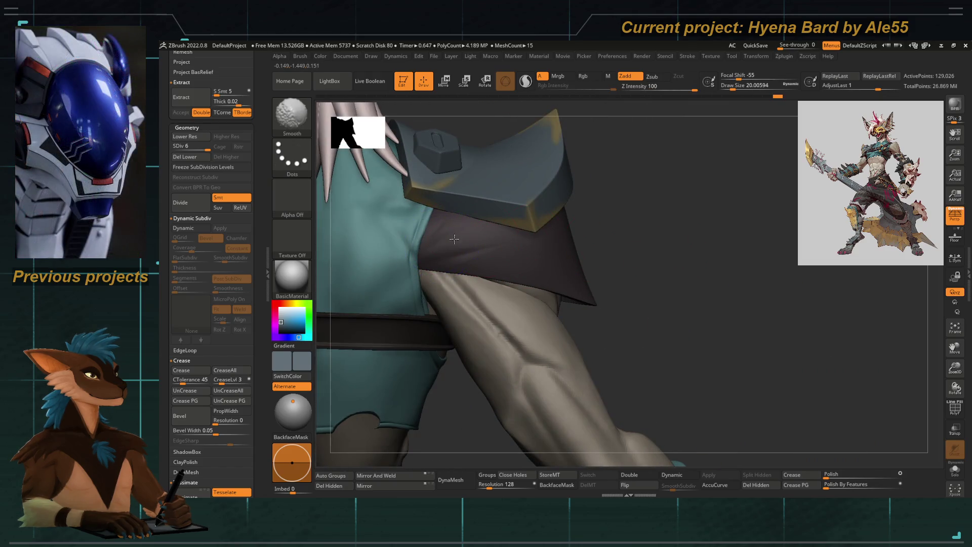
mouse_move(455, 243)
right_mouse_down()
mouse_move(644, 243)
mouse_move(481, 258)
right_mouse_up()
key("space")
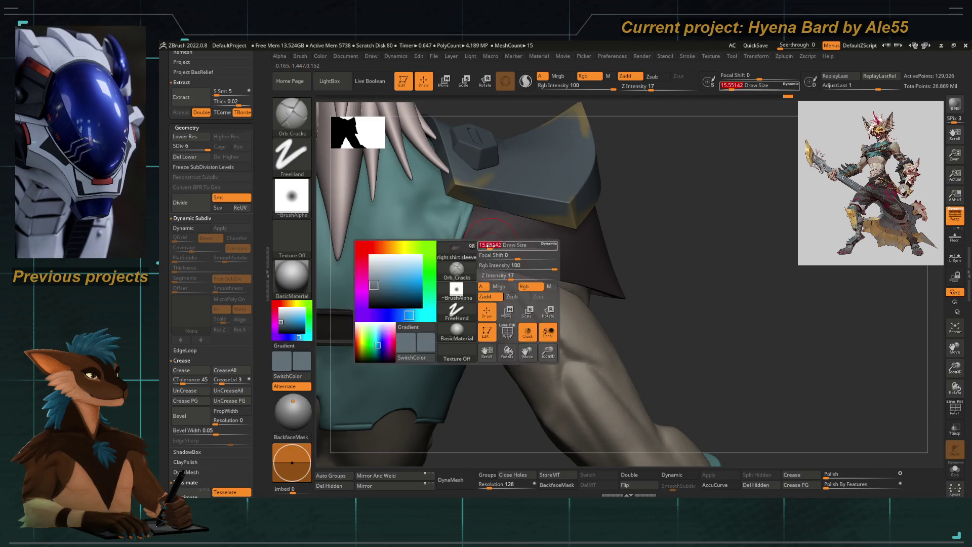
Switch to the Standard brush, smooth the cloth, and enlarge the brush size
key("b")
key("s")
key("t")
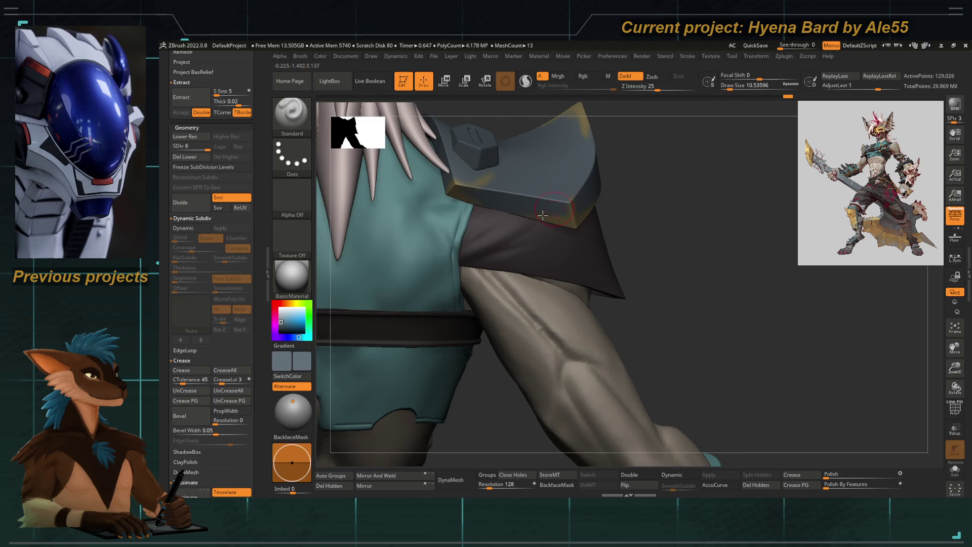
key("shift")
mouse_move(464, 240)
right_mouse_down()
mouse_move(597, 232)
mouse_move(536, 223)
mouse_move(545, 241)
mouse_move(535, 229)
mouse_move(447, 245)
right_mouse_up()
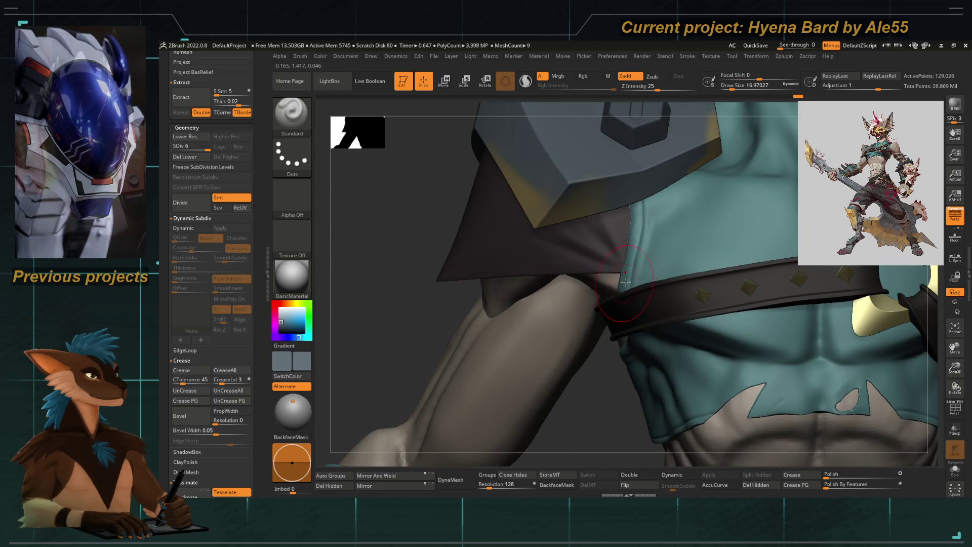
key("space")
left_click_drag(621, 274, 601, 249)
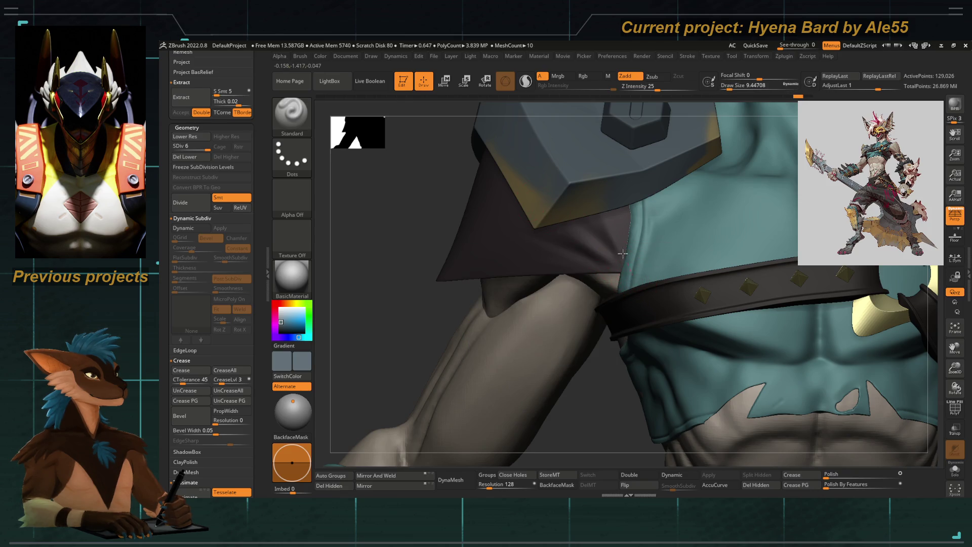
Check the pauldron and cloth from several angles, then solo the dark piece
mouse_move(412, 236)
right_mouse_down()
mouse_move(505, 256)
mouse_move(387, 370)
mouse_move(361, 355)
mouse_move(599, 316)
right_mouse_up()
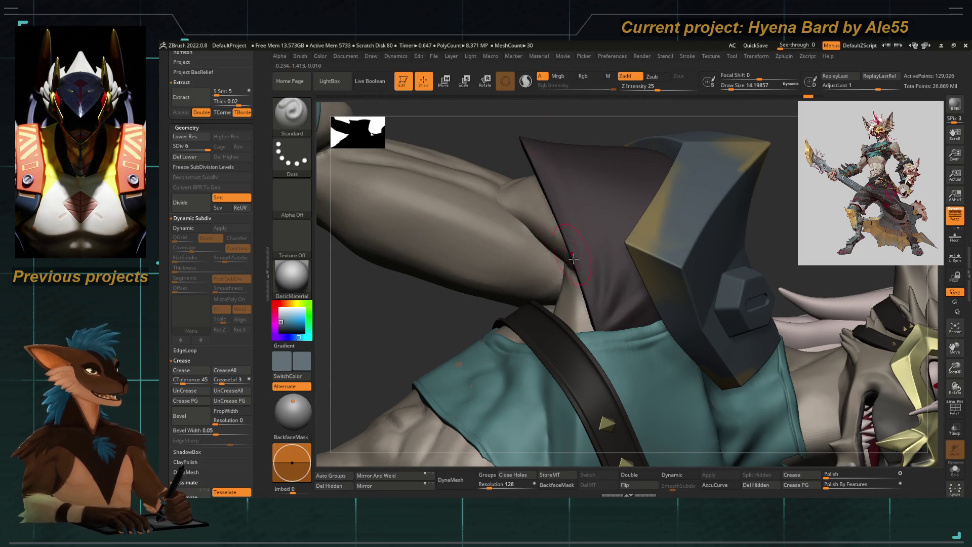
mouse_move(598, 323)
right_mouse_down()
mouse_move(496, 156)
mouse_move(500, 196)
right_mouse_up()
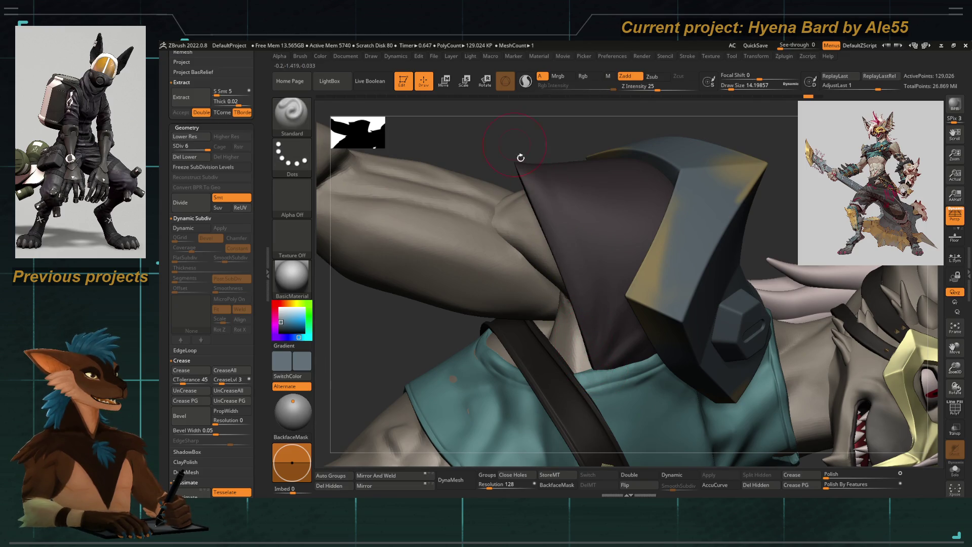
right_click_drag(503, 130, 532, 217)
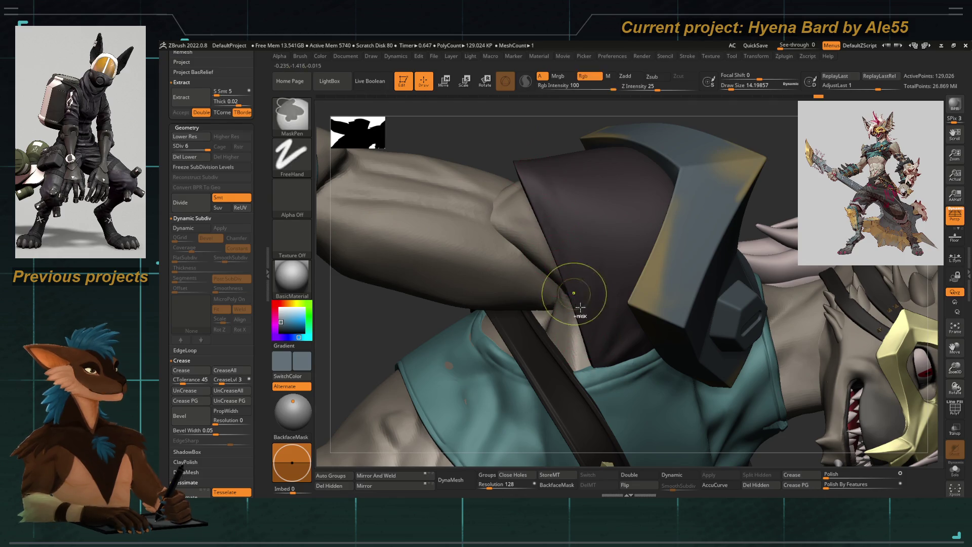
mouse_move(535, 176)
right_mouse_down()
mouse_move(426, 253)
mouse_move(425, 282)
mouse_move(440, 275)
mouse_move(434, 297)
mouse_move(532, 264)
right_mouse_up()
left_click(954, 469)
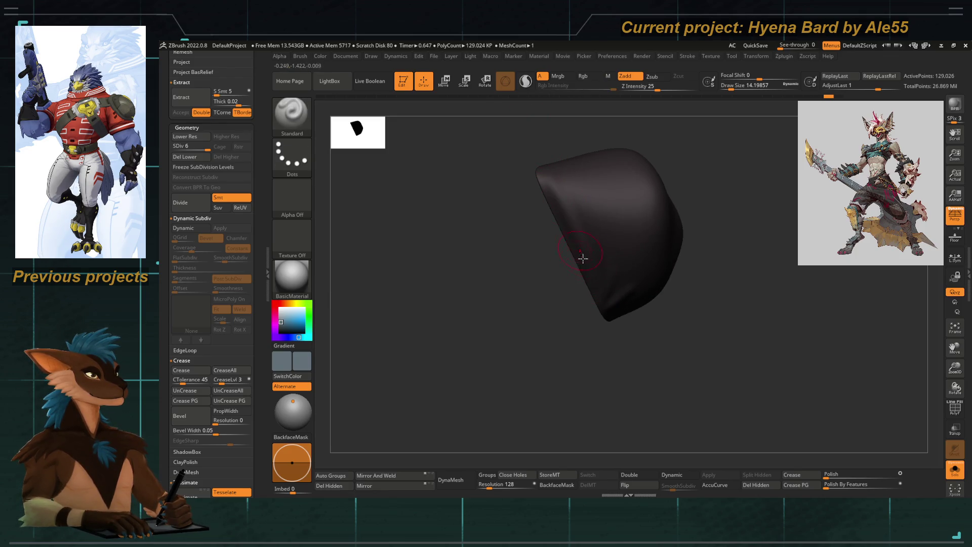
Inspect the soloed blob from several sides and switch to Orb_Cracks (size ~8.4, Z intensity 17)
mouse_move(515, 175)
left_mouse_down()
mouse_move(531, 204)
mouse_move(560, 195)
mouse_move(532, 206)
mouse_move(597, 308)
left_mouse_up()
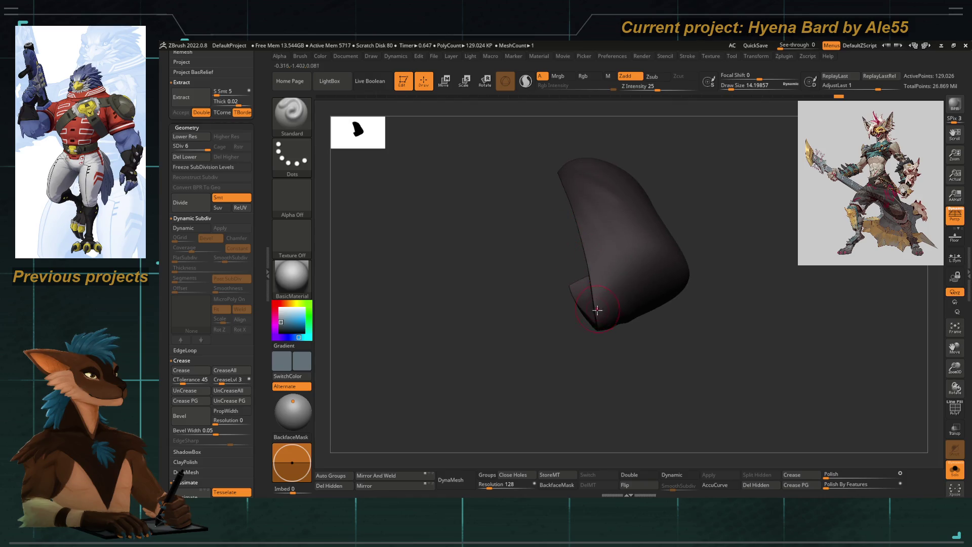
left_click_drag(557, 263, 540, 237)
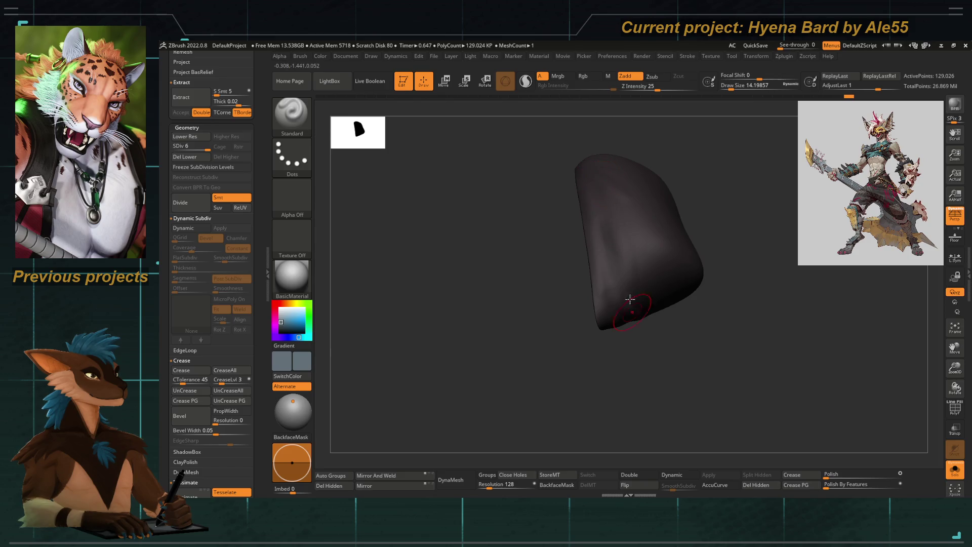
right_click_drag(637, 310, 612, 329)
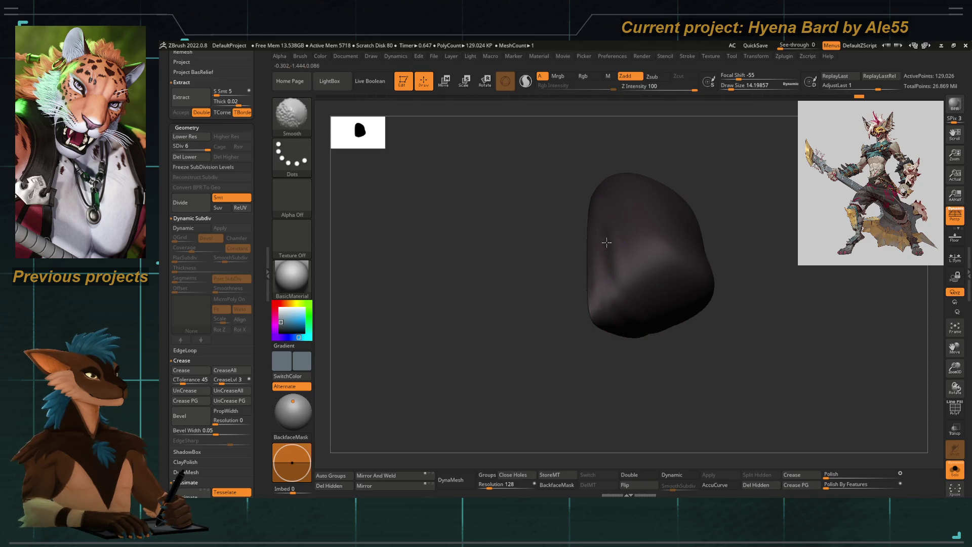
mouse_move(579, 365)
left_mouse_down()
mouse_move(523, 325)
mouse_move(488, 271)
mouse_move(515, 332)
mouse_move(499, 341)
mouse_move(540, 287)
mouse_move(503, 363)
mouse_move(580, 320)
left_mouse_up()
left_click_drag(506, 314, 549, 316)
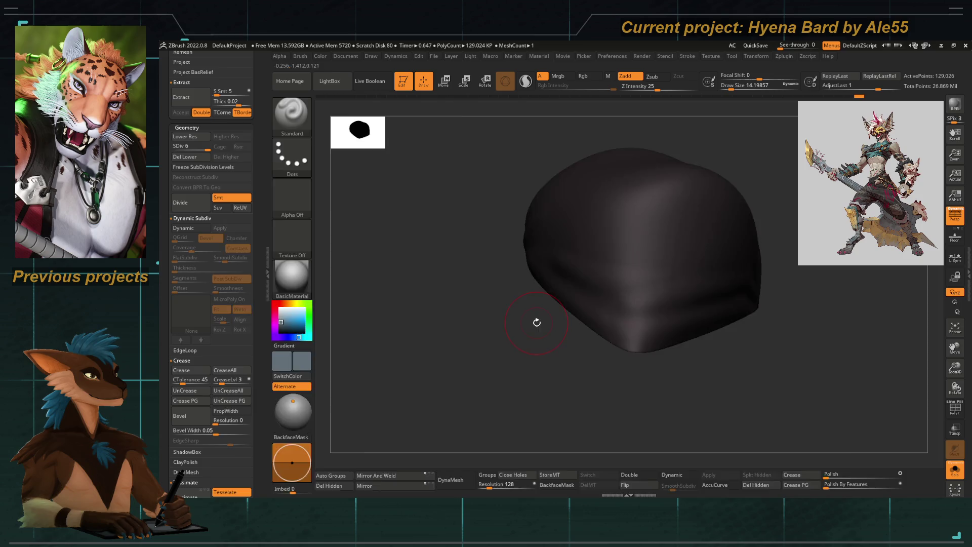
key("b")
key("o")
key("c")
mouse_move(457, 375)
left_mouse_down()
mouse_move(491, 395)
mouse_move(517, 390)
mouse_move(519, 282)
mouse_move(551, 230)
left_mouse_up()
Resize the Orb_Cracks brush and turn the blob to a good working angle
key("bracketleft")
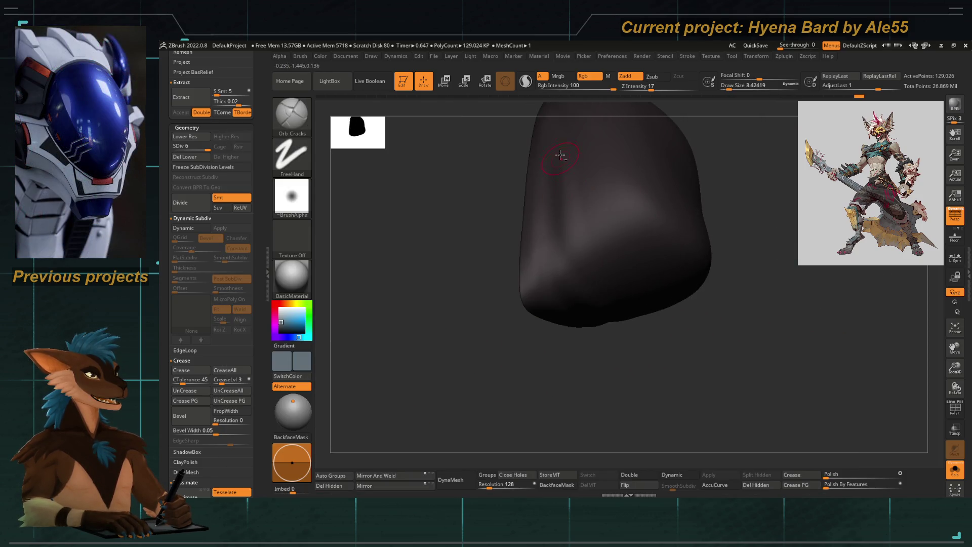
left_click_drag(612, 393, 560, 235)
key("bracketright")
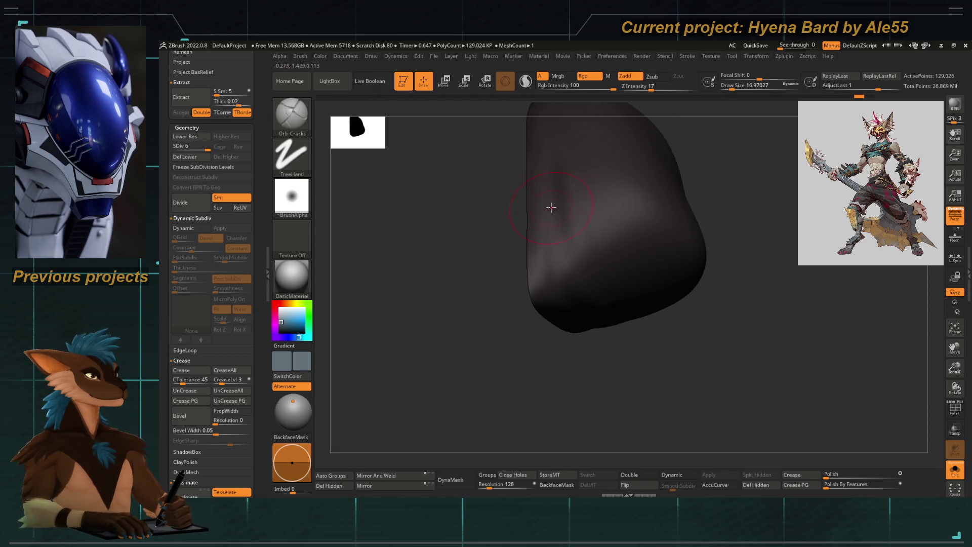
mouse_move(581, 310)
left_mouse_down()
mouse_move(582, 347)
mouse_move(553, 218)
left_mouse_up()
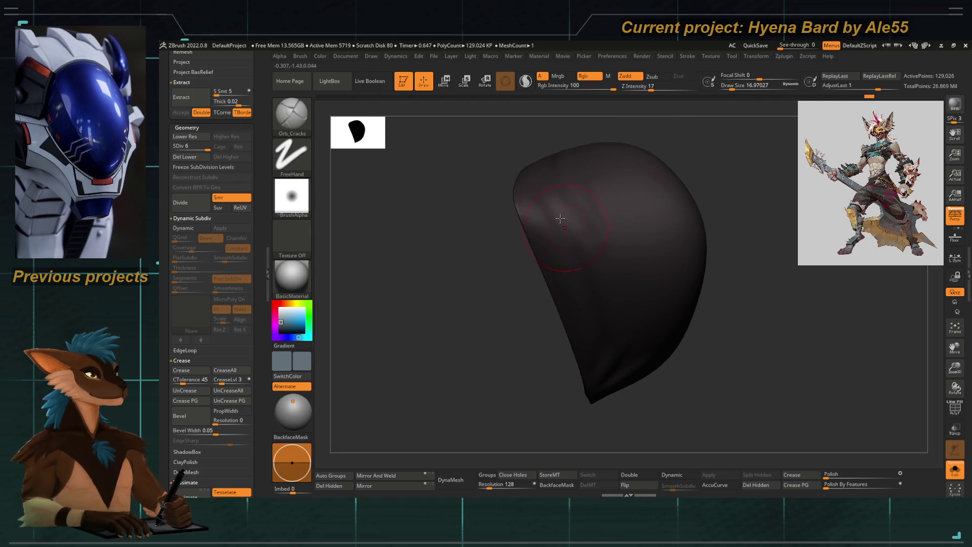
left_click_drag(576, 401, 585, 280)
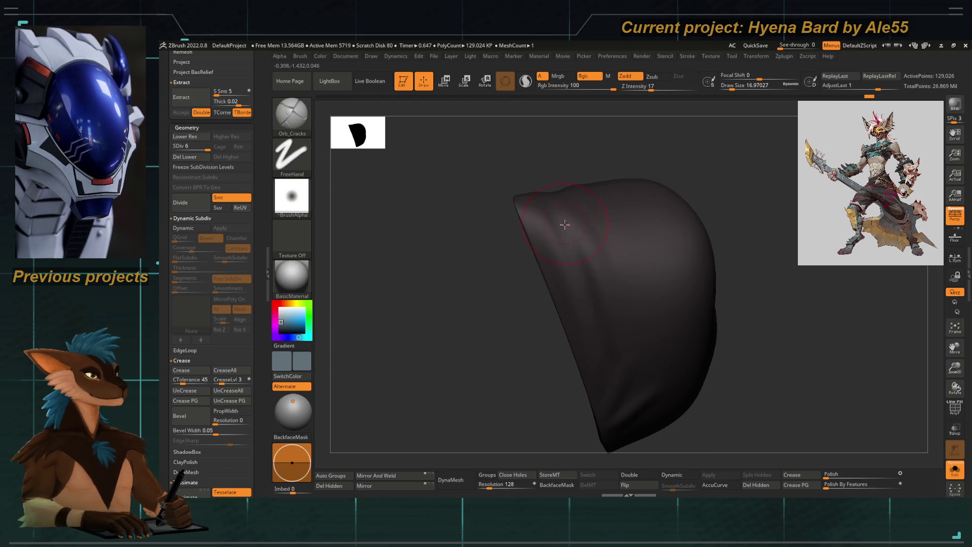
mouse_move(516, 211)
left_mouse_down()
mouse_move(542, 272)
mouse_move(495, 284)
mouse_move(593, 217)
left_mouse_up()
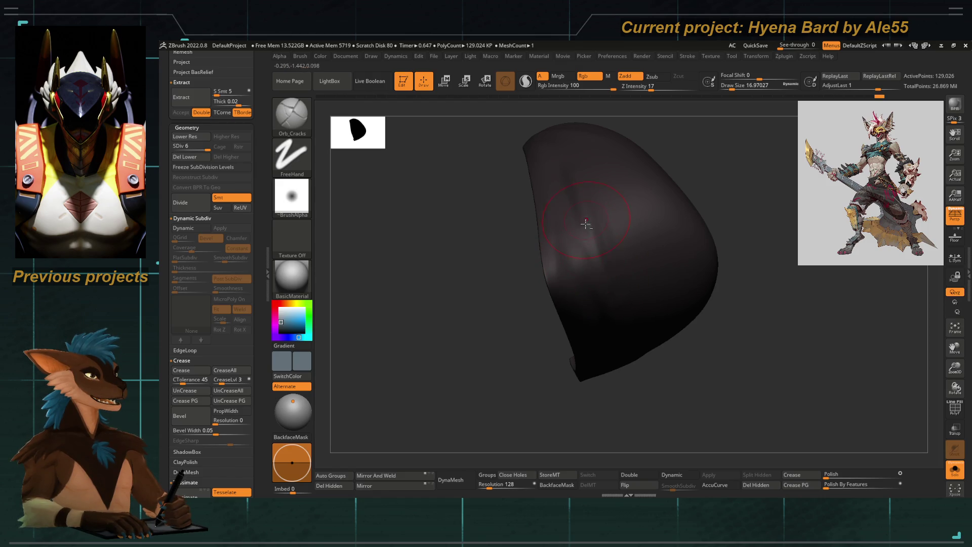
left_click_drag(587, 218, 564, 354)
mouse_move(560, 256)
left_mouse_down()
mouse_move(502, 292)
mouse_move(542, 271)
left_mouse_up()
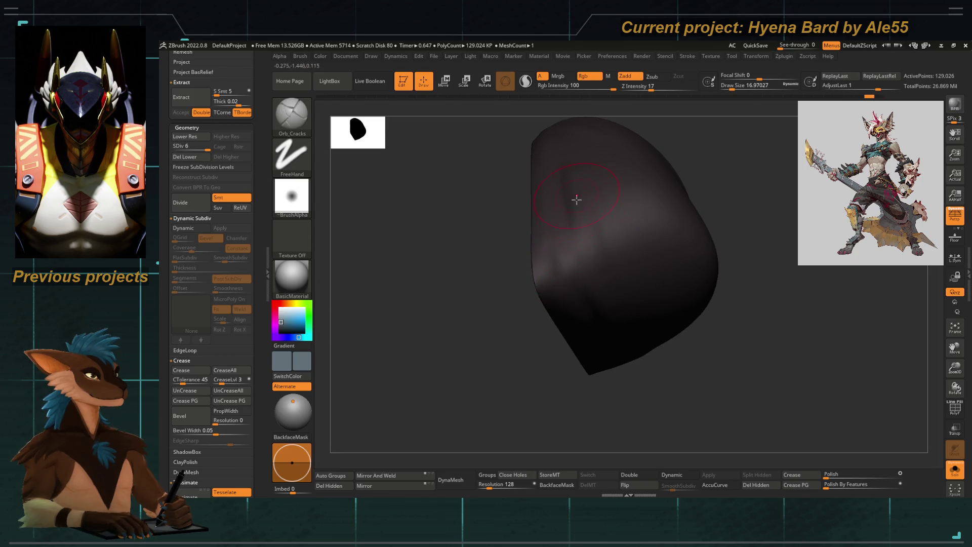
Carve crease streaks down the blob's upper left side
left_click_drag(575, 202, 627, 339)
mouse_move(549, 198)
left_mouse_down()
mouse_move(570, 308)
mouse_move(497, 326)
mouse_move(451, 295)
mouse_move(496, 332)
mouse_move(489, 353)
mouse_move(417, 280)
mouse_move(445, 311)
left_mouse_up()
key("ctrl")
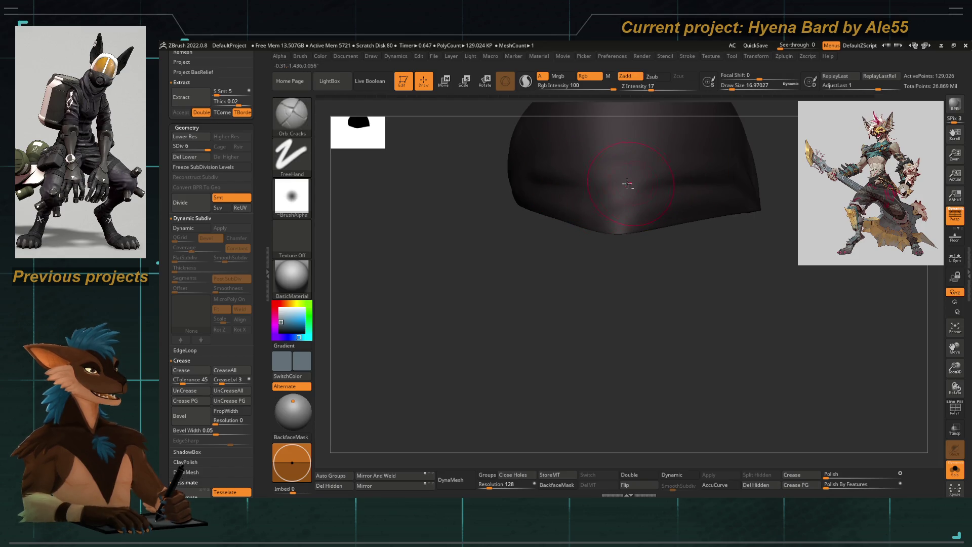
mouse_move(481, 238)
left_mouse_down()
mouse_move(525, 275)
mouse_move(501, 303)
mouse_move(473, 295)
mouse_move(501, 342)
mouse_move(603, 212)
left_mouse_up()
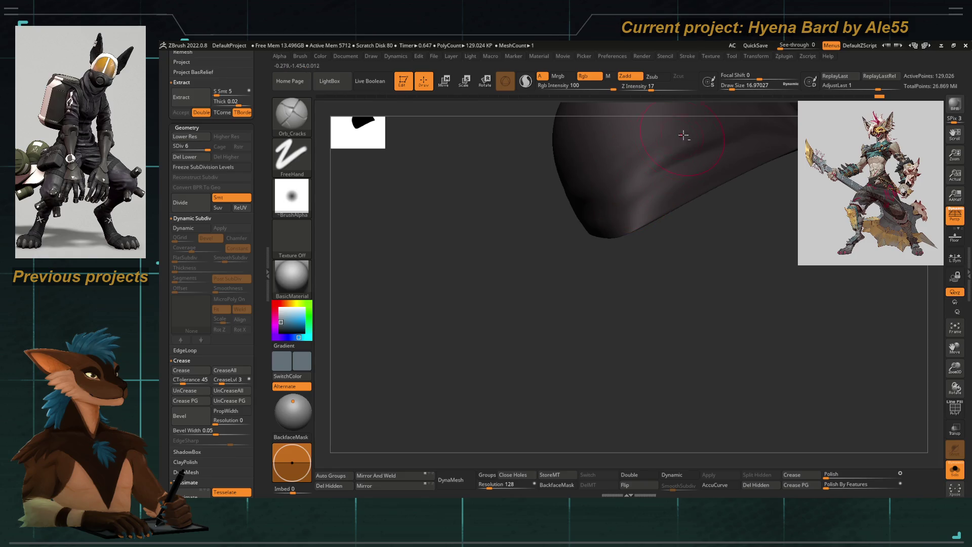
mouse_move(631, 225)
left_mouse_down()
mouse_move(625, 169)
mouse_move(595, 252)
left_mouse_up()
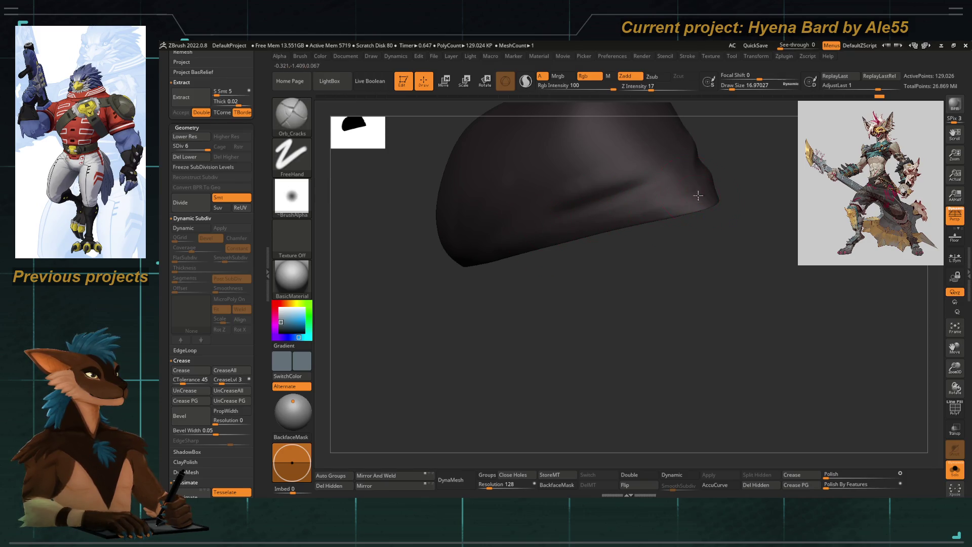
mouse_move(539, 247)
left_mouse_down()
mouse_move(473, 308)
mouse_move(495, 323)
mouse_move(506, 363)
mouse_move(565, 343)
mouse_move(582, 284)
left_mouse_up()
key("ctrl")
Soften a harsh crease on the blob's lower side, then show the full character again
key("shift")
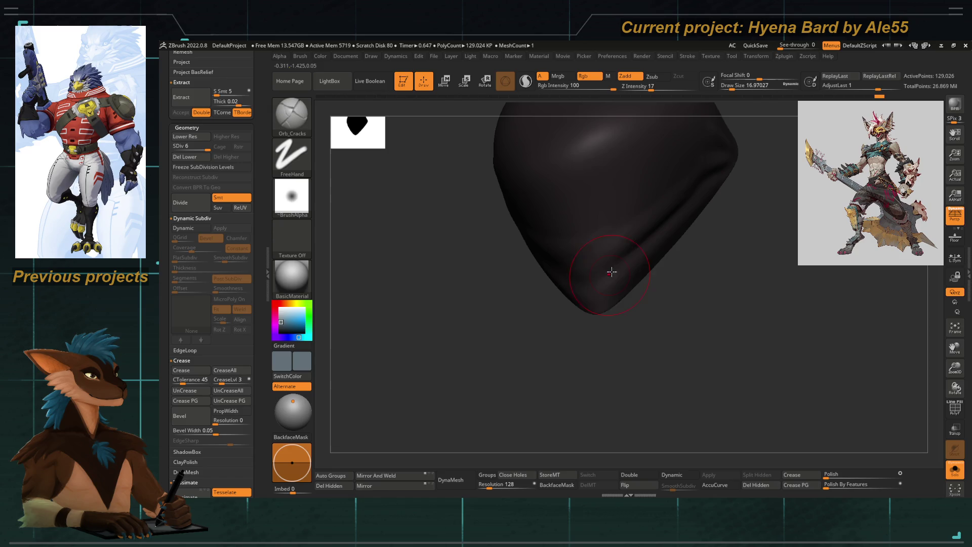
left_click_drag(562, 341, 626, 245, "shift")
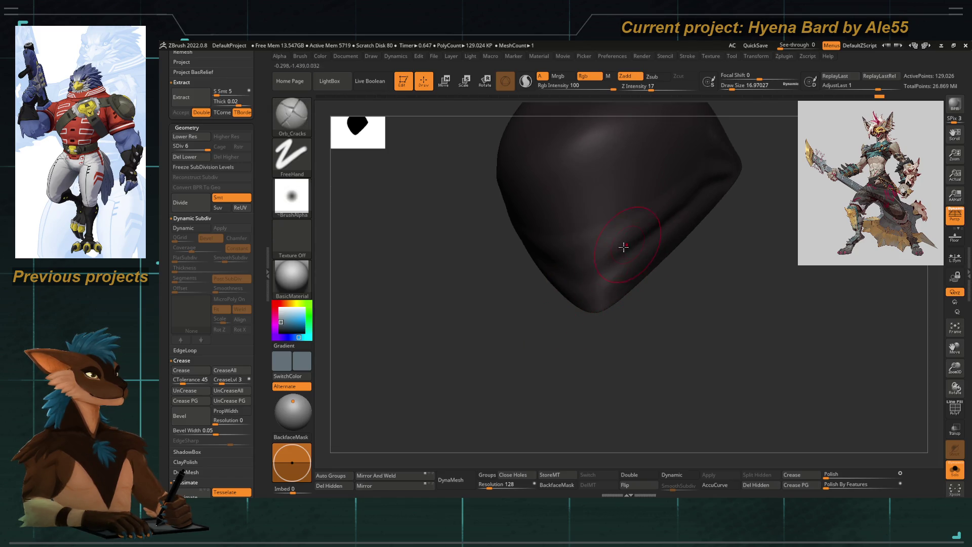
mouse_move(582, 316)
left_mouse_down()
mouse_move(569, 326)
mouse_move(632, 269)
left_mouse_up()
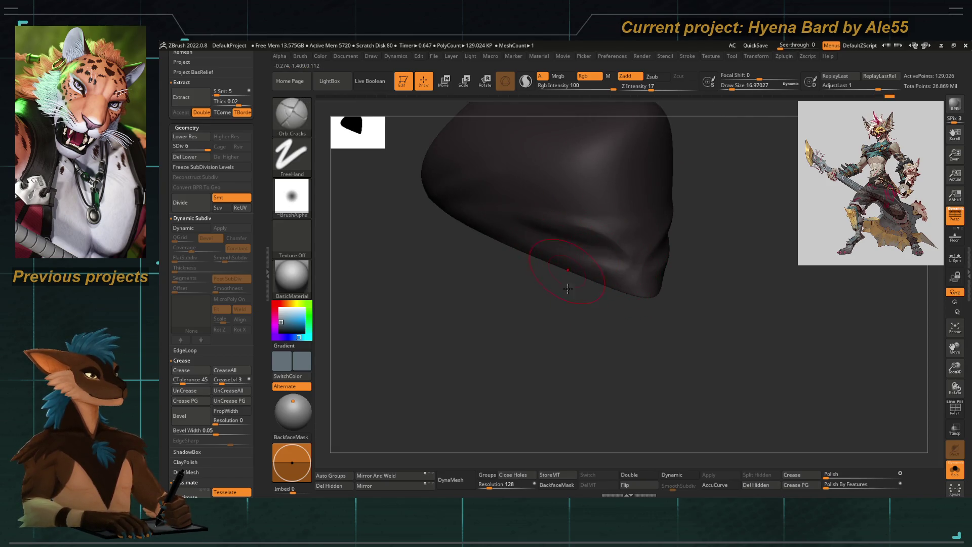
left_click_drag(568, 278, 604, 255)
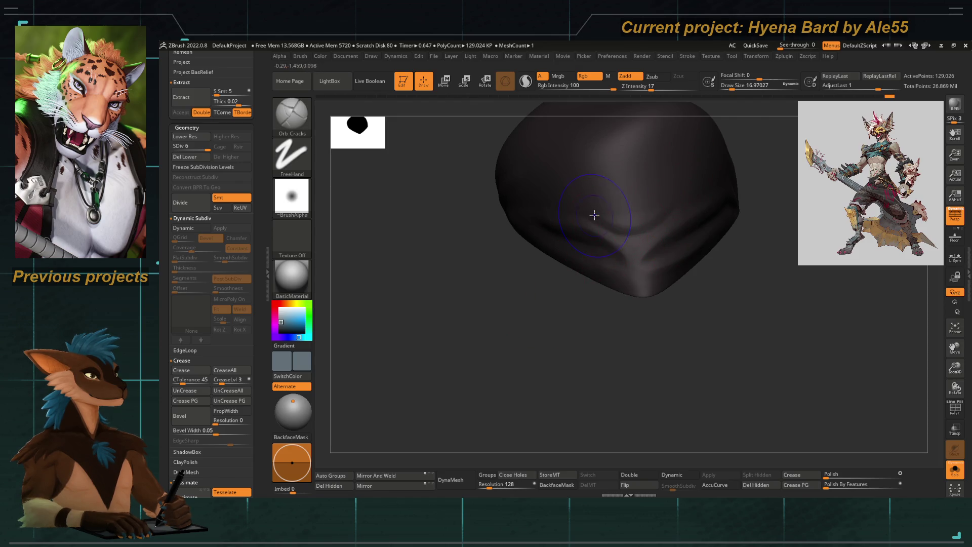
key("shift")
mouse_move(696, 226)
left_mouse_down()
mouse_move(523, 263)
mouse_move(535, 300)
mouse_move(554, 269)
mouse_move(502, 268)
mouse_move(667, 247)
left_mouse_up()
left_click(954, 468)
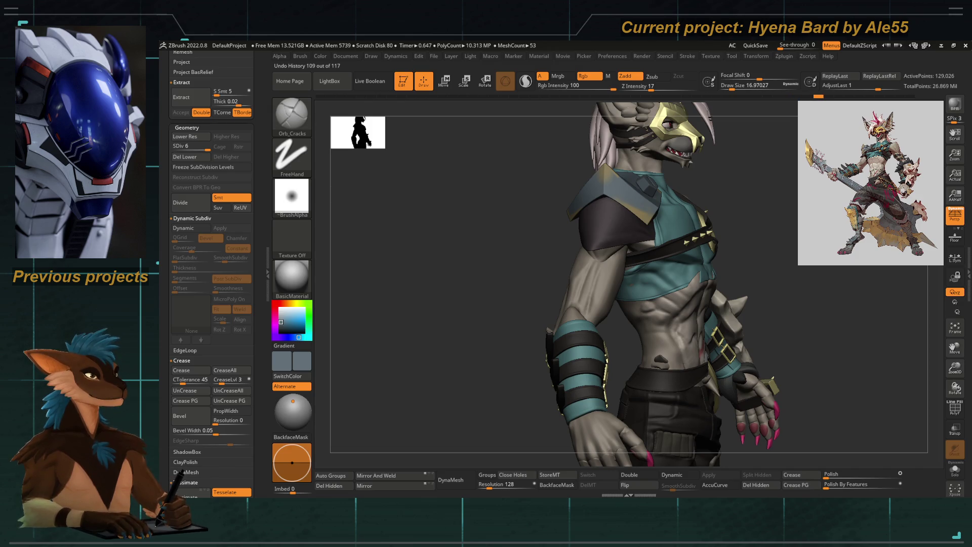
Solo the blob piece, Shift-smooth its ridges, then bring the full hyena back
mouse_move(494, 251)
left_mouse_down()
mouse_move(479, 252)
mouse_move(540, 245)
mouse_move(506, 270)
mouse_move(481, 265)
mouse_move(501, 253)
mouse_move(474, 262)
mouse_move(777, 220)
mouse_move(506, 274)
mouse_move(664, 201)
mouse_move(455, 222)
mouse_move(525, 229)
left_mouse_up()
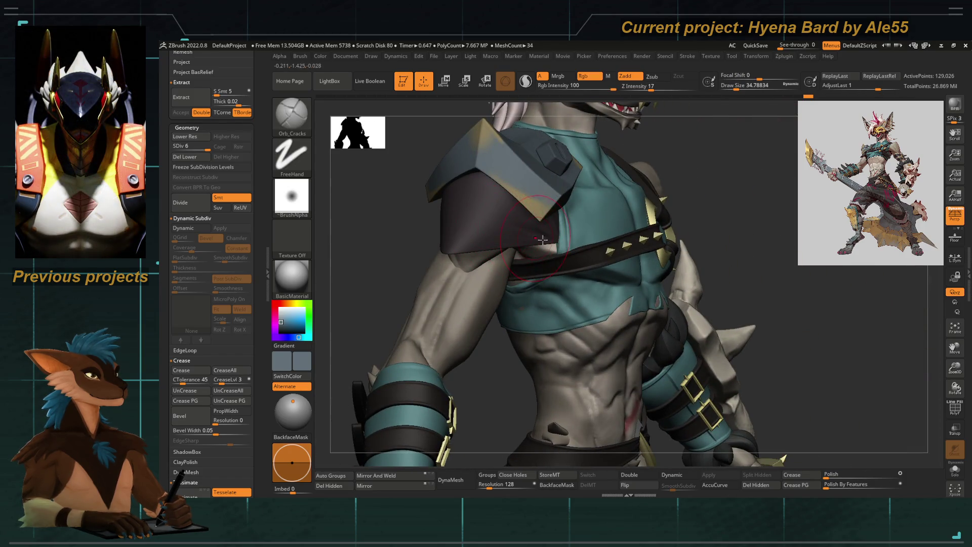
left_click(952, 469)
left_click_drag(411, 290, 506, 225)
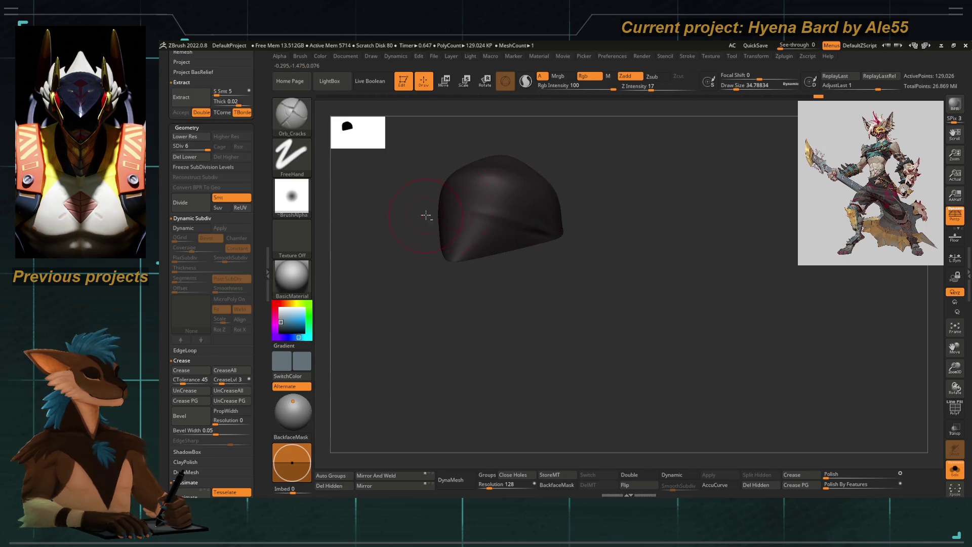
mouse_move(474, 232)
left_mouse_down("shift")
mouse_move(532, 238)
mouse_move(481, 217)
mouse_move(537, 228)
left_mouse_up("shift")
mouse_move(423, 210)
left_mouse_down()
mouse_move(489, 221)
mouse_move(494, 195)
left_mouse_up()
mouse_move(421, 180)
left_mouse_down()
mouse_move(542, 206)
mouse_move(610, 297)
left_mouse_up()
left_click(955, 468)
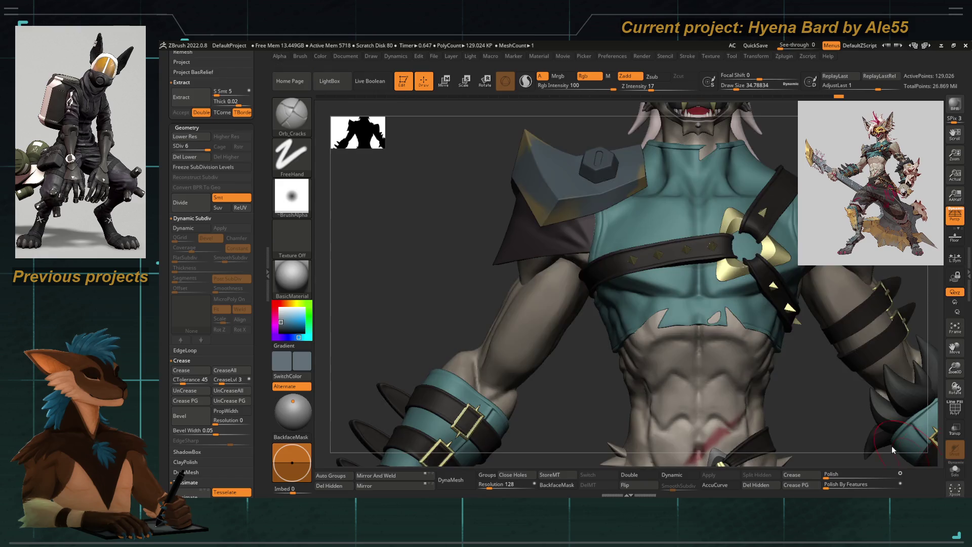
Check the piece against the arm and torso, re-isolate it to inspect the smoothing, then unsolo
left_click_drag(485, 236, 429, 254)
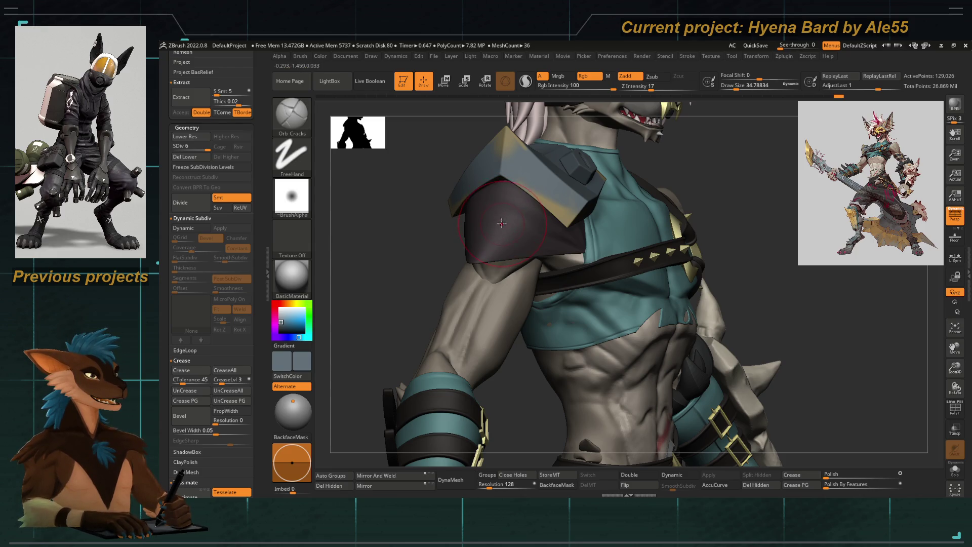
left_click_drag(387, 275, 901, 450)
left_click(955, 468)
mouse_move(601, 330)
left_mouse_down()
mouse_move(491, 256)
mouse_move(419, 282)
mouse_move(524, 189)
left_mouse_up()
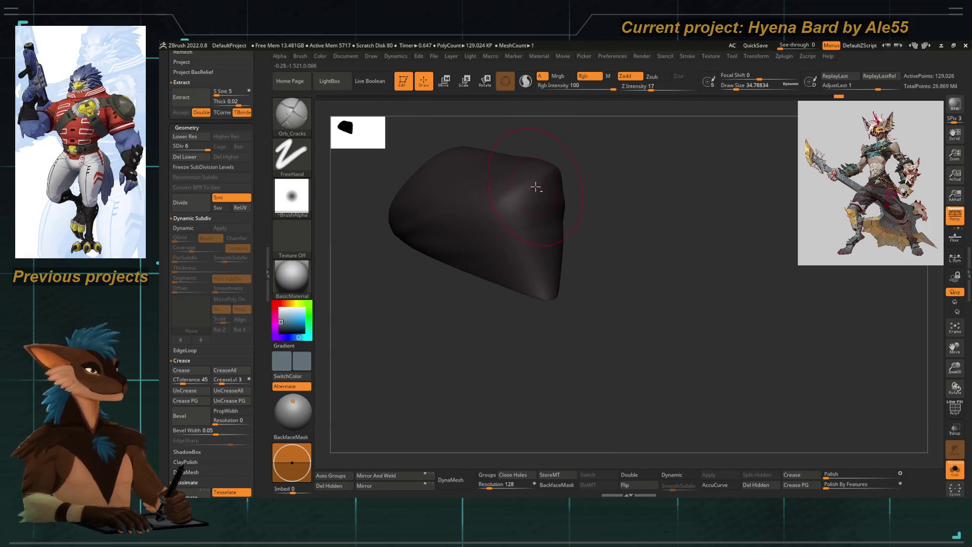
left_click_drag(386, 291, 534, 198)
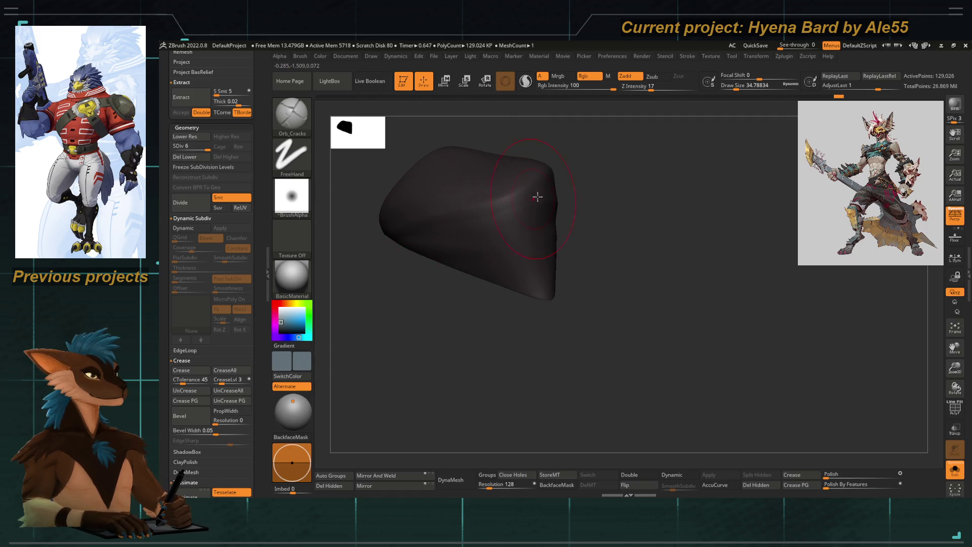
mouse_move(400, 314)
left_mouse_down()
mouse_move(380, 297)
mouse_move(404, 303)
left_mouse_up()
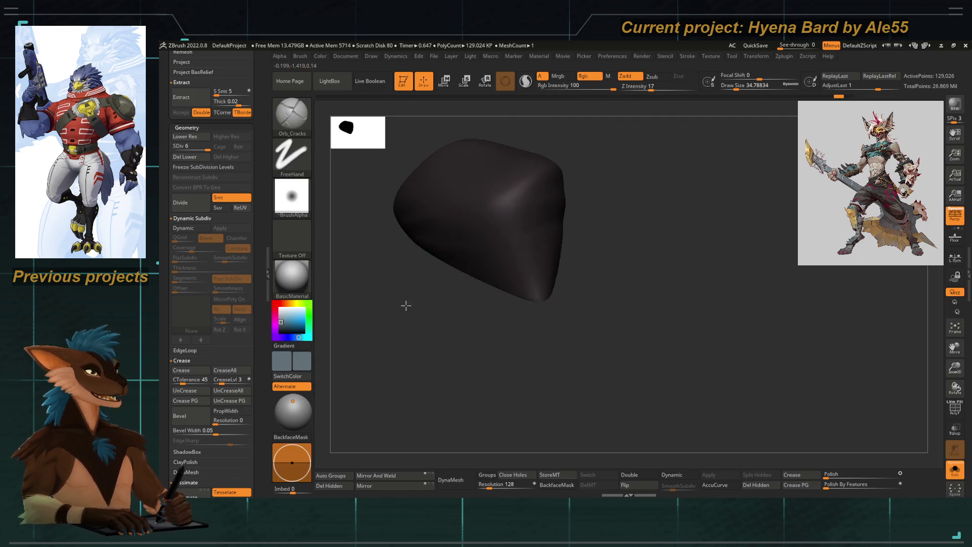
left_click_drag(414, 237, 434, 217)
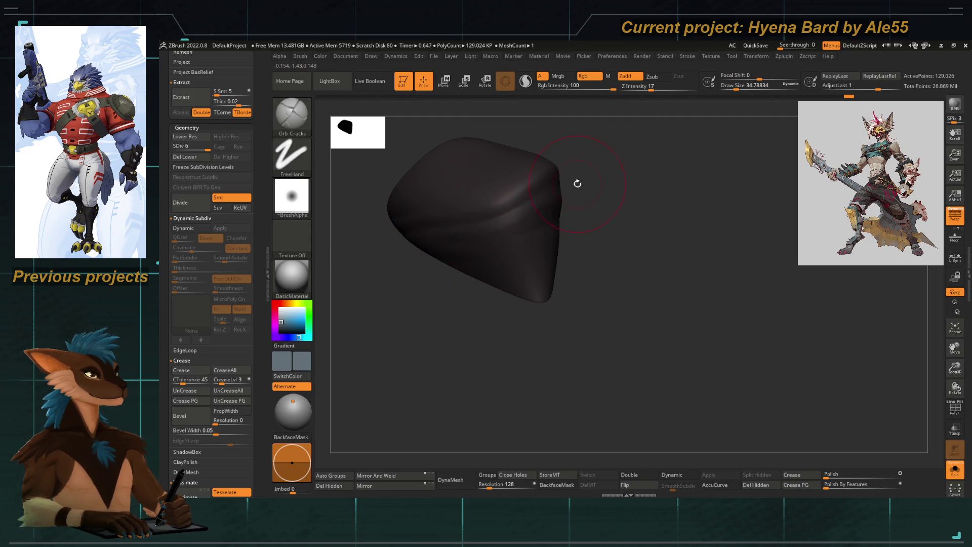
mouse_move(474, 304)
left_mouse_down("shift")
mouse_move(452, 346)
mouse_move(427, 308)
mouse_move(554, 358)
mouse_move(559, 271)
mouse_move(506, 341)
mouse_move(614, 381)
left_mouse_up("shift")
left_click(955, 469)
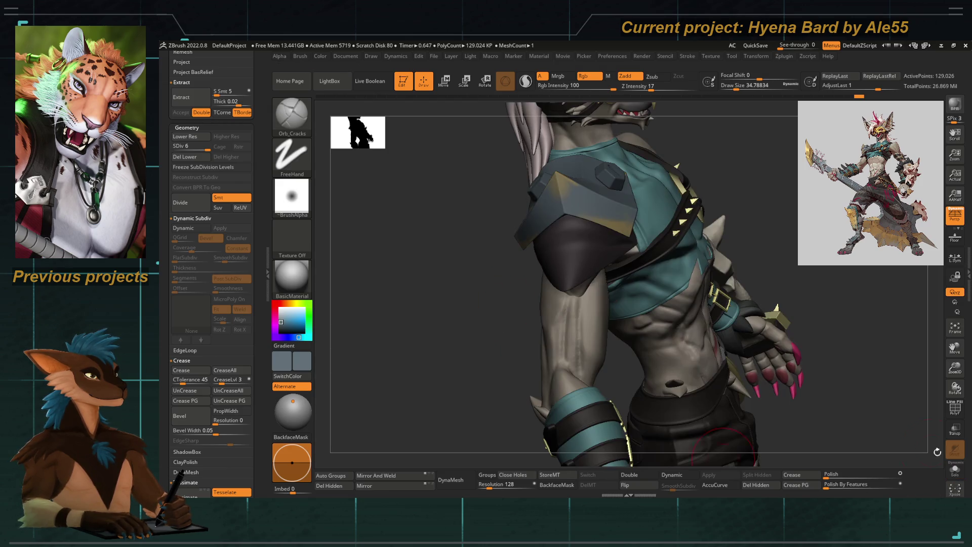
Orbit around the chest and shoulder, then Alt-click the skull gauntlet to activate the left arm skull
mouse_move(436, 314)
left_mouse_down()
mouse_move(399, 266)
mouse_move(441, 269)
left_mouse_up()
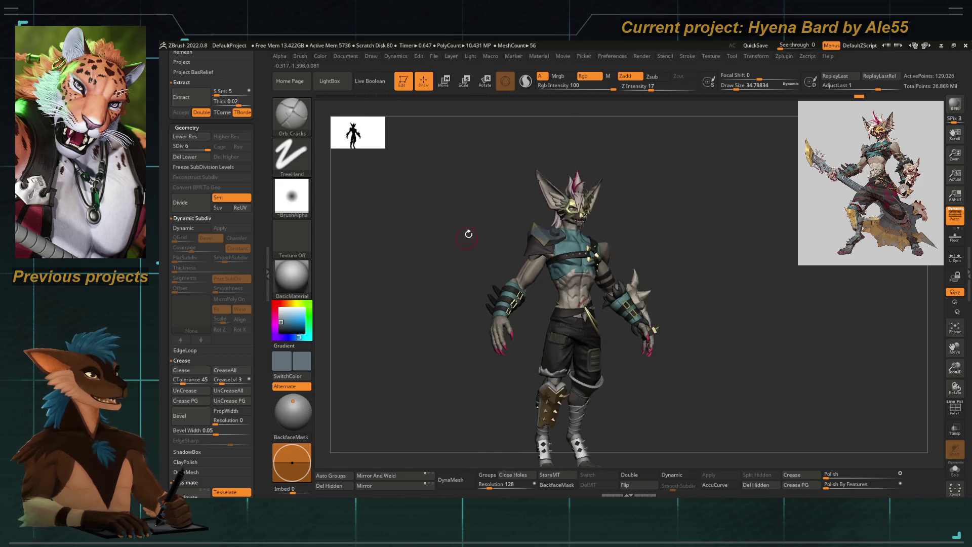
left_click_drag(465, 237, 538, 225, "alt")
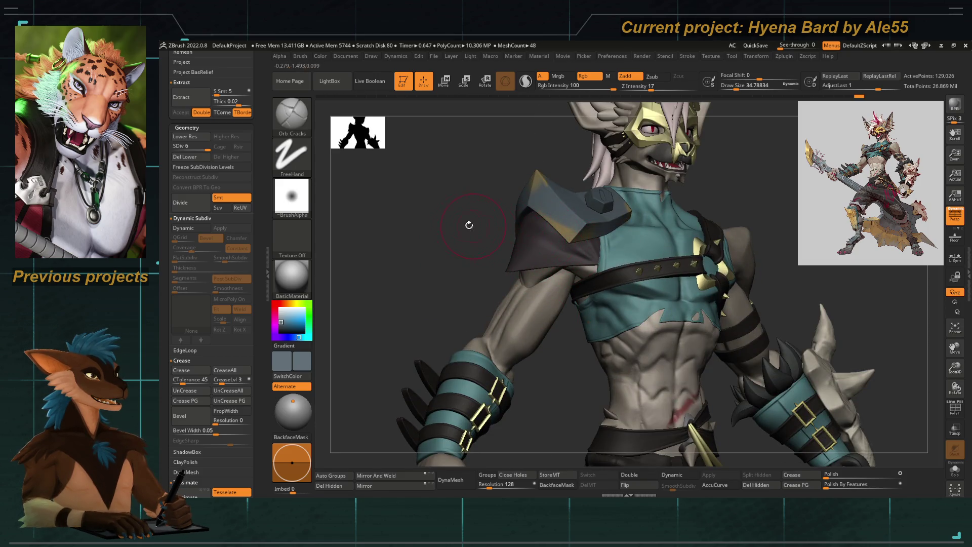
left_click_drag(474, 226, 539, 236)
mouse_move(629, 260)
left_mouse_down()
mouse_move(567, 261)
mouse_move(603, 260)
left_mouse_up()
mouse_move(671, 234)
left_mouse_down("alt")
mouse_move(630, 303)
mouse_move(464, 199)
mouse_move(438, 206)
mouse_move(469, 189)
mouse_move(497, 204)
mouse_move(474, 195)
mouse_move(486, 202)
mouse_move(505, 193)
mouse_move(494, 190)
mouse_move(500, 202)
mouse_move(674, 306)
mouse_move(525, 240)
left_mouse_up("alt")
left_click(538, 253, "alt")
mouse_move(582, 329)
left_mouse_down()
mouse_move(607, 340)
mouse_move(609, 273)
mouse_move(588, 276)
left_mouse_up()
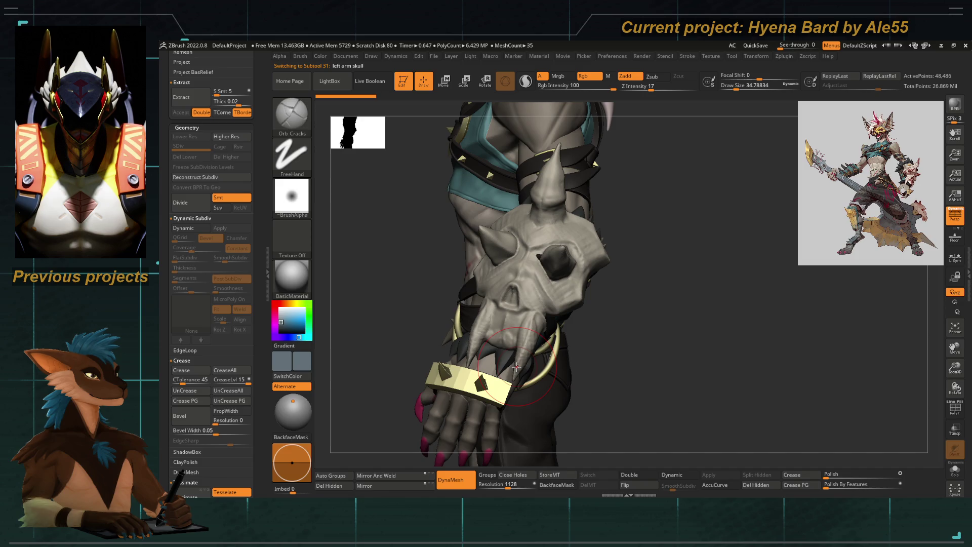
Frame the body, zoom onto the skull gauntlet and re-DynaMesh it at resolution 1128
left_click_drag(373, 265, 484, 359)
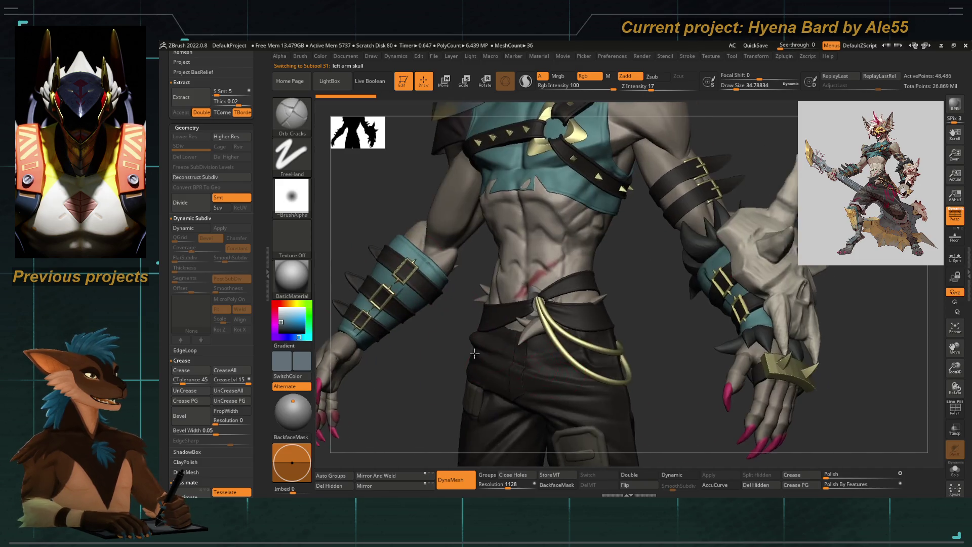
key("f")
mouse_move(462, 282)
left_mouse_down()
mouse_move(412, 278)
mouse_move(433, 245)
mouse_move(445, 250)
mouse_move(486, 232)
left_mouse_up()
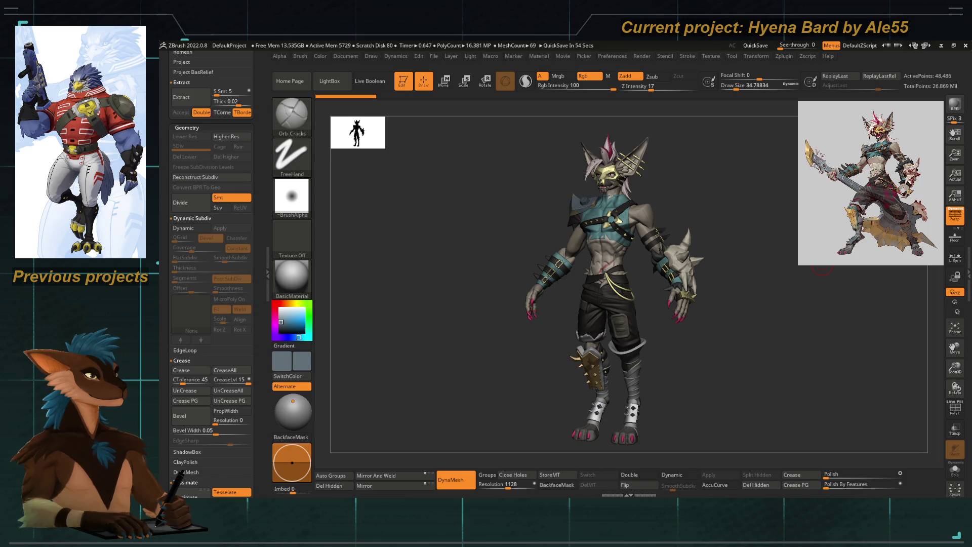
left_click_drag(465, 326, 556, 391)
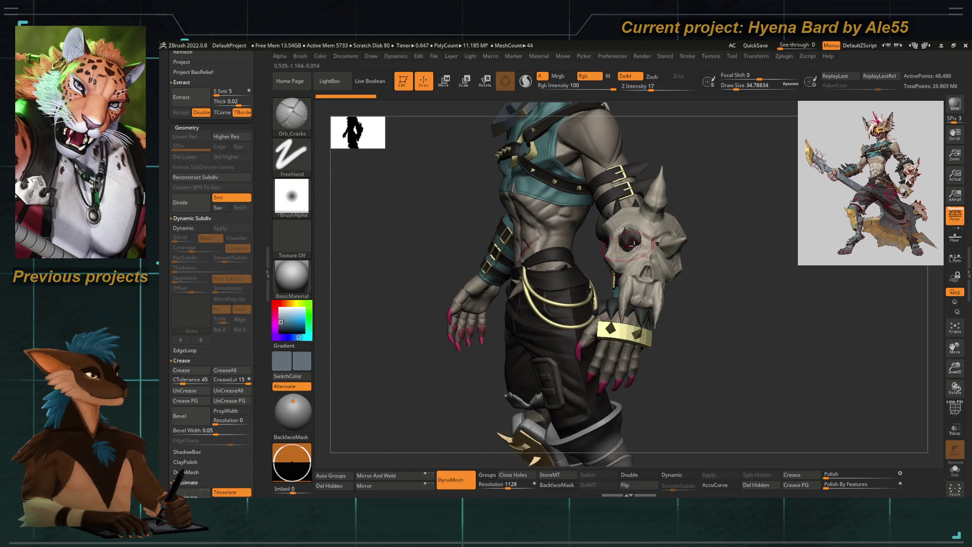
mouse_move(629, 246)
right_mouse_down()
mouse_move(672, 371)
mouse_move(637, 362)
mouse_move(689, 371)
mouse_move(681, 374)
right_mouse_up()
right_click_drag(606, 265, 605, 249, "ctrl")
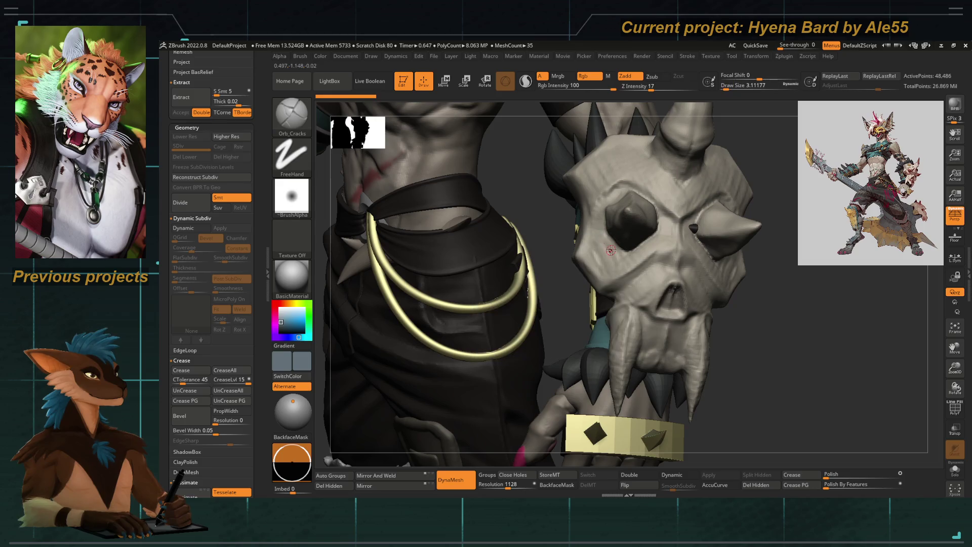
key("ctrl")
left_click_drag(618, 256, 586, 262, "ctrl")
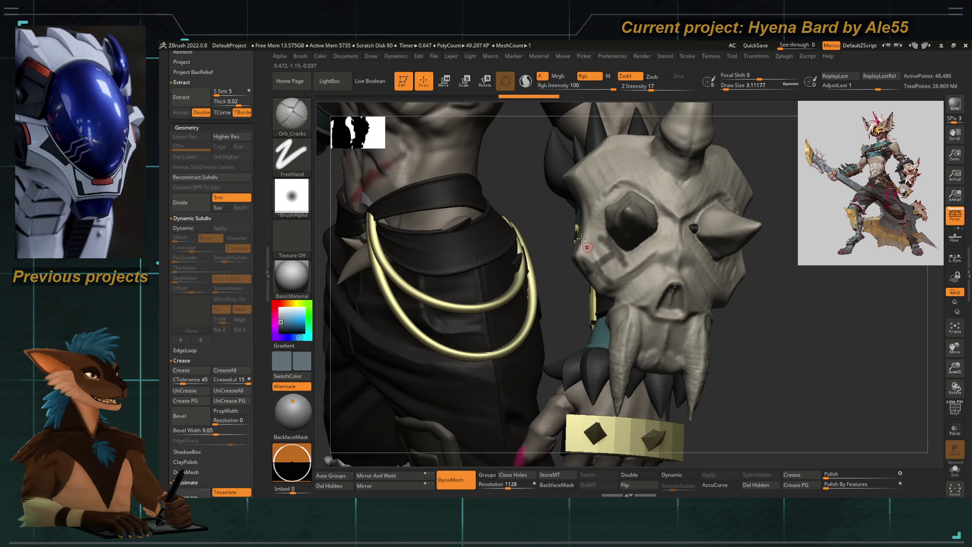
Frame the character and save the project with Tool > Save As
left_click_drag(568, 300, 557, 325)
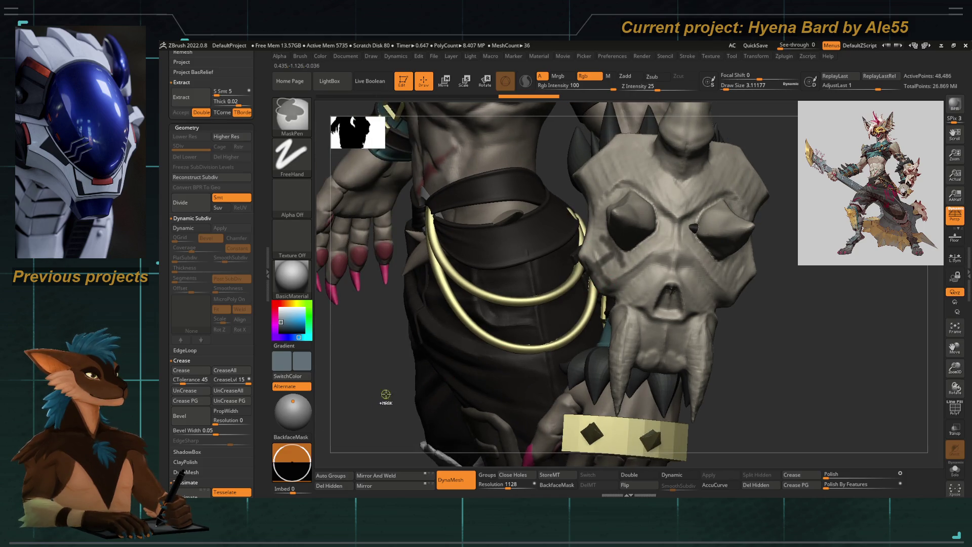
key("f")
left_click_drag(440, 341, 536, 273)
left_click_drag(268, 274, 266, 106)
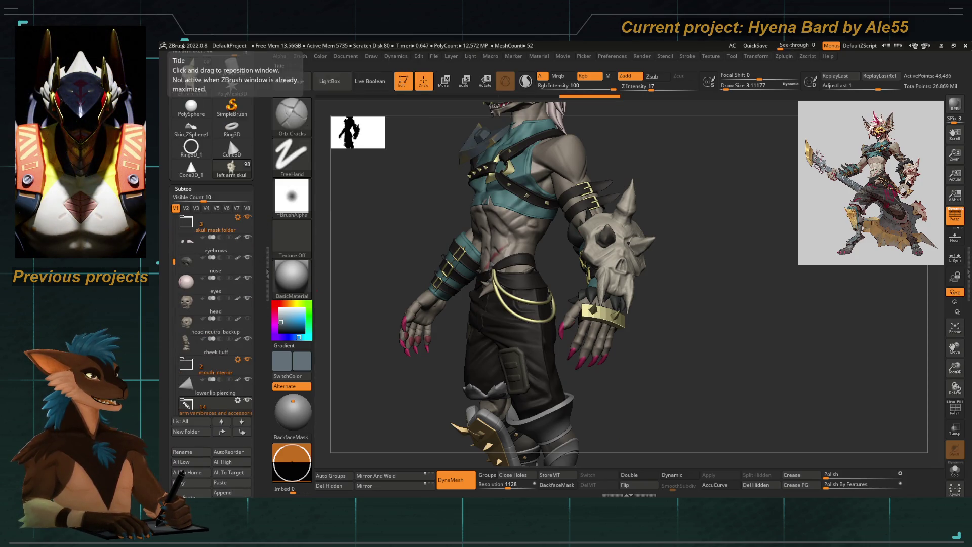
left_click(266, 106)
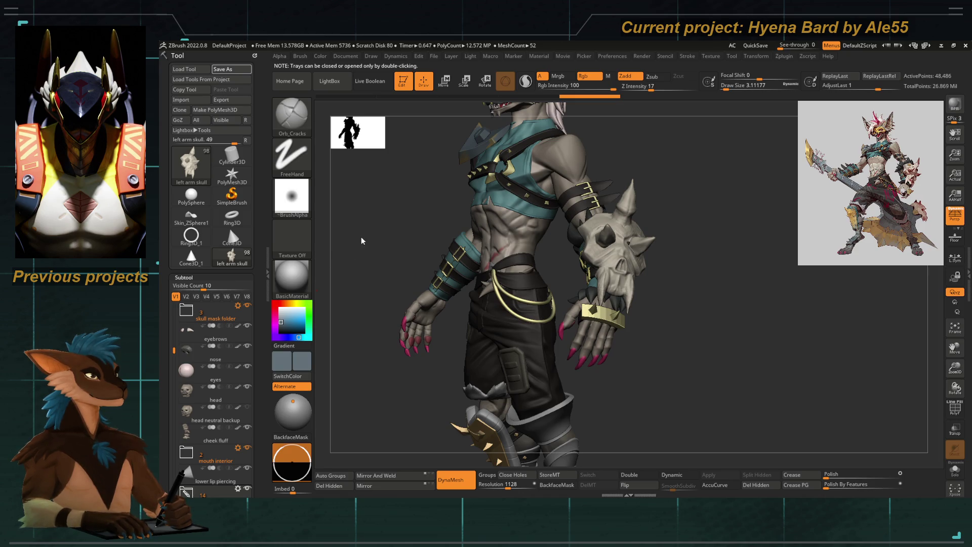
Use Geometry > Stager > Switch Stage to show the spiked teal forearm bands instead of the skull
left_click_drag(364, 244, 379, 245)
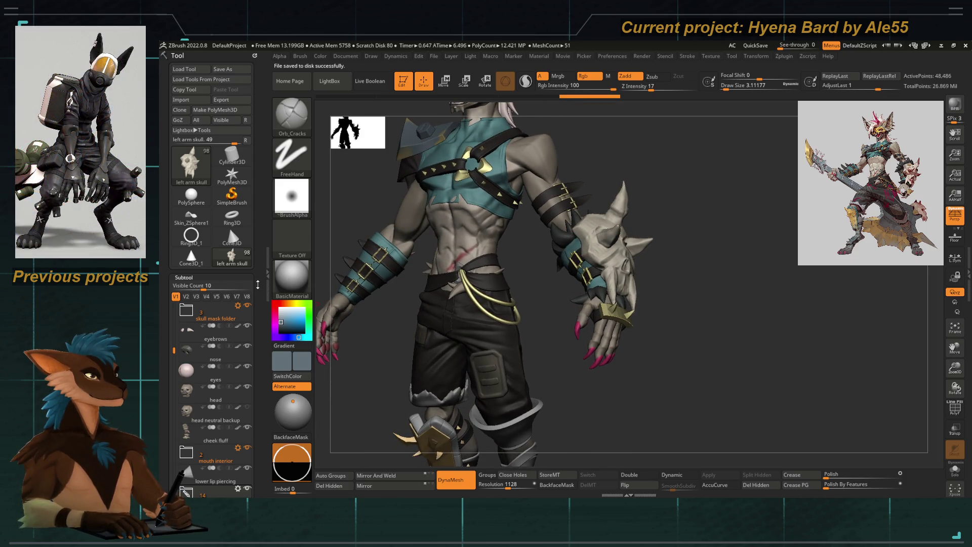
scroll(266, 228, "down", 5)
scroll(266, 229, "down", 15)
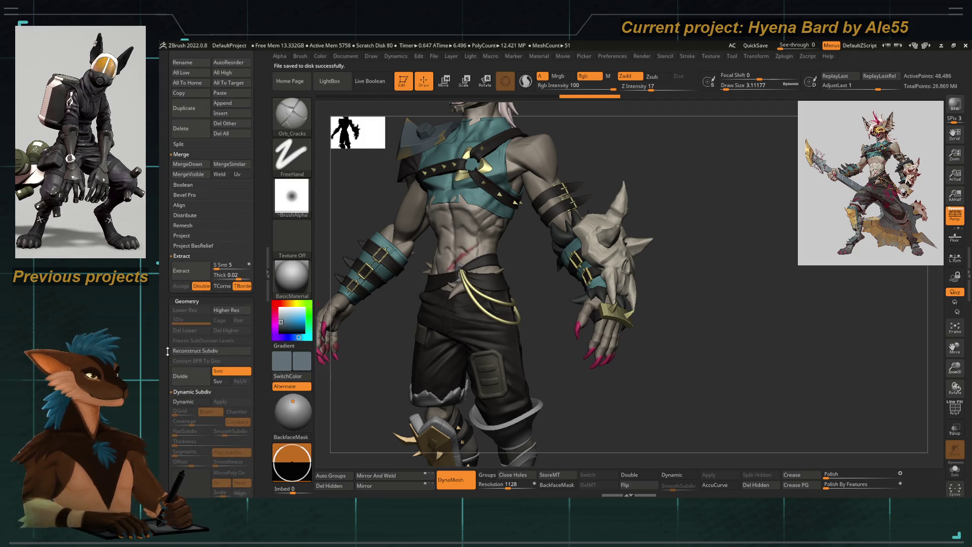
scroll(175, 354, "down", 12)
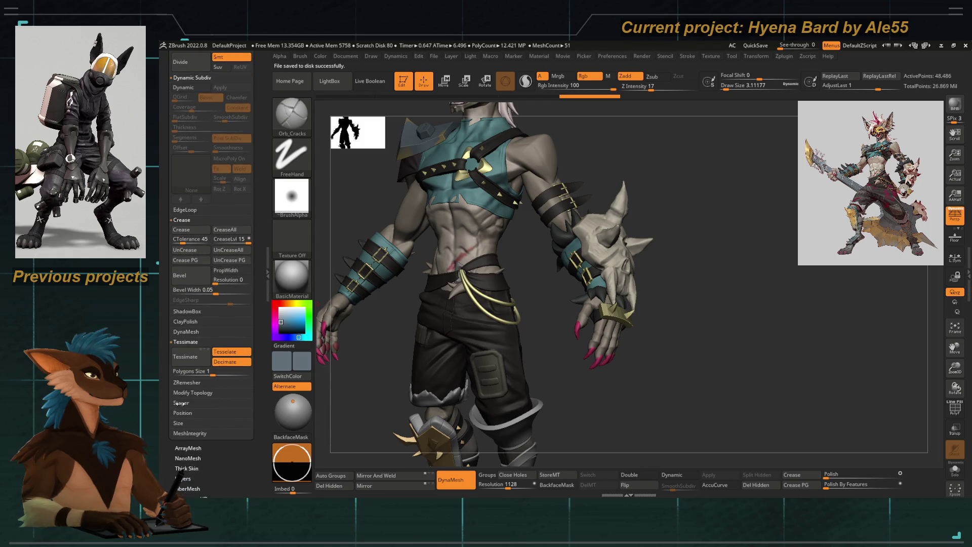
left_click(181, 403)
left_click(198, 423)
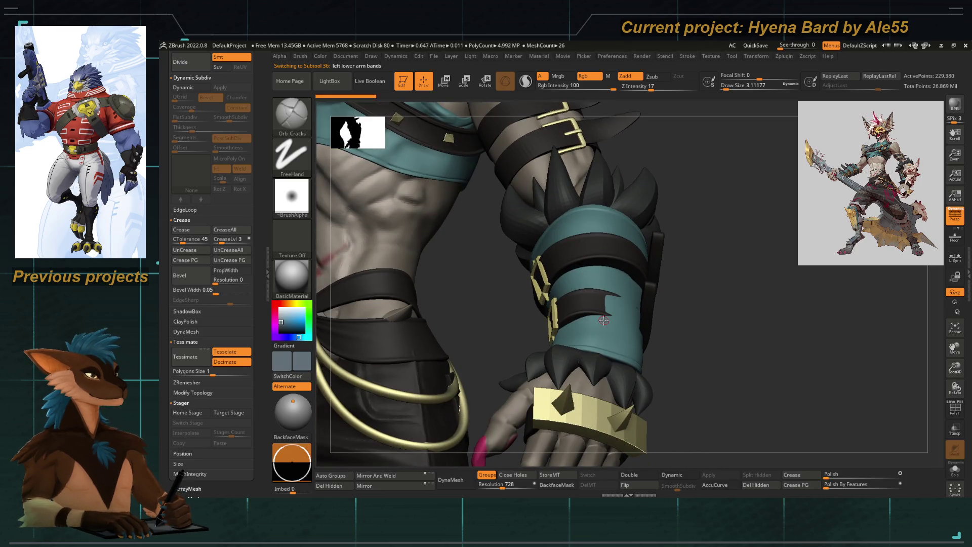
Switch to the Move Topological brush and Alt-click a different arm band subtool
left_click_drag(510, 312, 528, 320)
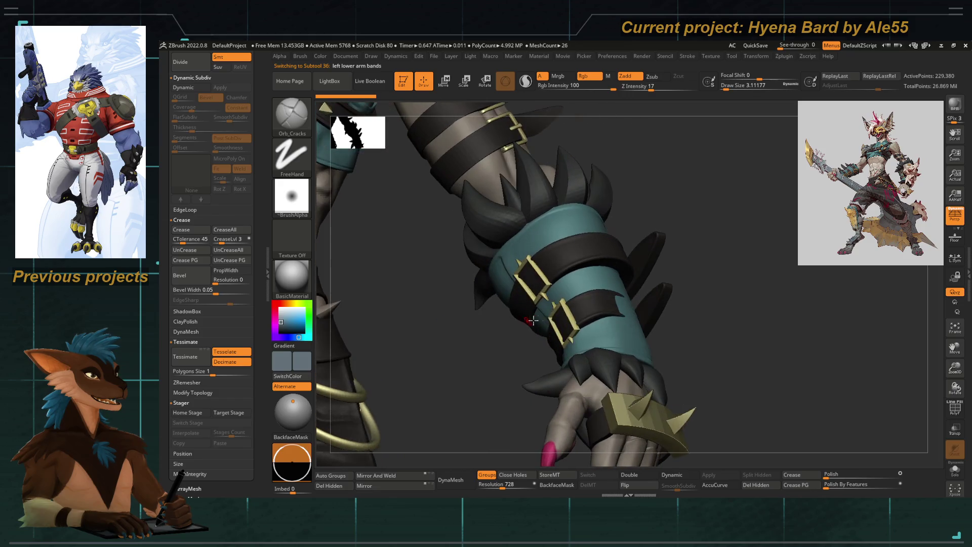
key("b")
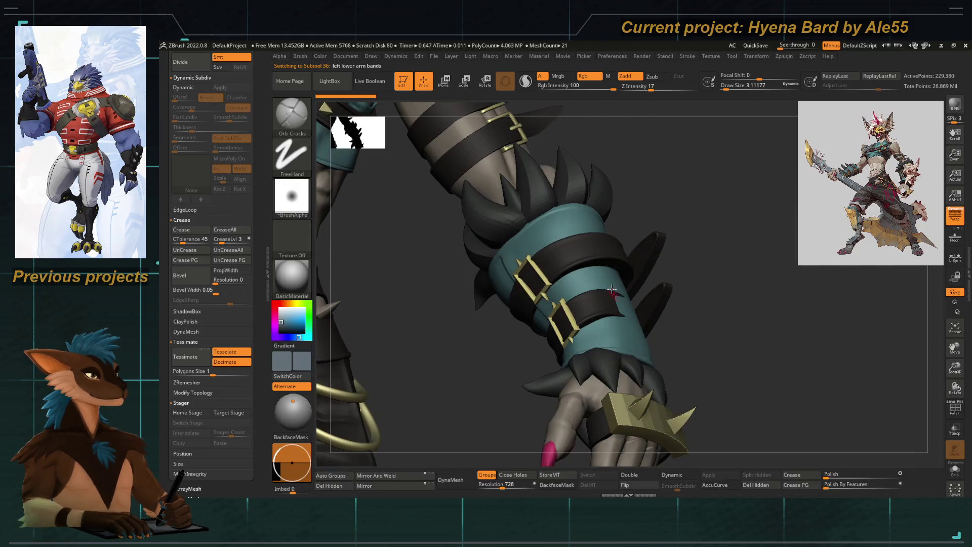
key("b")
key("m")
key("t")
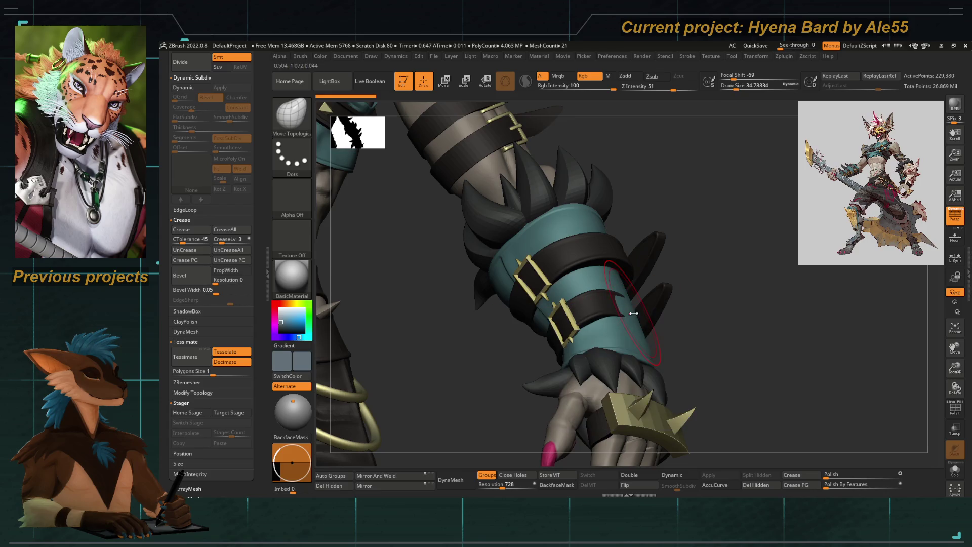
mouse_move(660, 339)
left_mouse_down()
mouse_move(669, 317)
mouse_move(658, 281)
left_mouse_up()
left_click(656, 286, "alt")
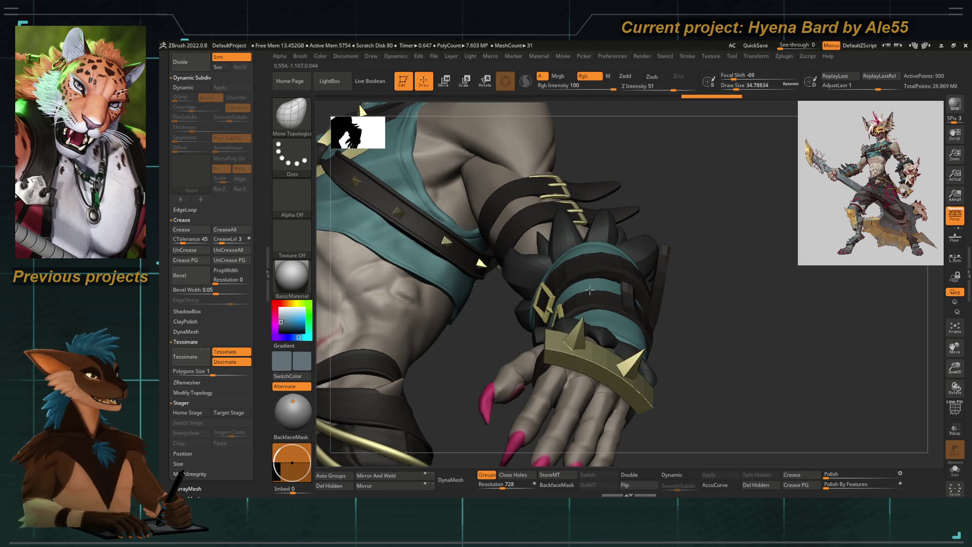
Reduce the brush size and Shift-smooth the spiked bracer while orbiting the arm
key("space")
key("space")
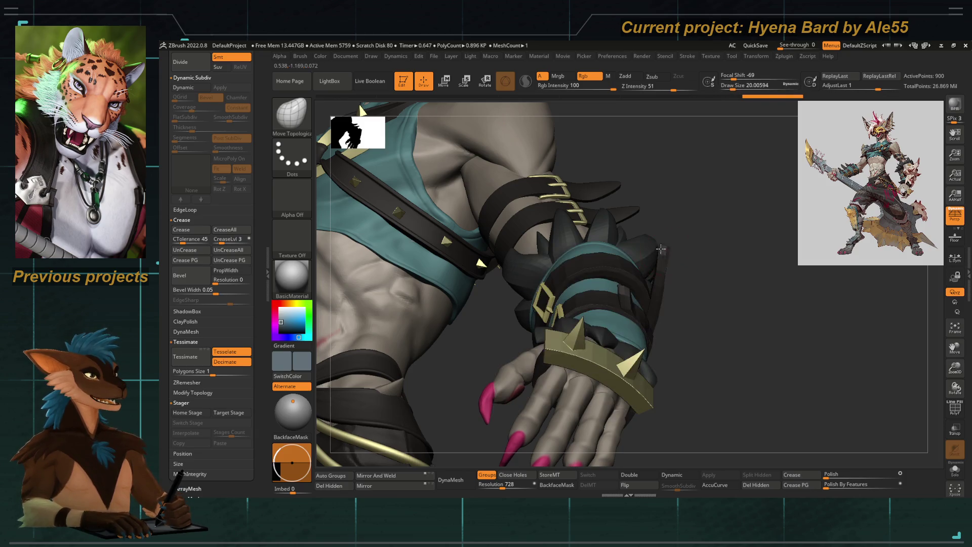
mouse_move(679, 282)
left_mouse_down()
mouse_move(649, 289)
mouse_move(683, 285)
mouse_move(659, 406)
mouse_move(643, 284)
mouse_move(681, 312)
mouse_move(689, 305)
left_mouse_up()
key("shift")
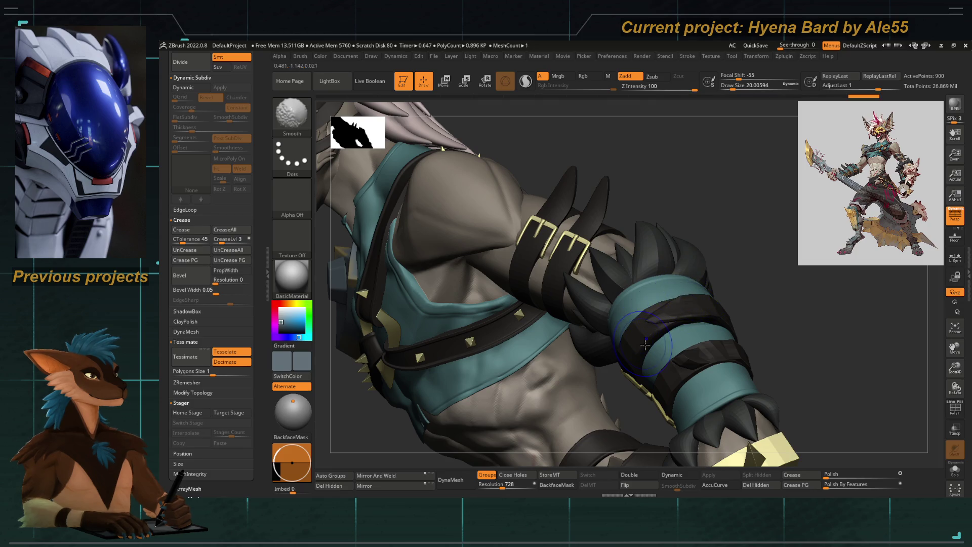
mouse_move(707, 349)
left_mouse_down("alt")
mouse_move(658, 333)
mouse_move(702, 267)
left_mouse_up("alt")
left_click_drag(538, 337, 714, 315)
left_click_drag(525, 382, 504, 302)
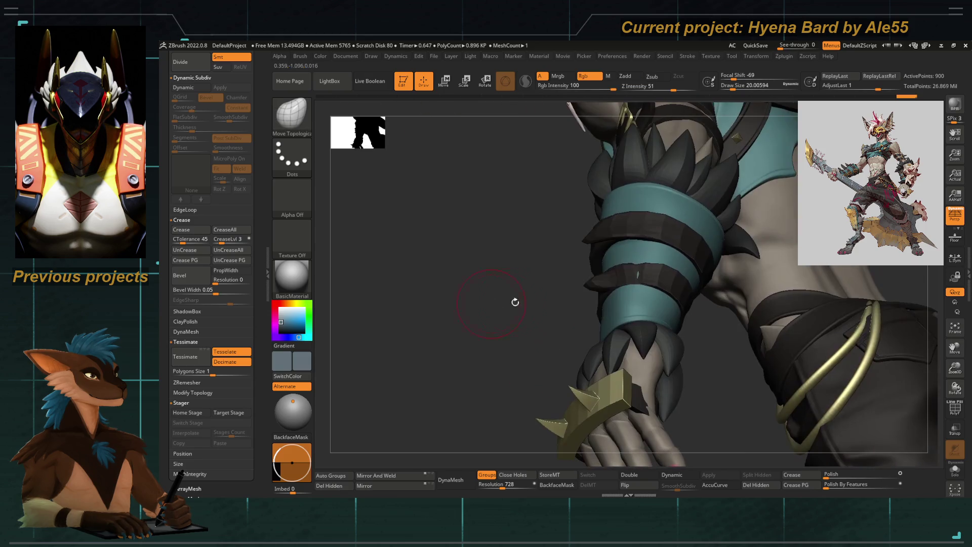
Smooth the forearm from a side view and make the teal band piece active
key("b")
key("Escape")
left_click_drag(617, 273, 598, 281)
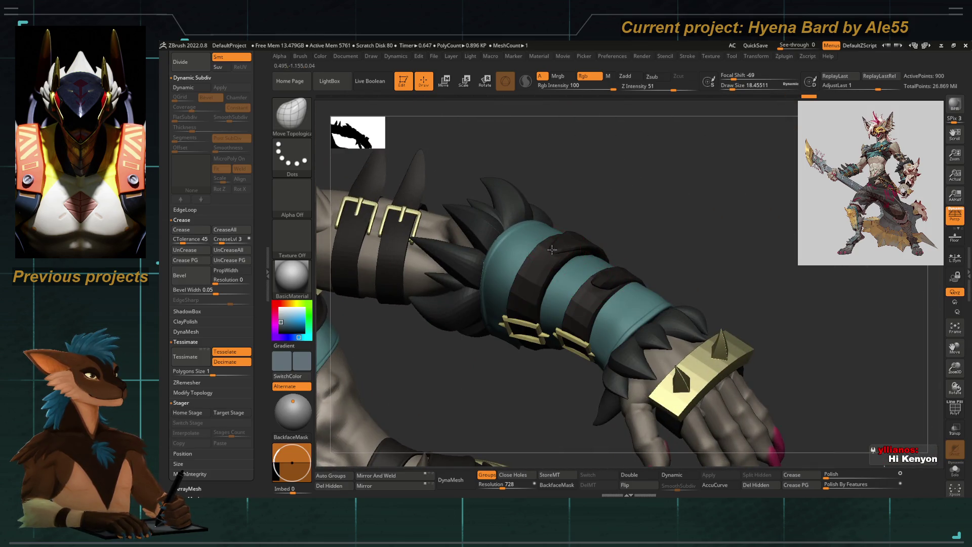
left_click_drag(552, 249, 557, 310)
key("shift")
left_click(563, 308, "alt")
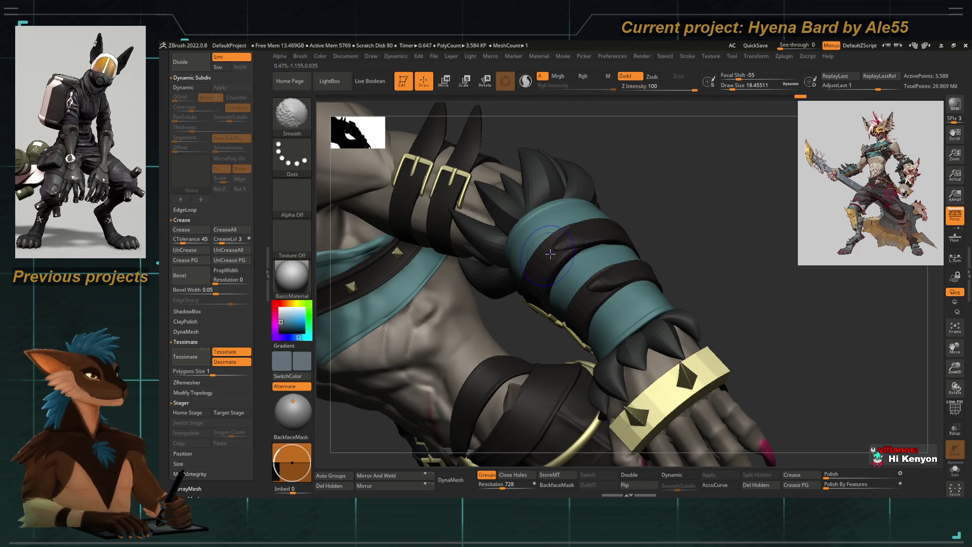
mouse_move(599, 287)
right_mouse_down()
mouse_move(614, 245)
mouse_move(557, 244)
mouse_move(646, 259)
mouse_move(506, 206)
right_mouse_up()
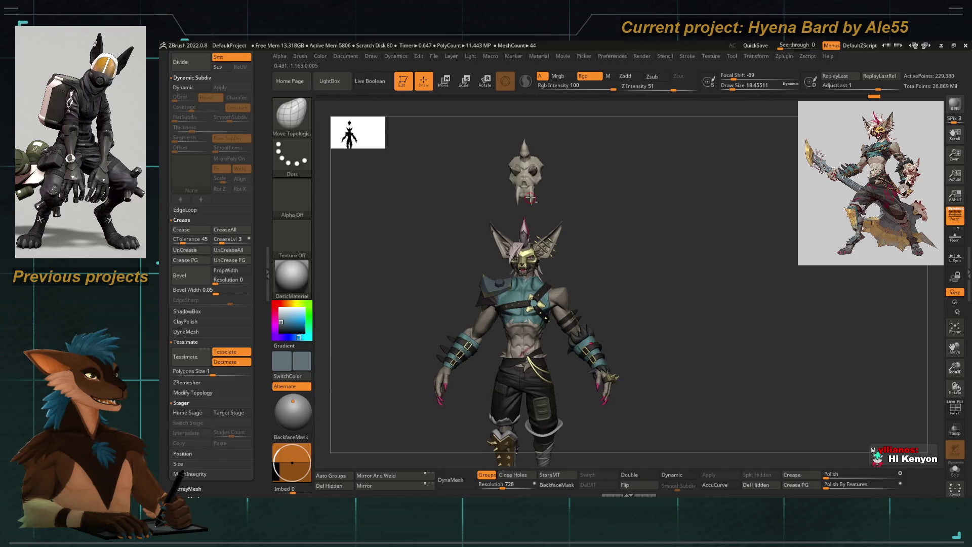
Make the left arm skull the active subtool and zoom until it fills the view
left_click(527, 190, "alt")
key("f")
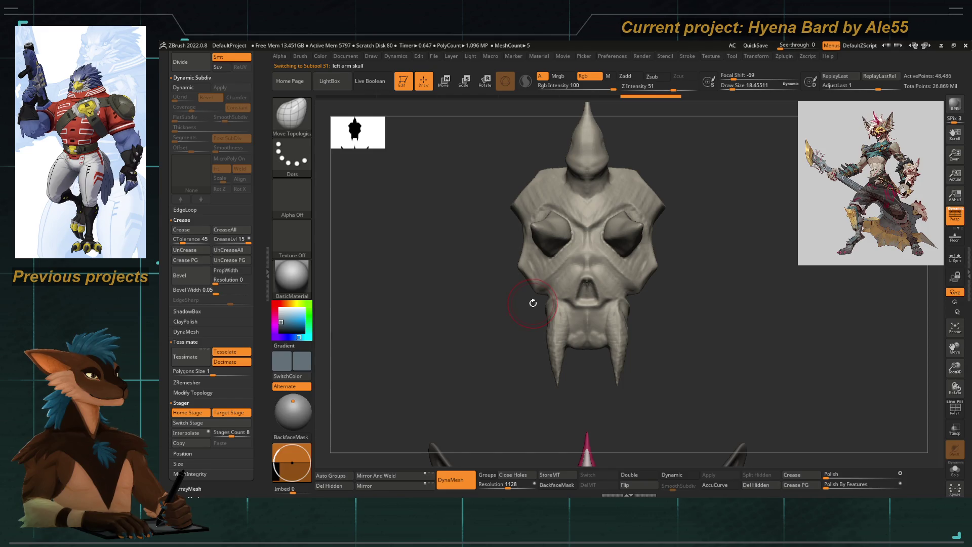
mouse_move(530, 314)
right_mouse_down("alt")
mouse_move(506, 299)
mouse_move(521, 174)
mouse_move(521, 220)
right_mouse_up("alt")
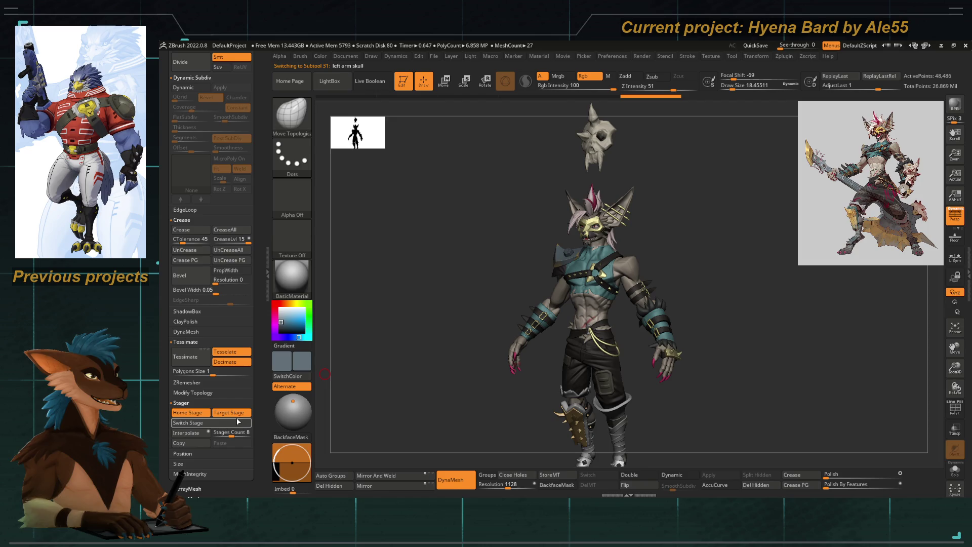
mouse_move(561, 136)
right_mouse_down("alt")
mouse_move(564, 246)
mouse_move(524, 278)
right_mouse_up("alt")
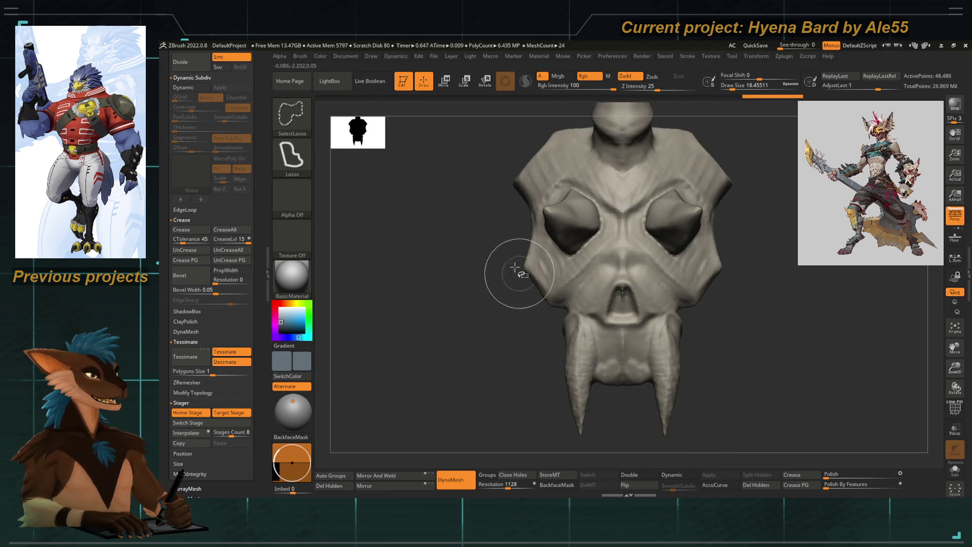
Pick the ClipCurve brush and draw a trial clip stroke across the skull
left_click(292, 116, "ctrl+shift")
left_click(428, 169)
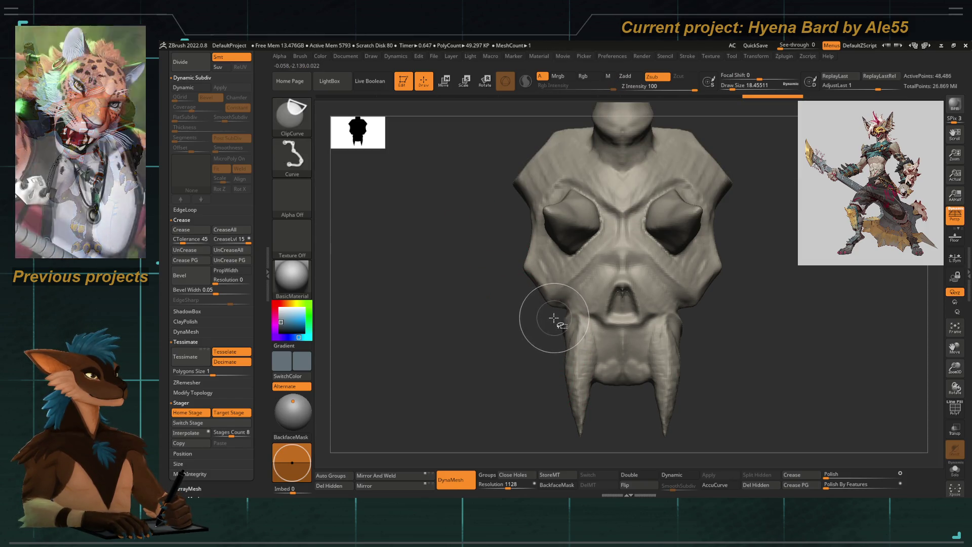
left_click_drag(543, 330, 554, 291)
left_click_drag(501, 220, 509, 282, "ctrl+shift")
mouse_move(510, 282)
right_mouse_down("ctrl")
mouse_move(471, 290)
mouse_move(487, 273)
mouse_move(482, 326)
mouse_move(524, 307)
right_mouse_up("ctrl")
Ctrl+Shift clip-cut the skull, then undo the cut with Ctrl+Z
key("ctrl+shift")
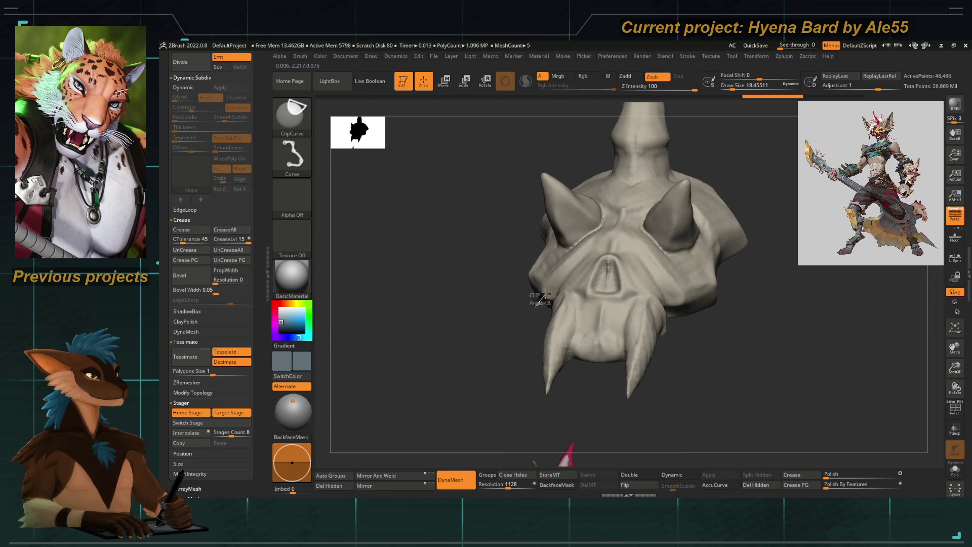
left_click_drag(527, 246, 496, 278, "ctrl+shift")
right_click_drag(497, 278, 505, 308)
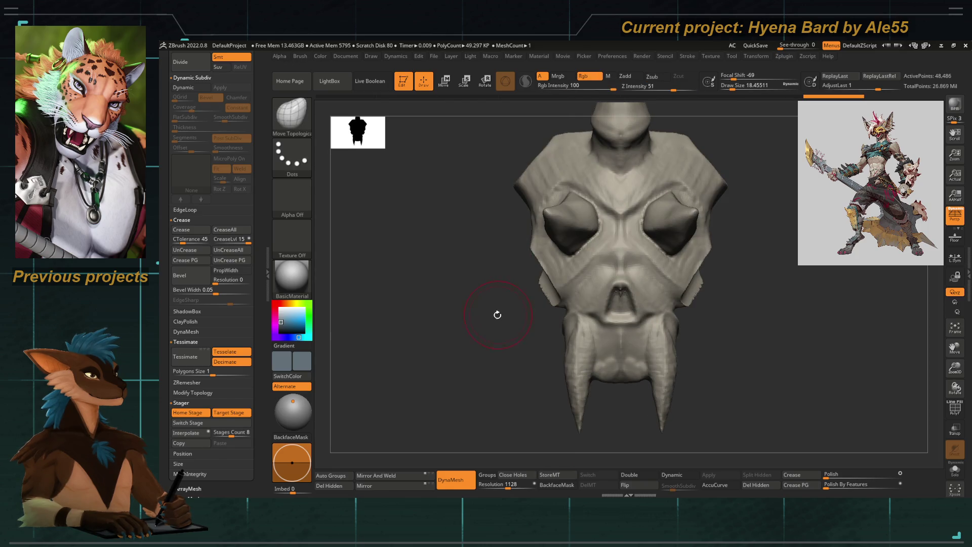
key("ctrl+z")
key("ctrl+shift")
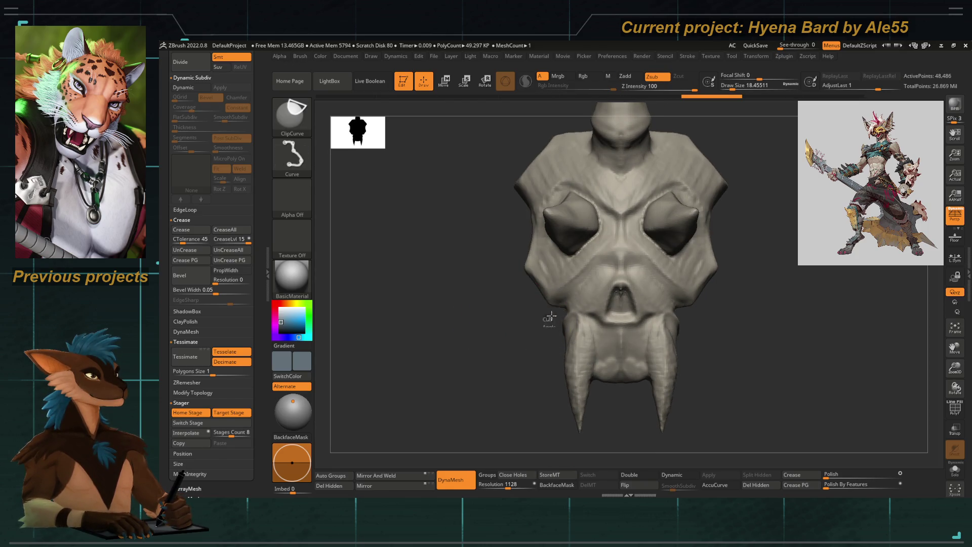
Turn Solo off, frame the full character and Switch Stage back
left_click(459, 267, "ctrl+shift")
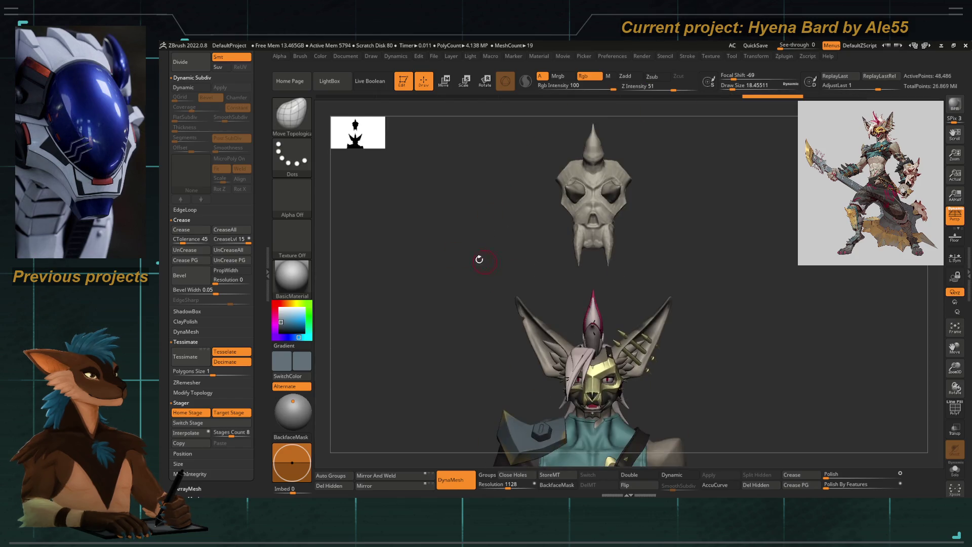
key("f")
left_click(214, 425)
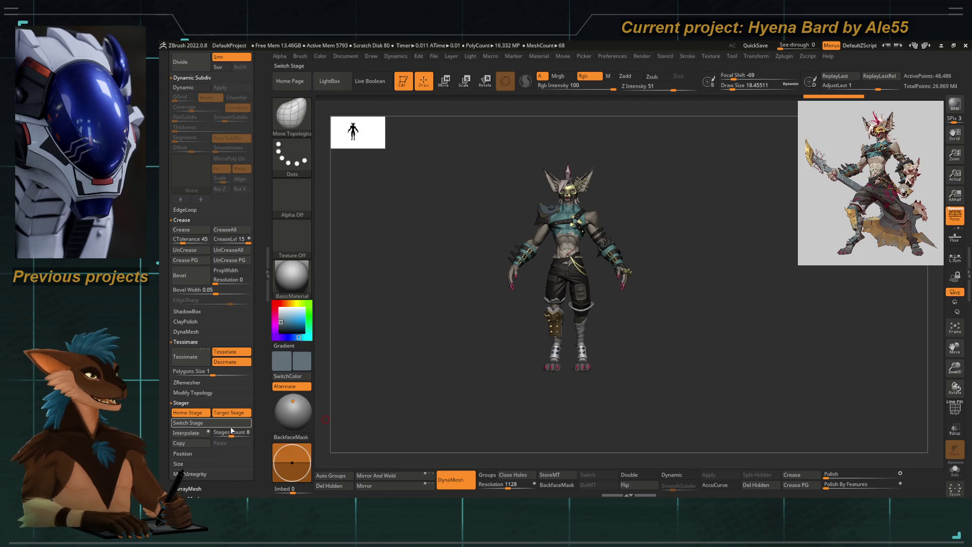
Toggle Switch Stage repeatedly to compare the skull on the hand versus floating above the head
left_click(223, 423)
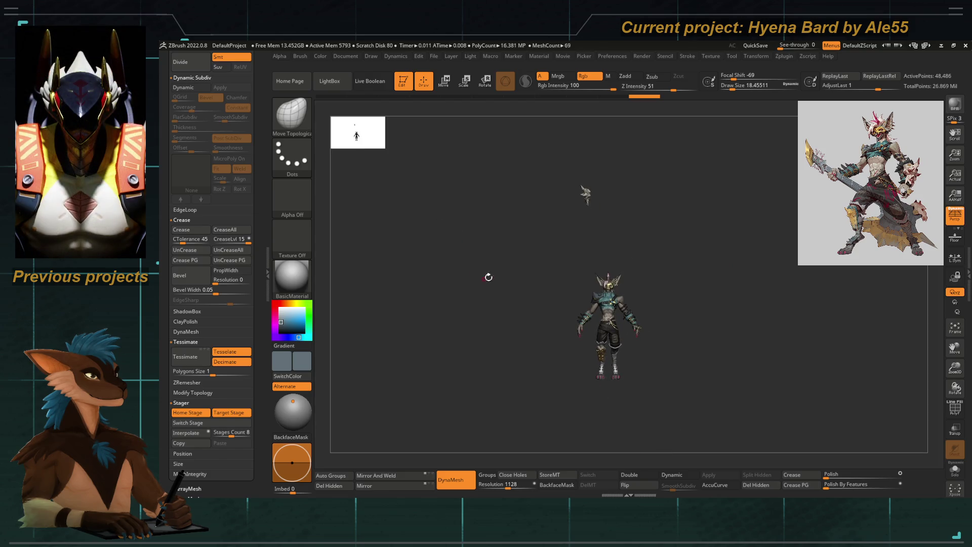
left_click_drag(544, 285, 539, 296)
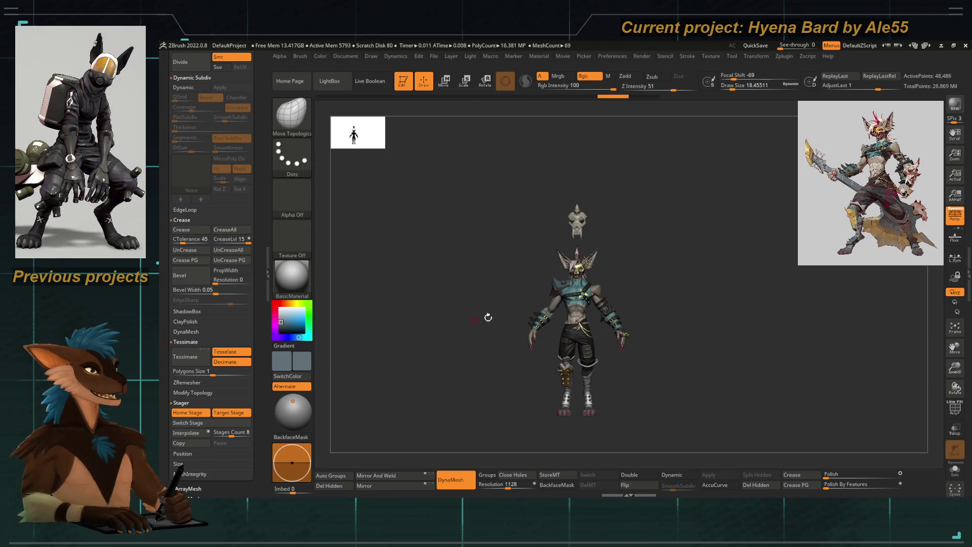
key("ctrl")
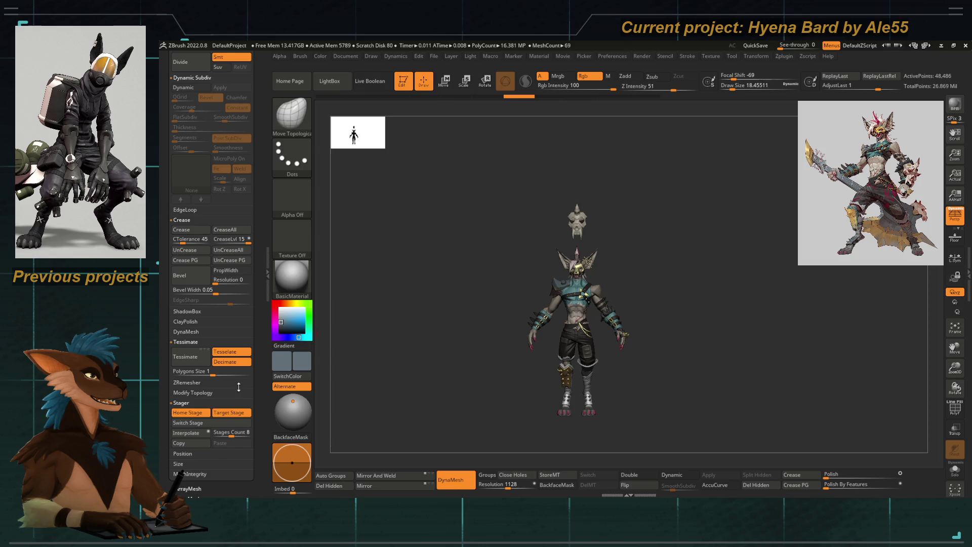
key("ctrl")
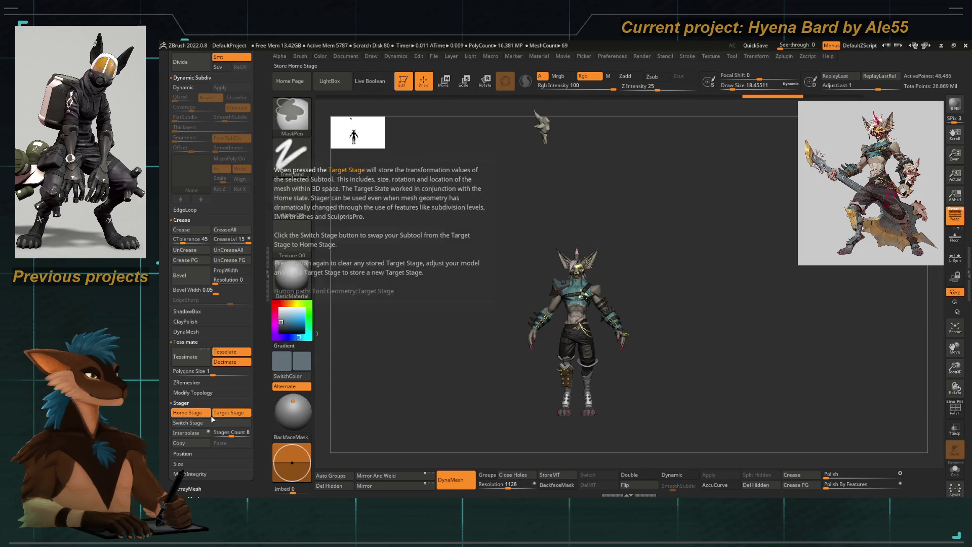
left_click(205, 423)
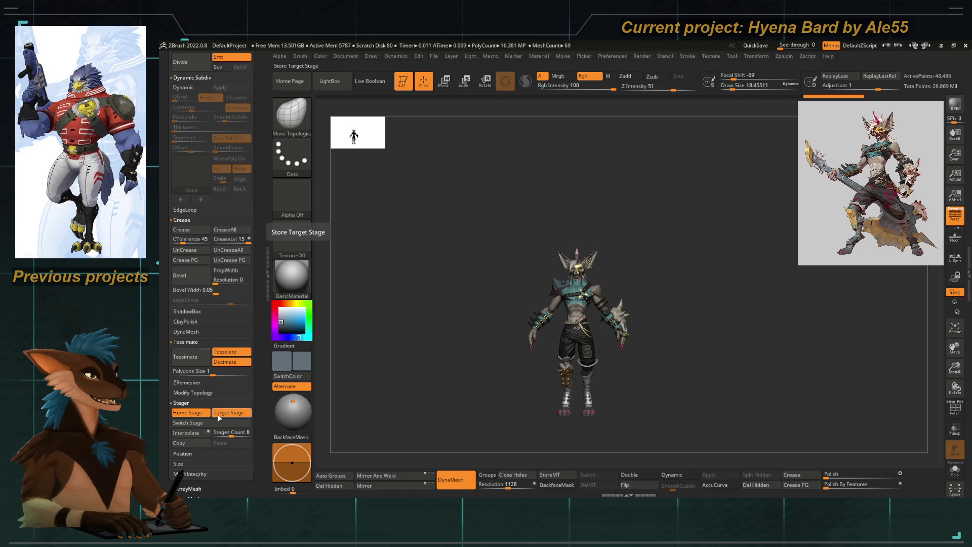
left_click(207, 424)
left_click(207, 422)
left_click(223, 423)
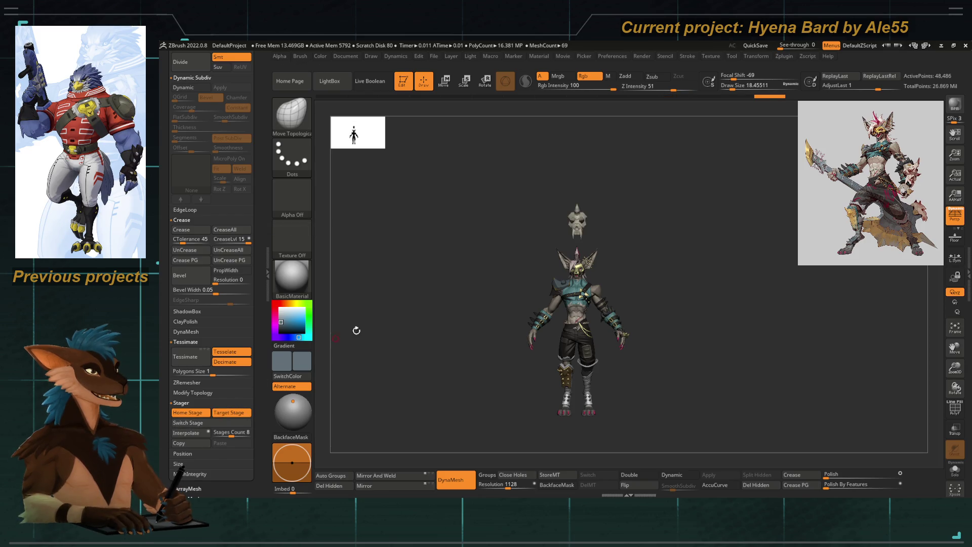
key("f")
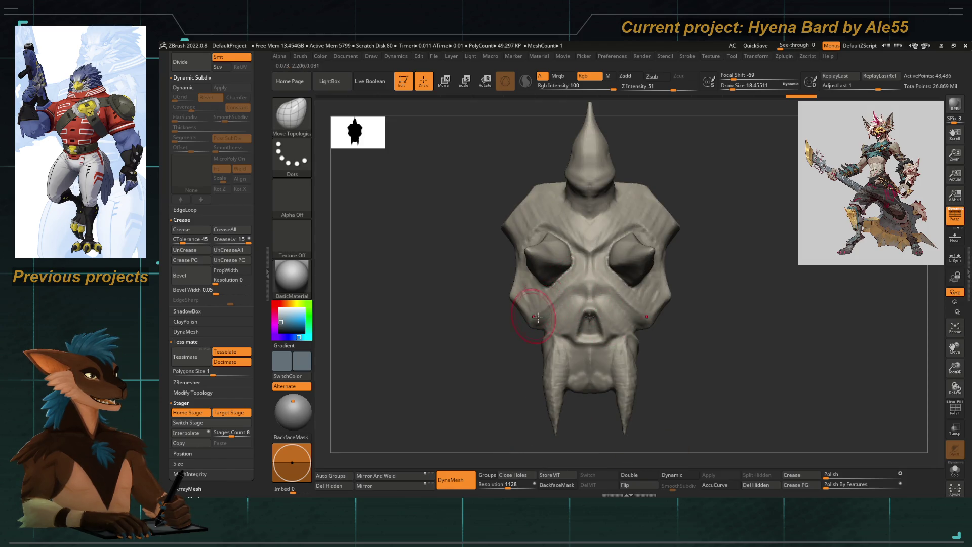
key("f")
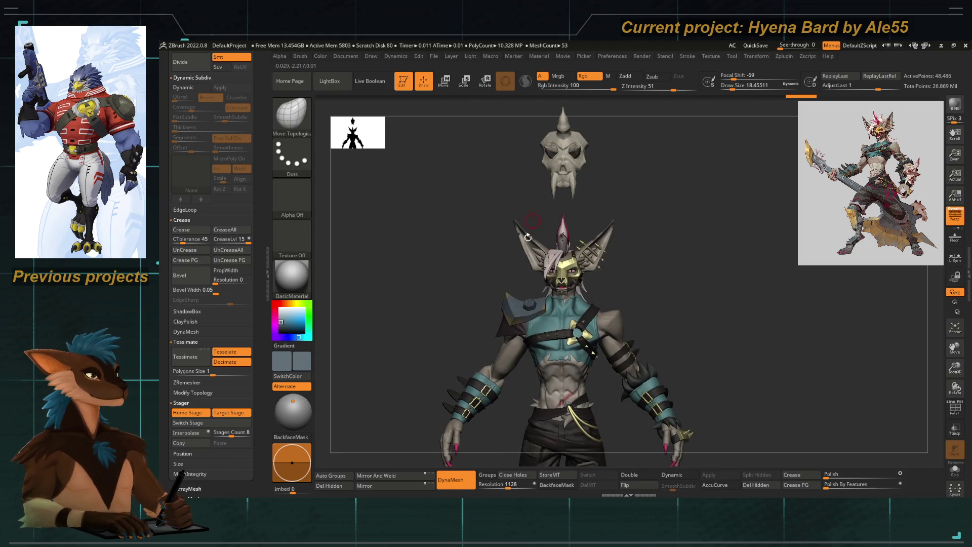
Switch stage again and orbit closer to inspect the skull floating above the hyena's head
left_click(188, 423)
left_click_drag(405, 354, 599, 354)
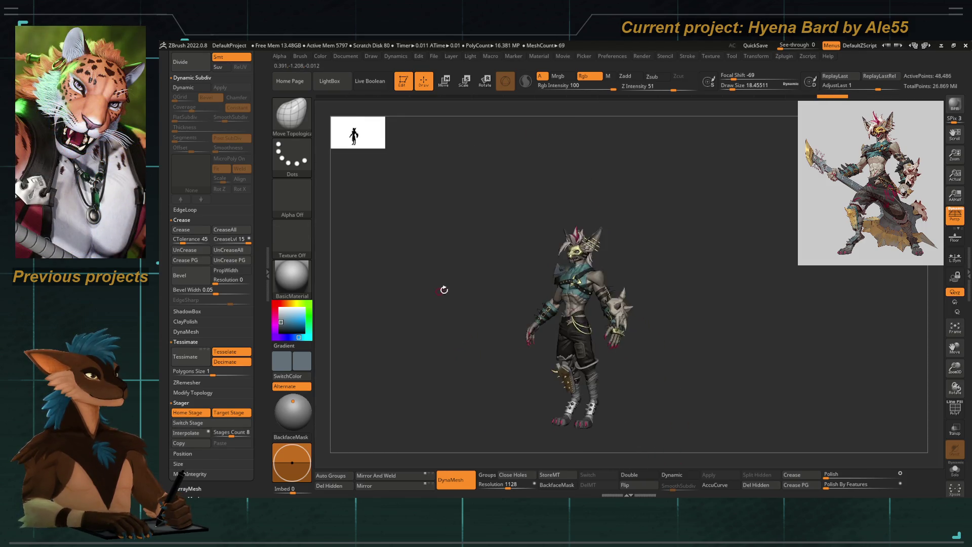
left_click_drag(523, 226, 491, 338, "alt")
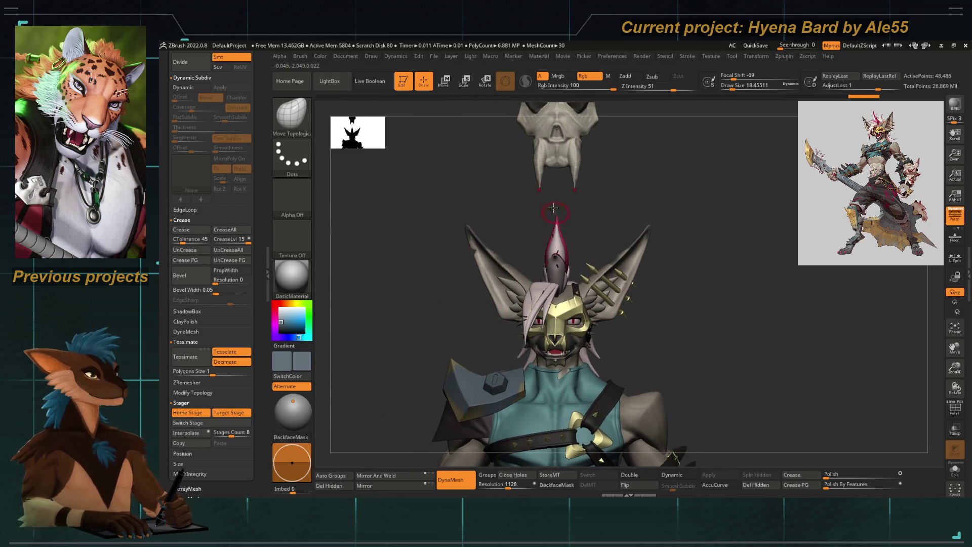
mouse_move(536, 205)
left_mouse_down()
mouse_move(575, 209)
mouse_move(533, 241)
left_mouse_up()
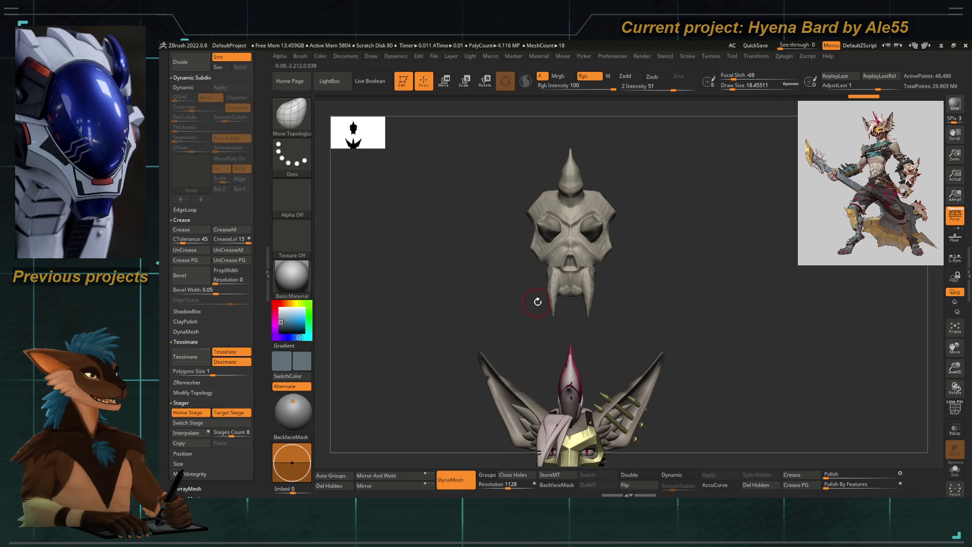
mouse_move(501, 250)
left_mouse_down("alt")
mouse_move(506, 297)
mouse_move(481, 318)
left_mouse_up("alt")
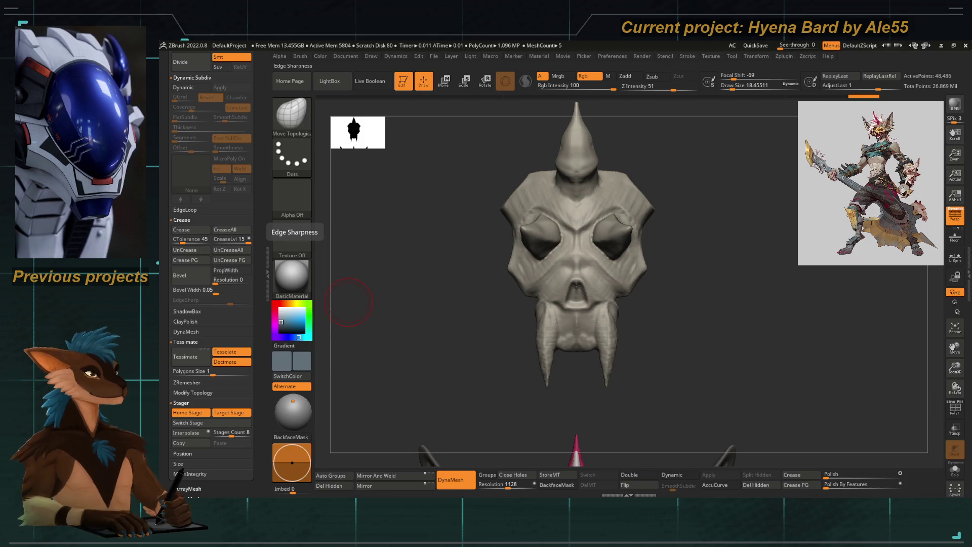
mouse_move(428, 324)
left_mouse_down()
mouse_move(444, 328)
mouse_move(524, 184)
mouse_move(500, 198)
mouse_move(490, 237)
mouse_move(543, 267)
left_mouse_up()
mouse_move(543, 233)
left_mouse_down("alt")
mouse_move(557, 286)
mouse_move(484, 210)
mouse_move(479, 172)
left_mouse_up("alt")
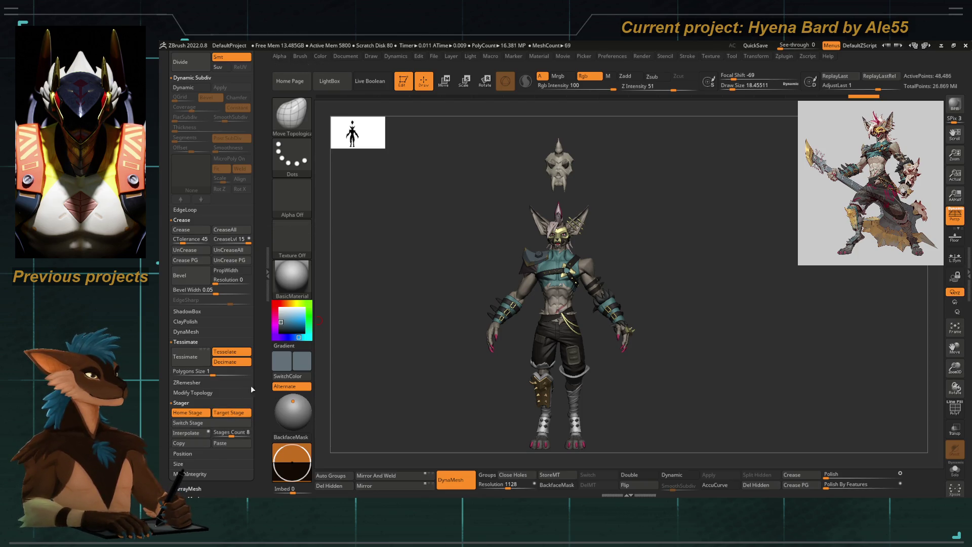
scroll(248, 403, "up", 10)
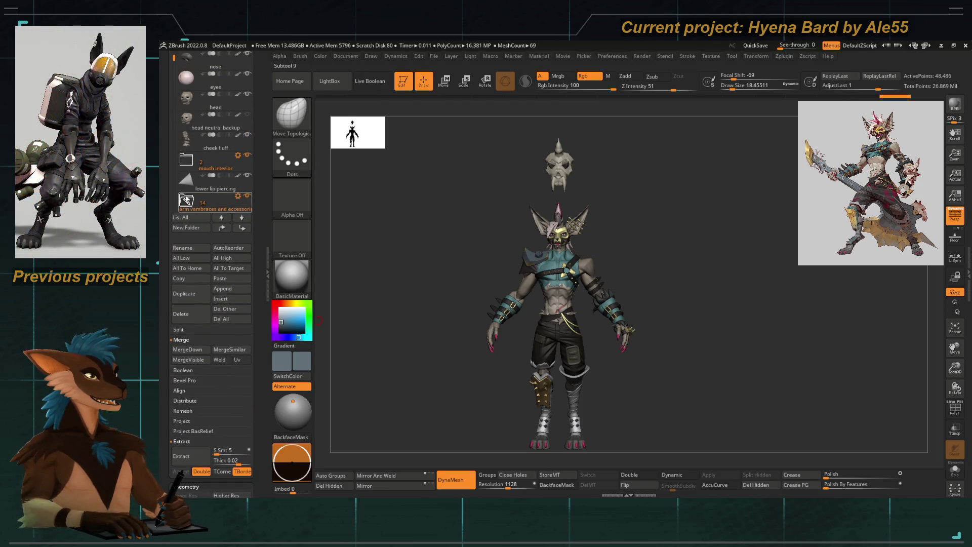
Duplicate the skull subtool and rename the copy 'left arm skull placed'
mouse_move(164, 109)
left_mouse_down()
mouse_move(171, 134)
mouse_move(173, 90)
left_mouse_up()
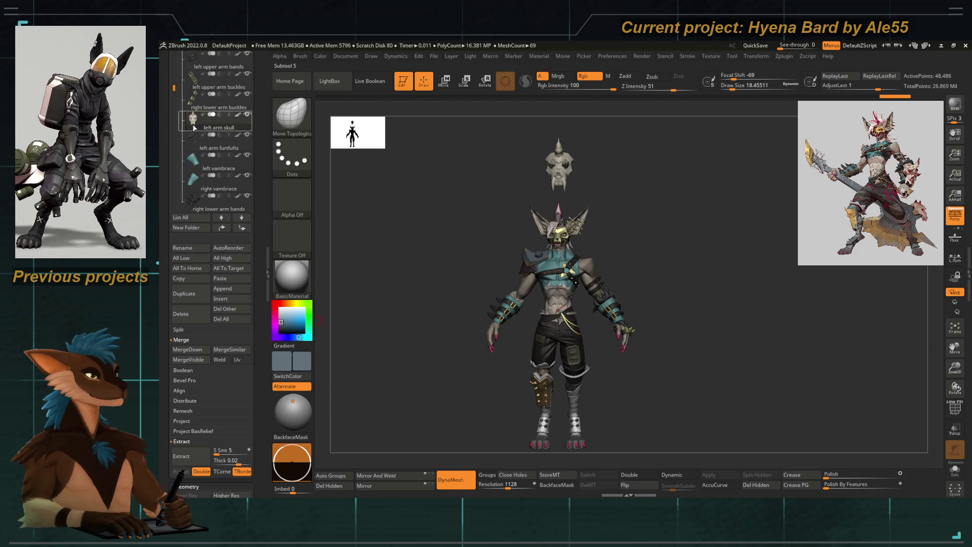
left_click(191, 298)
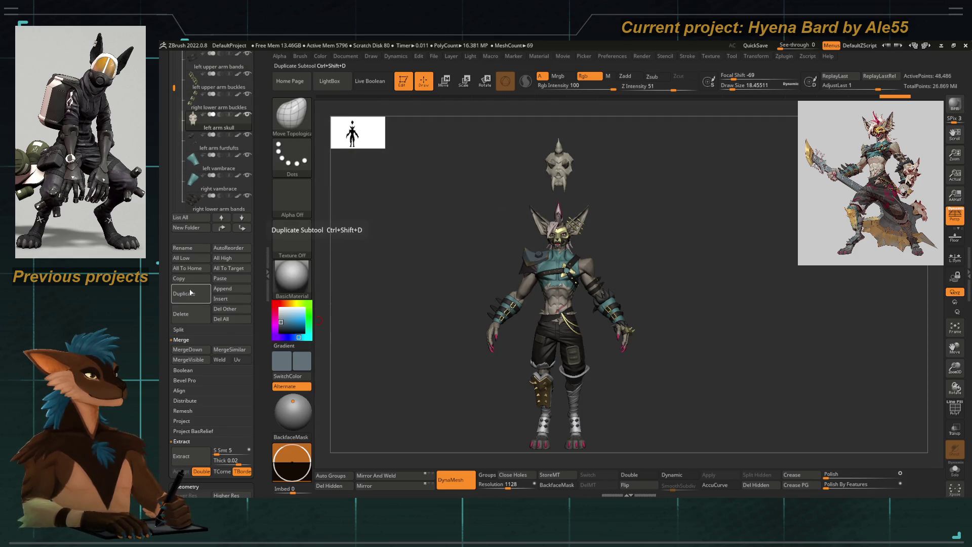
left_click_drag(264, 326, 259, 205)
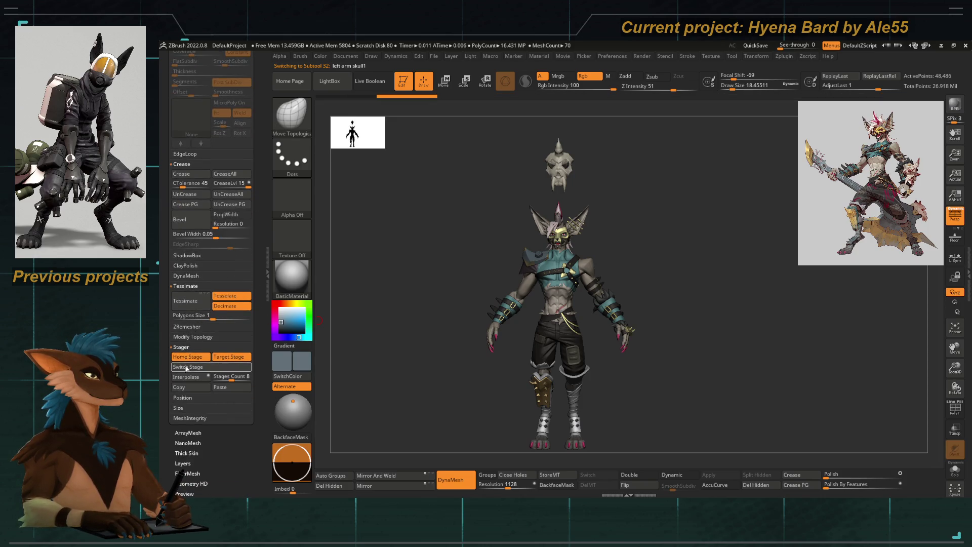
scroll(223, 212, "up", 10)
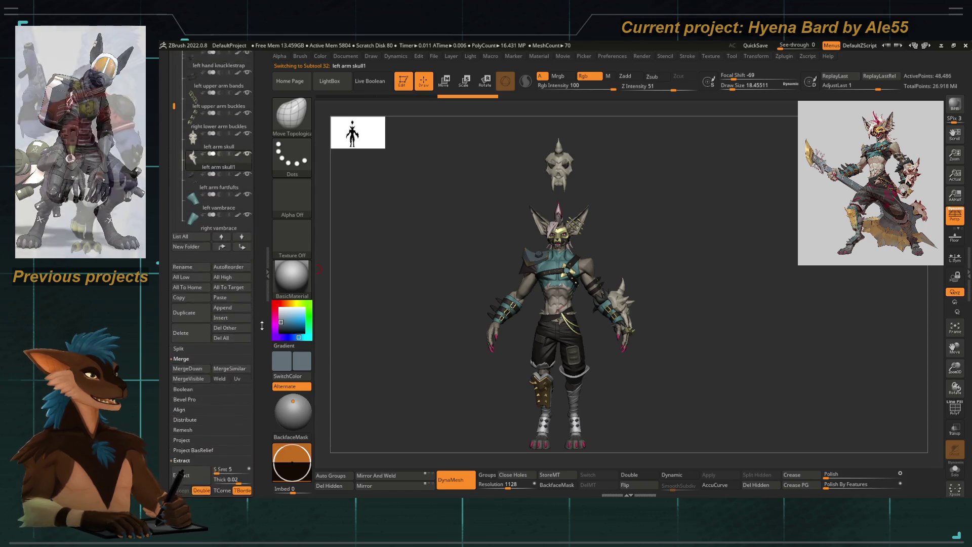
mouse_move(444, 284)
left_mouse_down()
mouse_move(473, 251)
mouse_move(369, 242)
left_mouse_up()
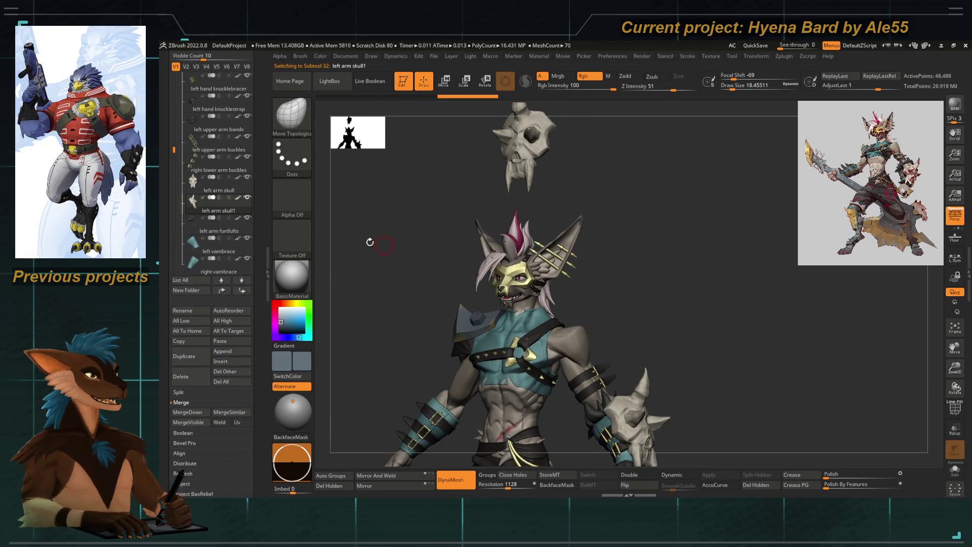
left_click(182, 311)
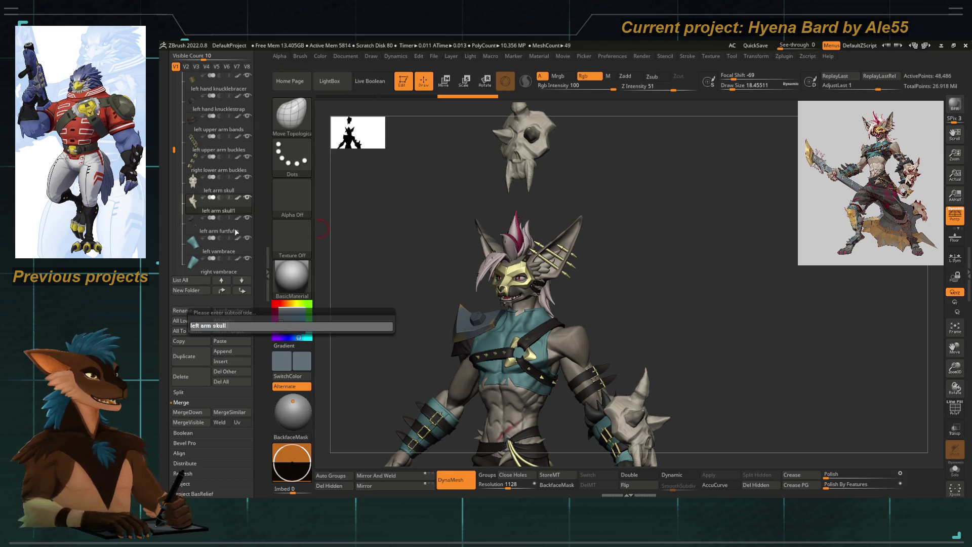
type("placed")
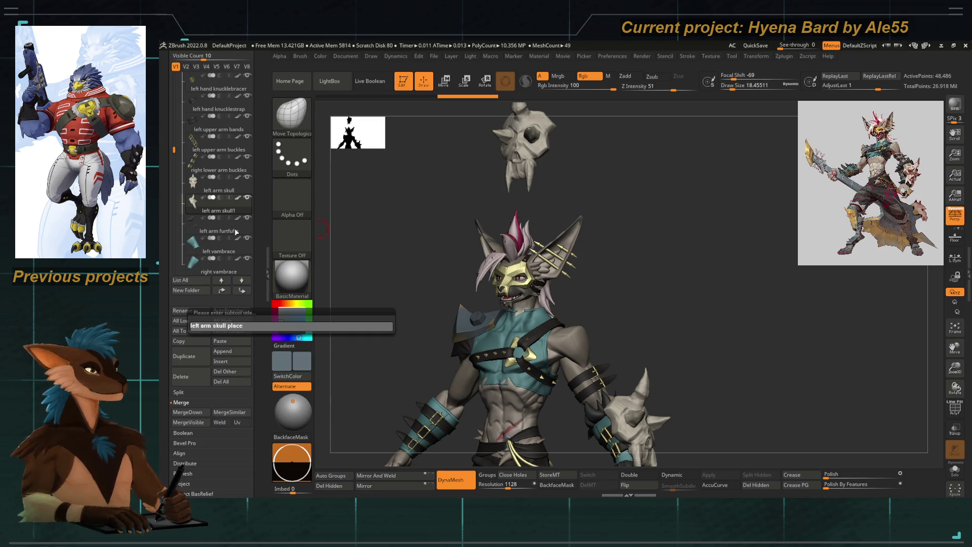
key("Return")
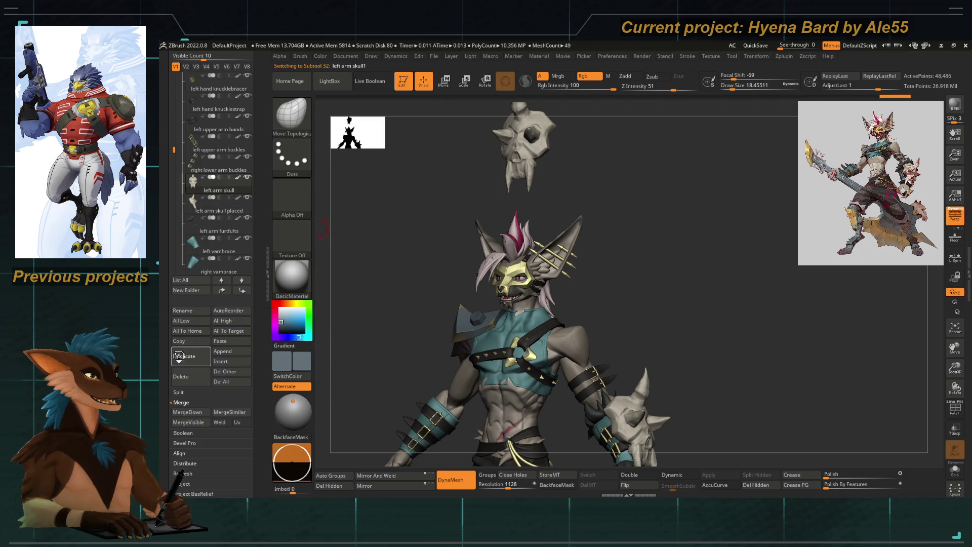
Delete the extra skull duplicate and rename the original 'left arm skull worldspace'
left_click(177, 355)
left_click(181, 382)
left_click(249, 400)
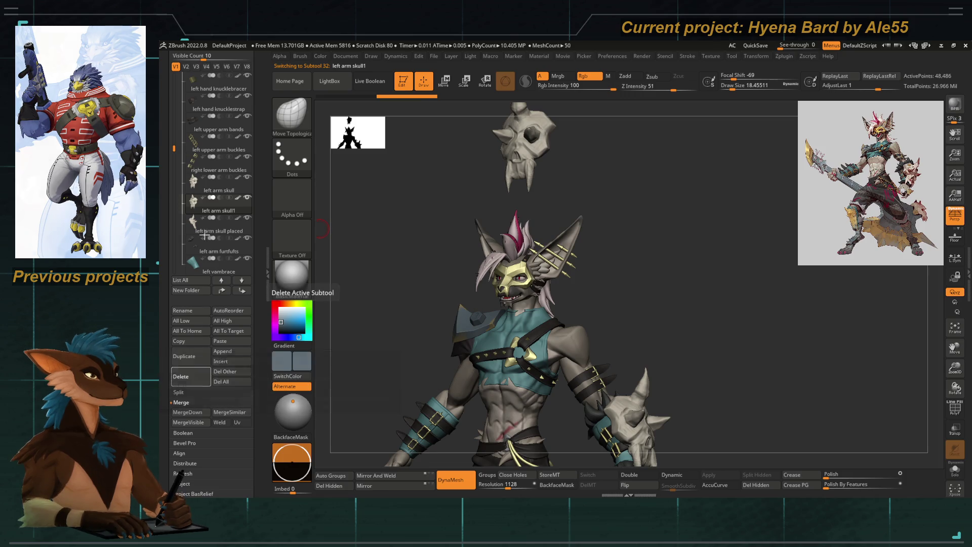
left_click(182, 311)
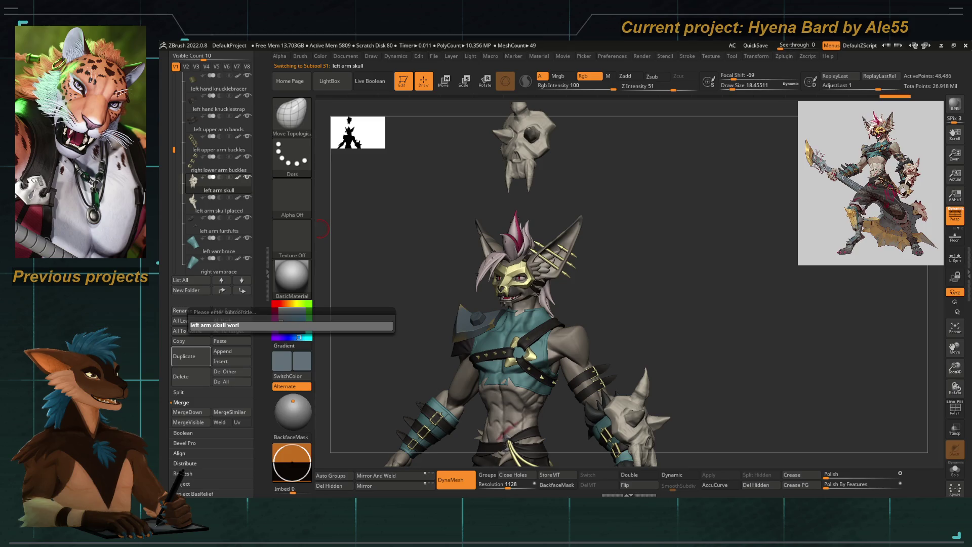
type("ldspace")
key("Return")
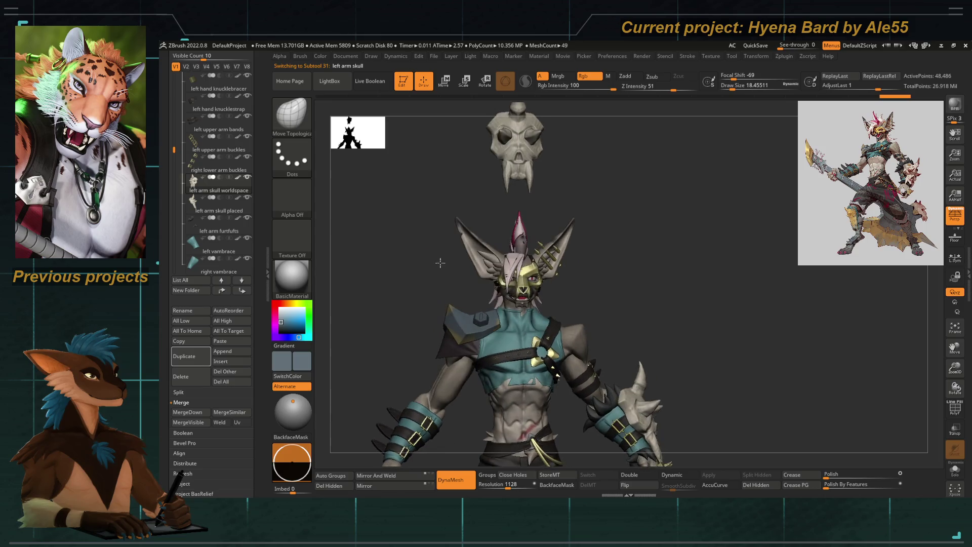
key("f")
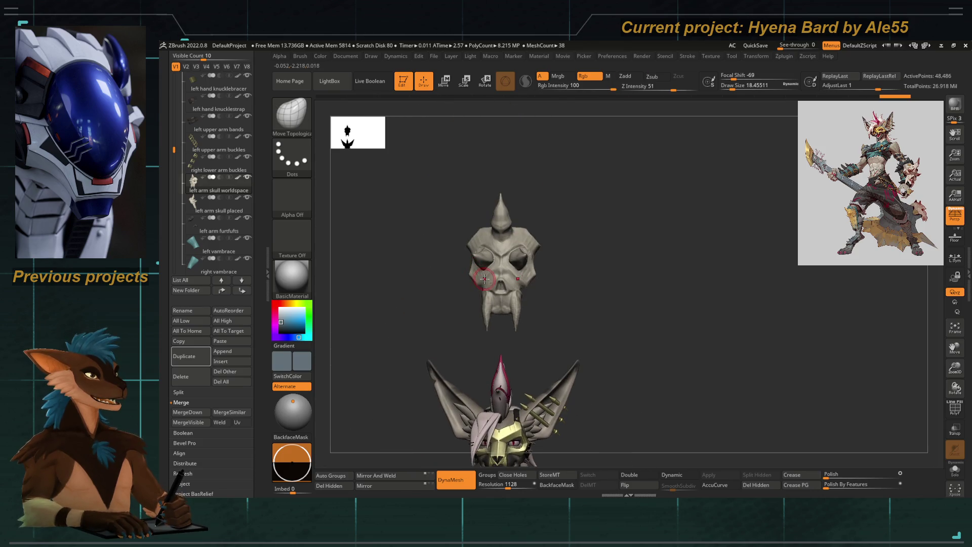
Orbit the floating skull and pull the eye socket into a rounder form with Move Topological
mouse_move(425, 308)
left_mouse_down()
mouse_move(451, 335)
mouse_move(434, 330)
mouse_move(446, 299)
mouse_move(412, 329)
mouse_move(452, 316)
left_mouse_up()
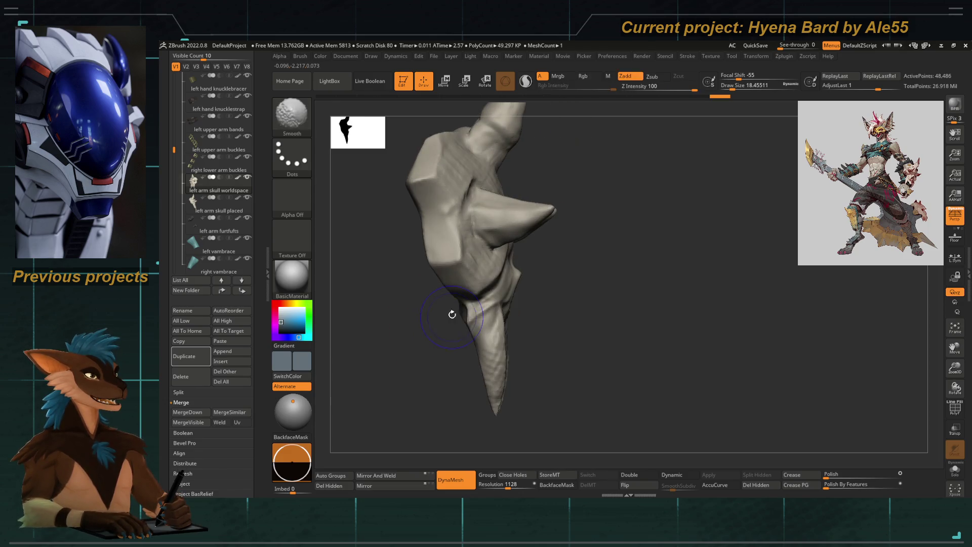
mouse_move(585, 327)
left_mouse_down()
mouse_move(572, 324)
mouse_move(595, 329)
mouse_move(560, 323)
mouse_move(536, 252)
left_mouse_up()
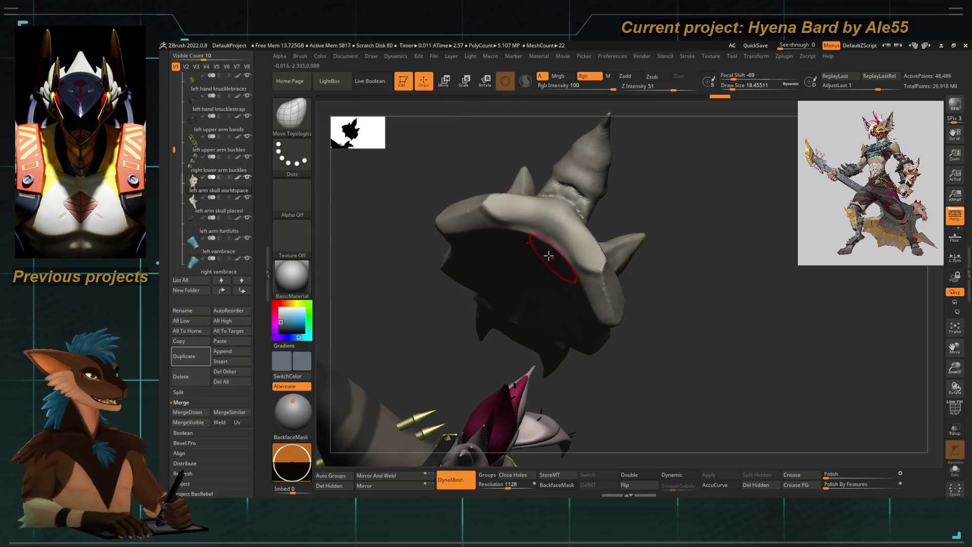
mouse_move(426, 314)
left_mouse_down()
mouse_move(420, 369)
mouse_move(555, 324)
left_mouse_up()
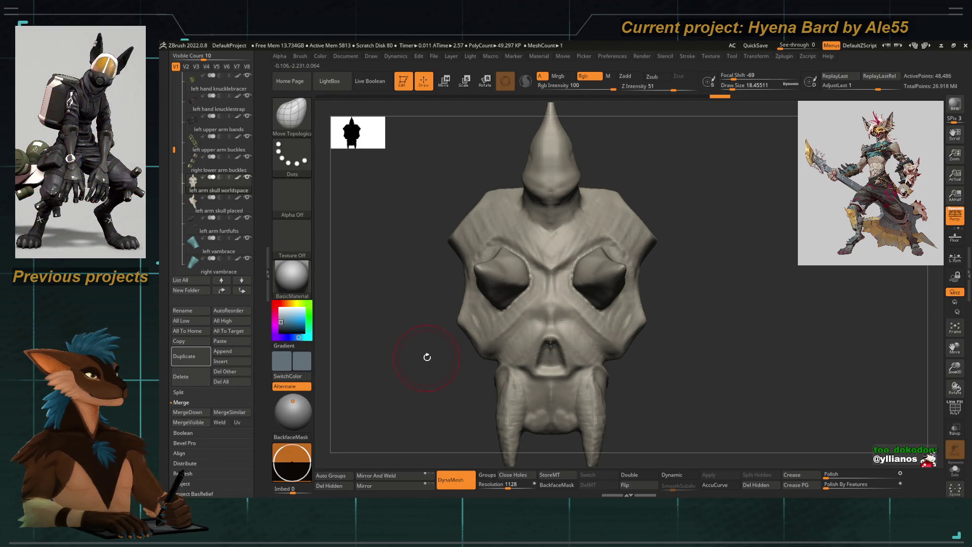
mouse_move(411, 353)
left_mouse_down()
mouse_move(408, 306)
mouse_move(428, 313)
left_mouse_up()
key("b")
key("space")
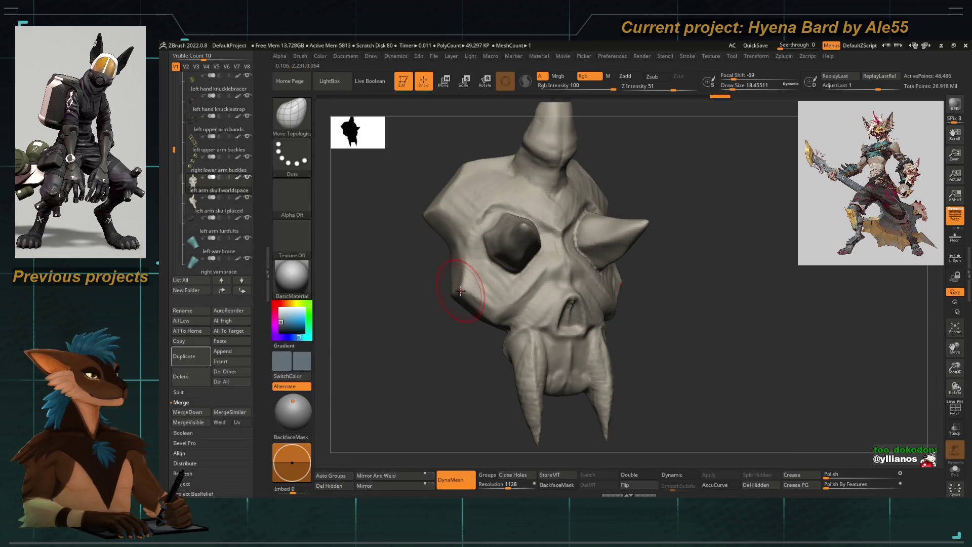
mouse_move(490, 262)
left_mouse_down()
mouse_move(474, 279)
mouse_move(510, 271)
left_mouse_up()
Lower the brush focal shift and refine the eye socket rim
key("space")
left_click_drag(504, 270, 520, 267)
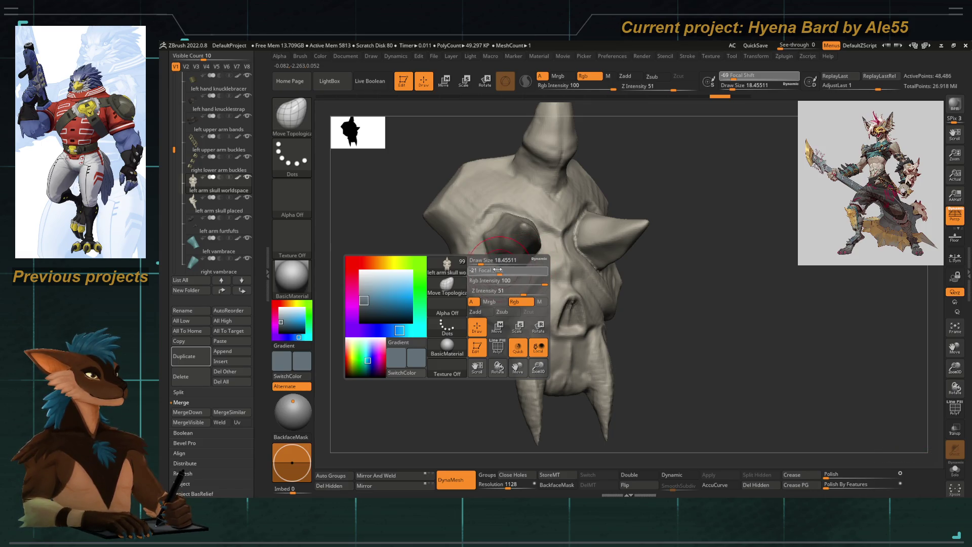
key("space")
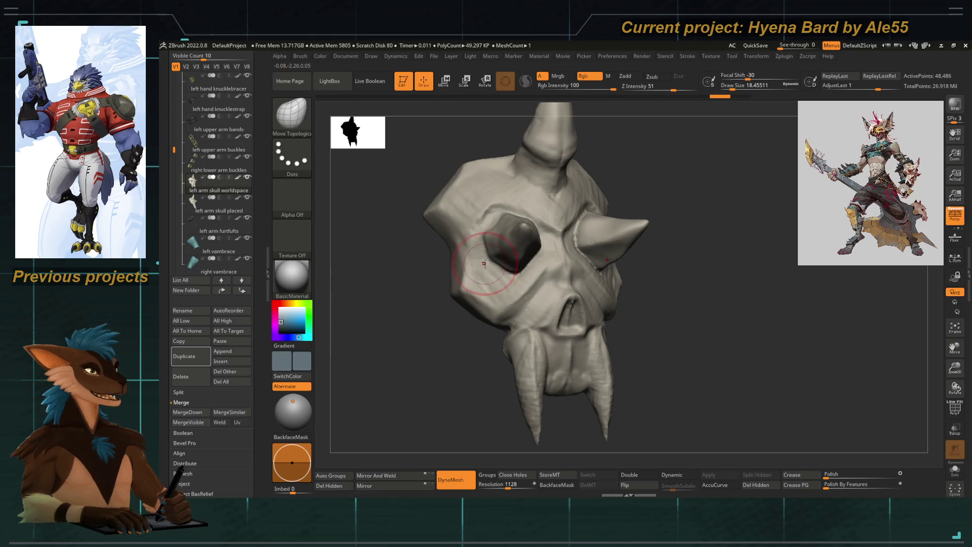
left_click_drag(503, 274, 505, 298)
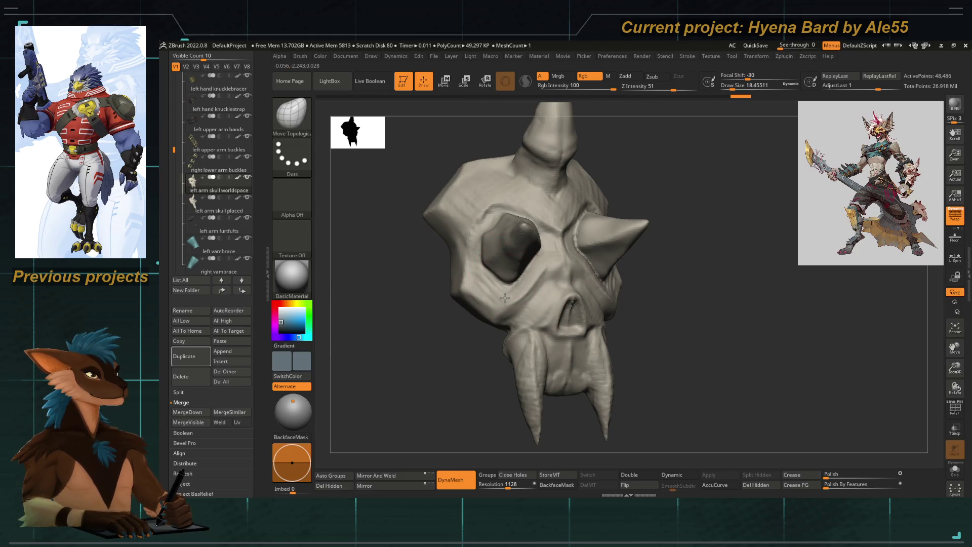
Switch to the hPolish brush and zoom in on the skull's cheek area
key("b")
key("h")
key("p")
left_click_drag(428, 324, 501, 314, "ctrl")
right_click_drag(501, 314, 456, 282, "ctrl")
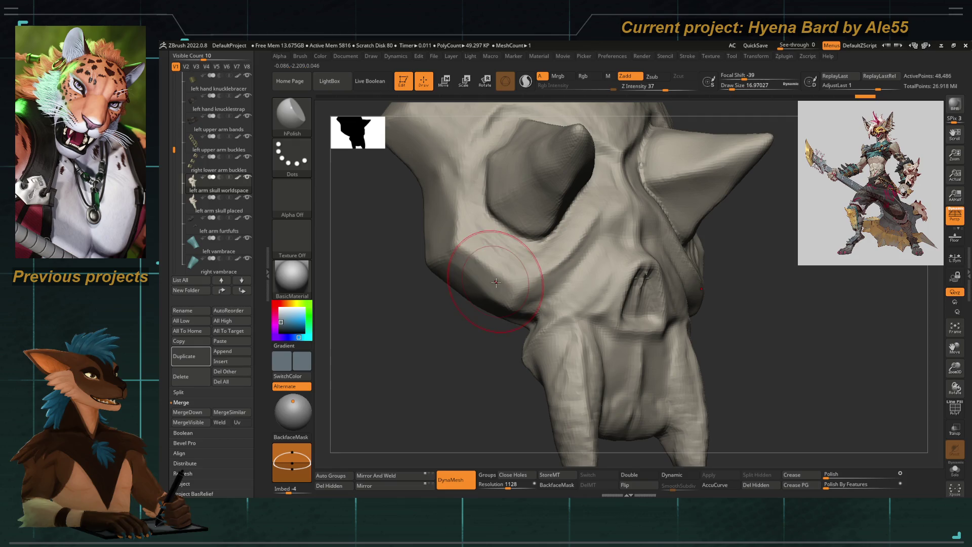
Flatten the cheekbone and polish the skull's outer edge, checking the socket and horn from several angles
mouse_move(494, 284)
left_mouse_down()
mouse_move(480, 280)
mouse_move(502, 303)
left_mouse_up()
right_click_drag(493, 300, 466, 294)
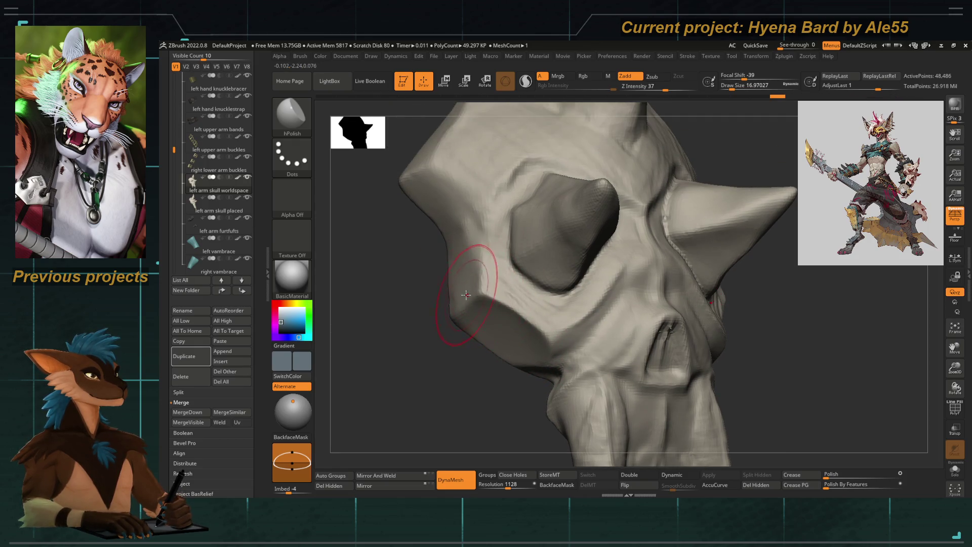
key("bracketleft")
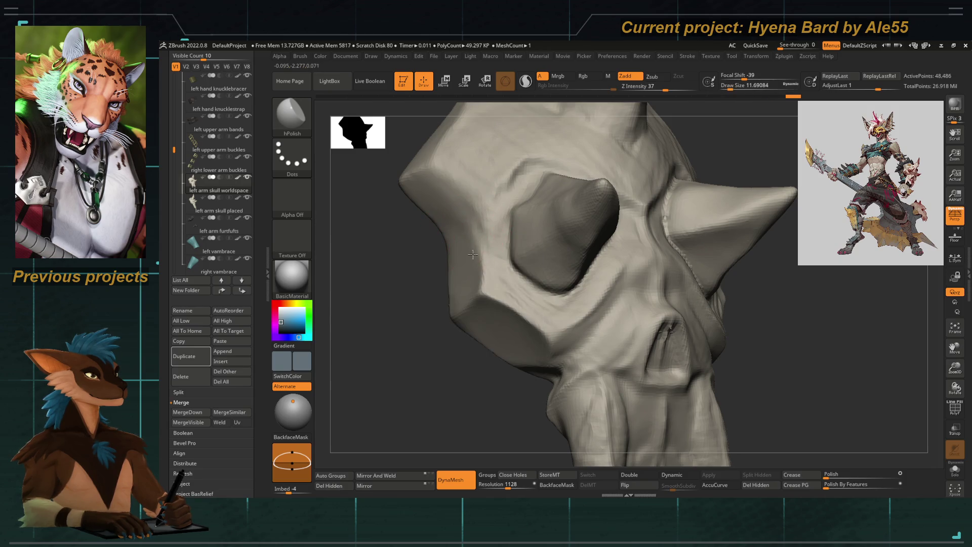
left_click_drag(466, 229, 458, 211)
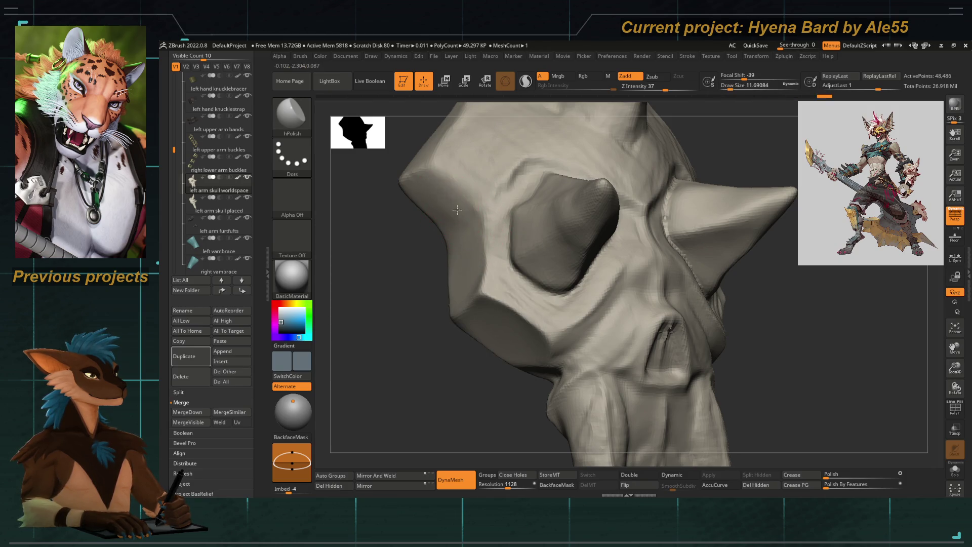
mouse_move(445, 200)
right_mouse_down()
mouse_move(463, 250)
mouse_move(448, 284)
mouse_move(510, 206)
right_mouse_up()
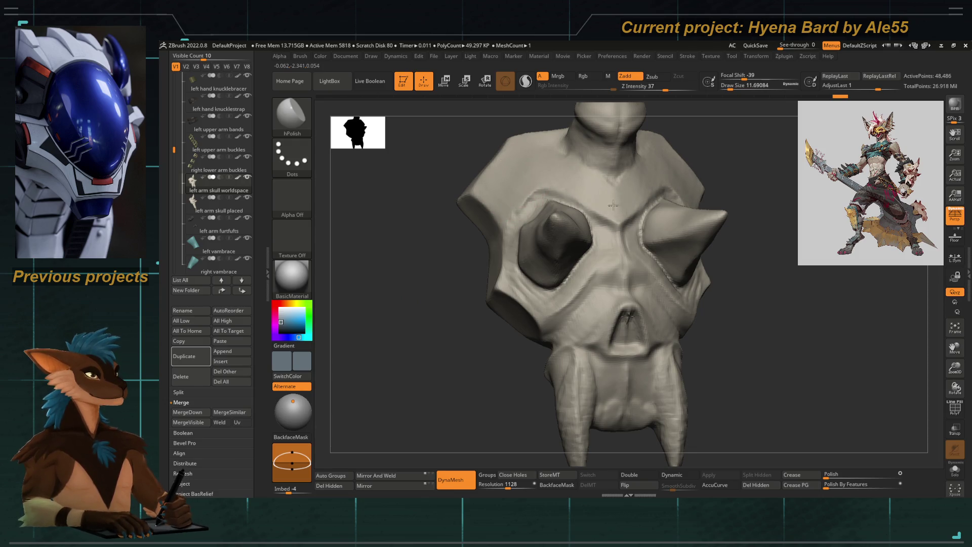
right_click_drag(434, 269, 503, 217)
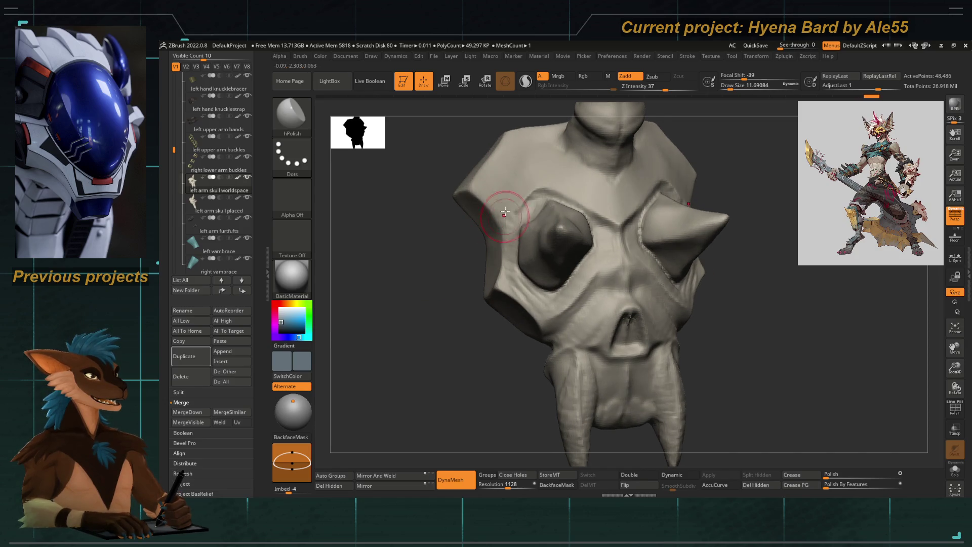
right_click_drag(442, 282, 540, 201)
Resize the brush, orbit to a three-quarter view, and select DamStandard via B-D-S
key("space")
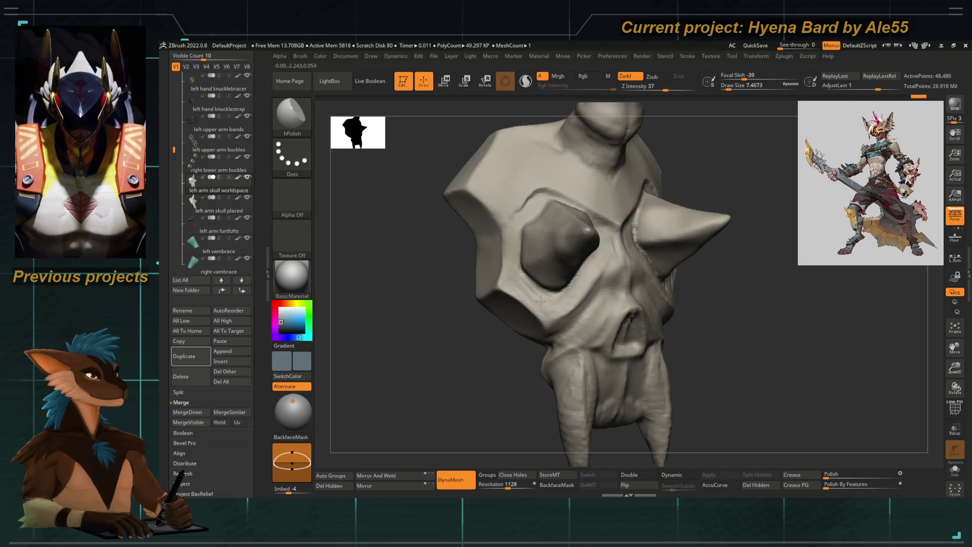
right_click_drag(506, 282, 514, 284)
key("space")
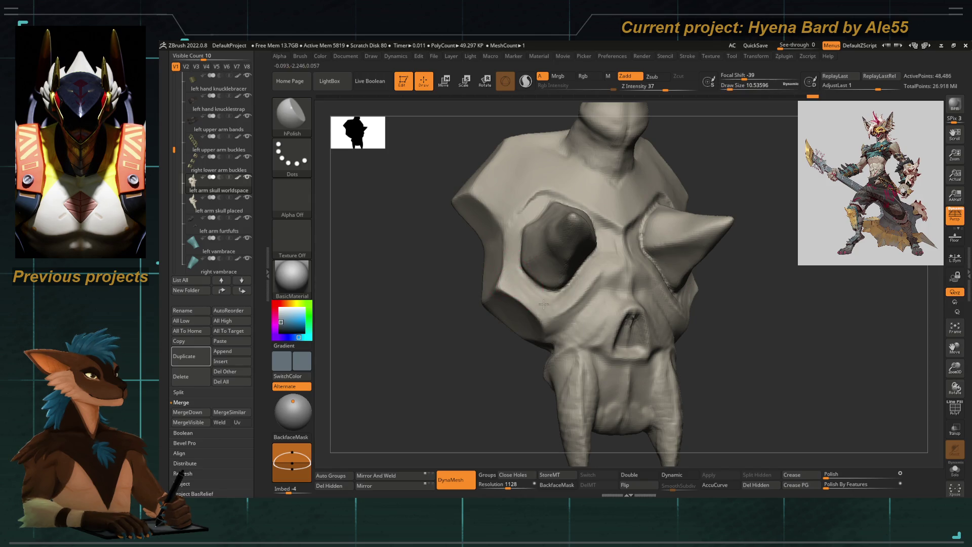
right_click_drag(552, 309, 557, 308, "shift")
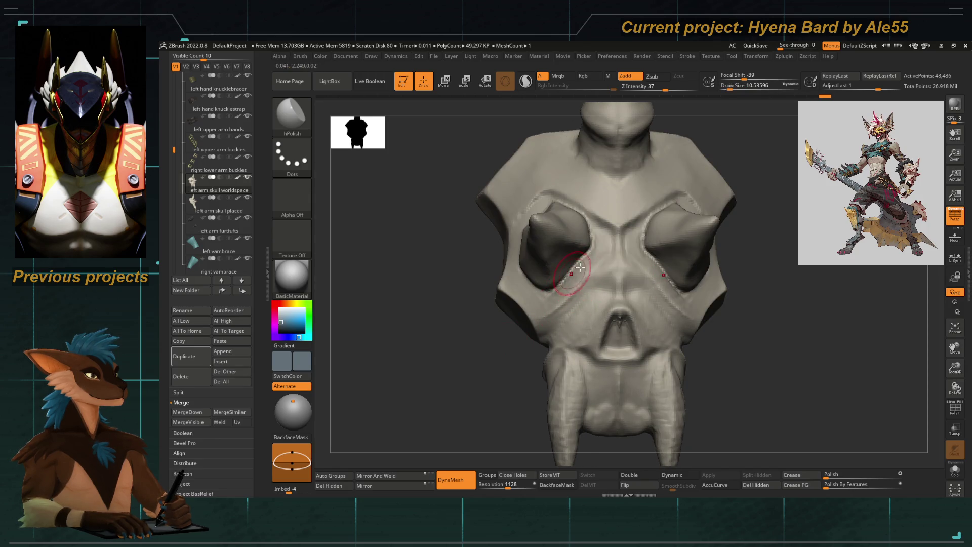
mouse_move(489, 360)
right_mouse_down()
mouse_move(444, 356)
mouse_move(454, 372)
right_mouse_up()
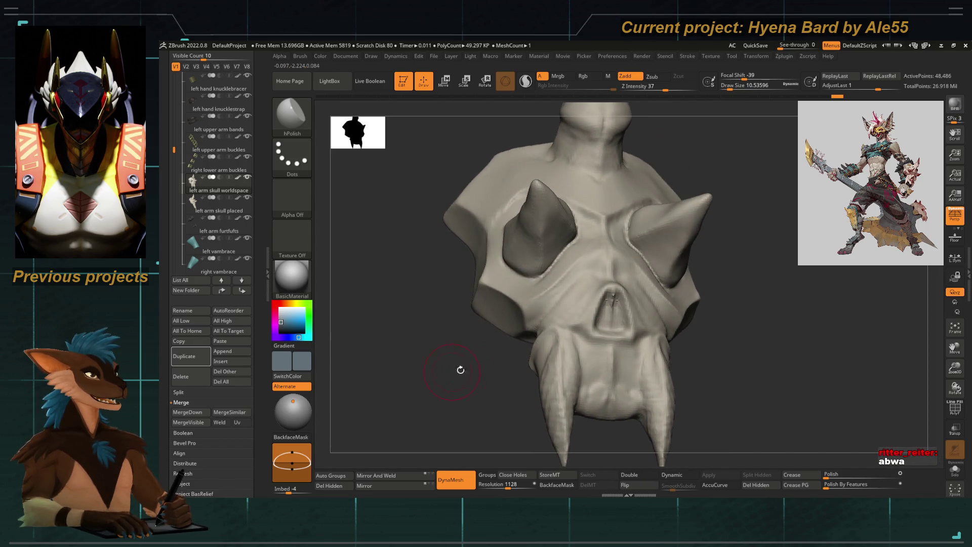
key("b")
key("d")
key("s")
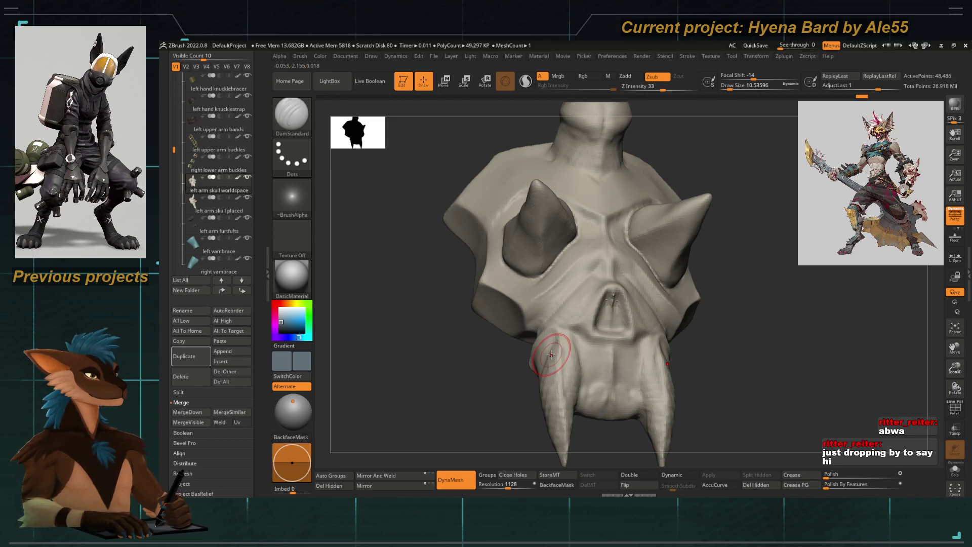
Zoom in close on the skull's top and select the ClayTubes brush
mouse_move(413, 406)
left_mouse_down()
mouse_move(527, 373)
mouse_move(527, 298)
mouse_move(457, 391)
mouse_move(477, 354)
mouse_move(458, 375)
left_mouse_up()
mouse_move(516, 343)
left_mouse_down("alt")
mouse_move(529, 365)
mouse_move(505, 274)
mouse_move(504, 308)
mouse_move(493, 299)
mouse_move(477, 321)
mouse_move(474, 299)
left_mouse_up("alt")
key("b")
key("c")
key("t")
left_click_drag(588, 373, 574, 253)
Switch to Move Topological and push the skull's upper surface into shape
key("b")
key("m")
key("t")
key("space")
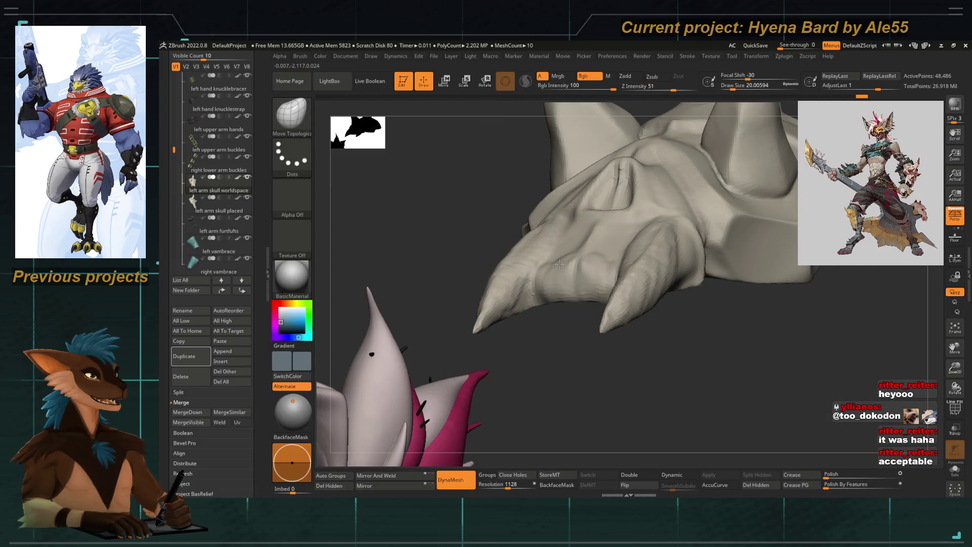
left_click_drag(577, 247, 579, 233)
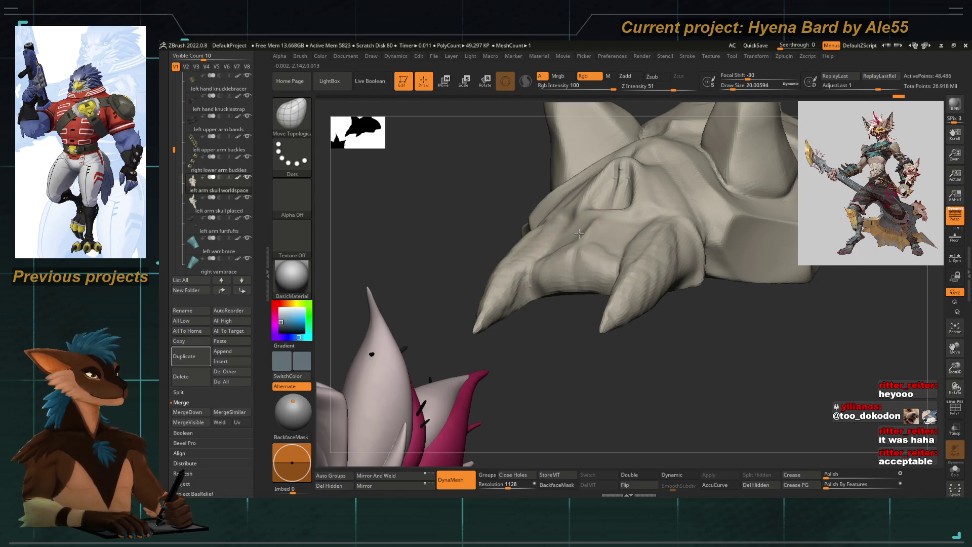
key("bracketleft")
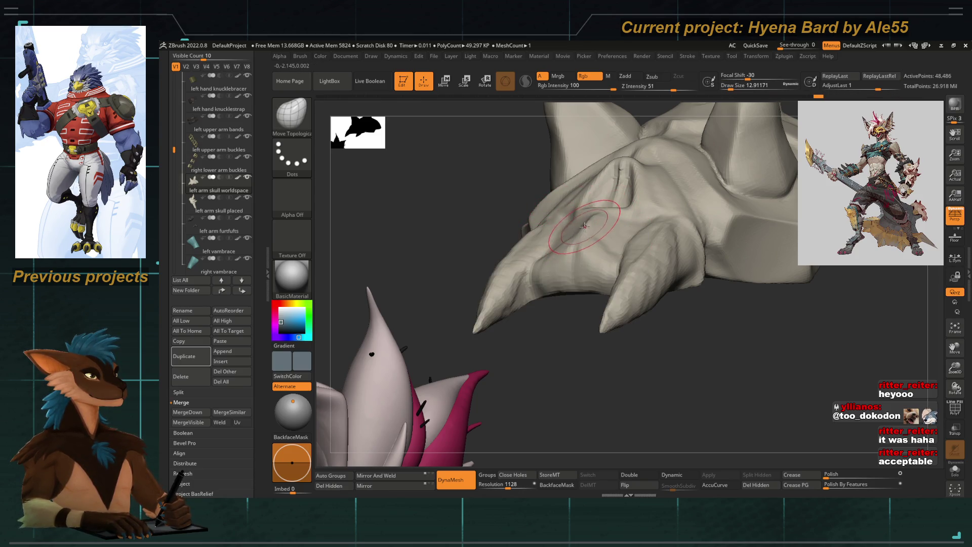
Build up the ridge between the two spikes to fill the notch, then orbit to the front underside
mouse_move(600, 211)
right_mouse_down()
mouse_move(530, 217)
mouse_move(514, 254)
mouse_move(588, 211)
right_mouse_up()
key("bracketright")
right_click_drag(640, 181, 658, 217)
key("space")
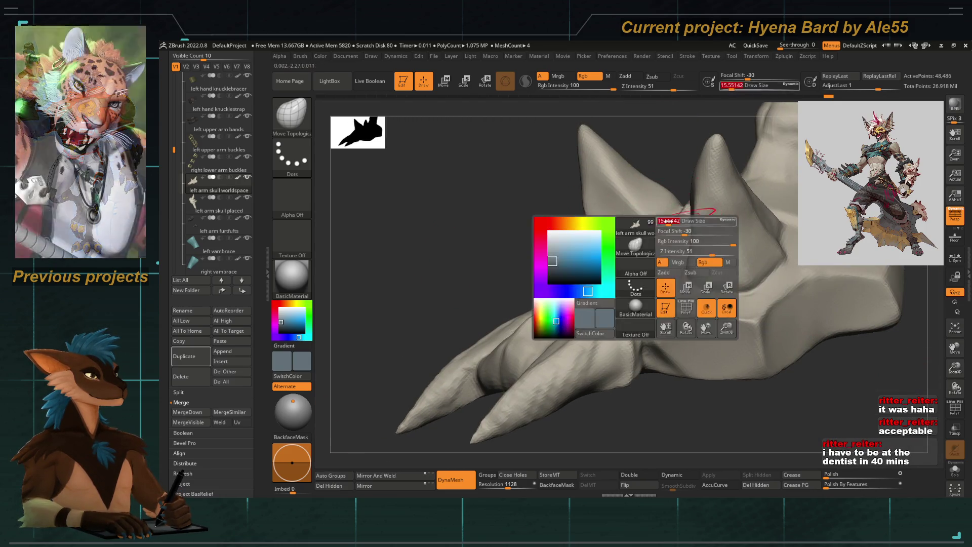
mouse_move(677, 220)
left_mouse_down()
mouse_move(668, 200)
mouse_move(637, 224)
left_mouse_up()
right_click_drag(504, 257, 569, 250)
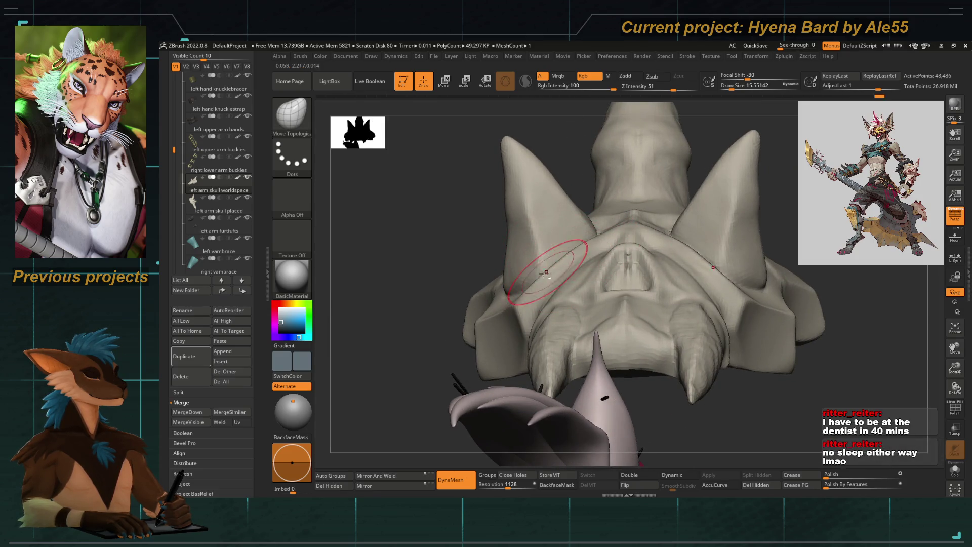
right_click_drag(517, 276, 449, 251)
scroll(243, 219, "up", 5)
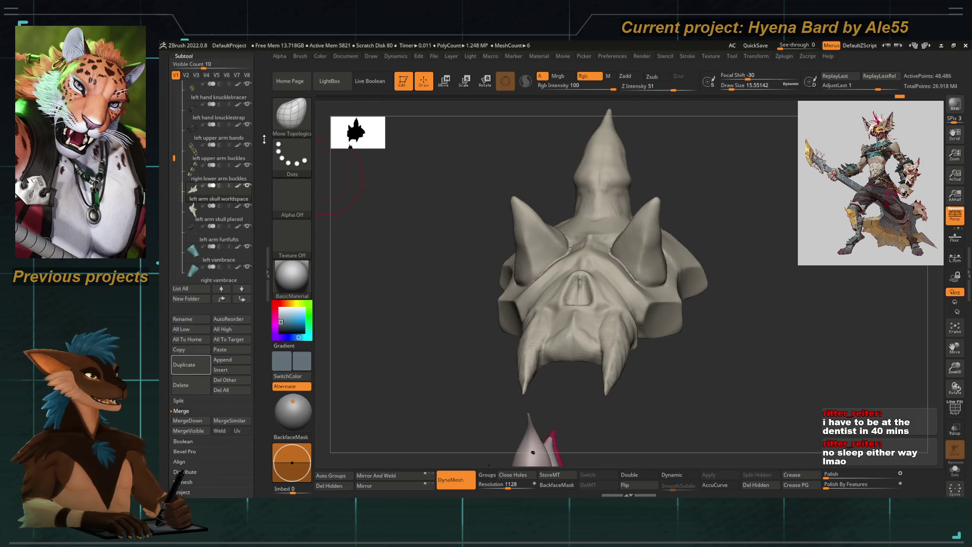
Switch to visibility set V2, hide the teal body subtool, and solo the skull framed at three-quarter view
left_click(186, 296)
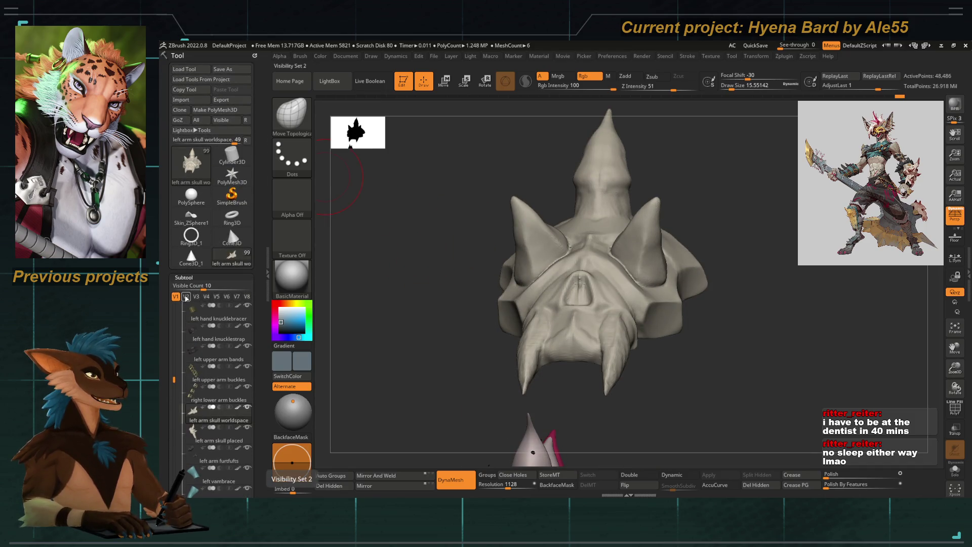
mouse_move(456, 253)
right_mouse_down("ctrl")
mouse_move(377, 217)
mouse_move(460, 181)
right_mouse_up("ctrl")
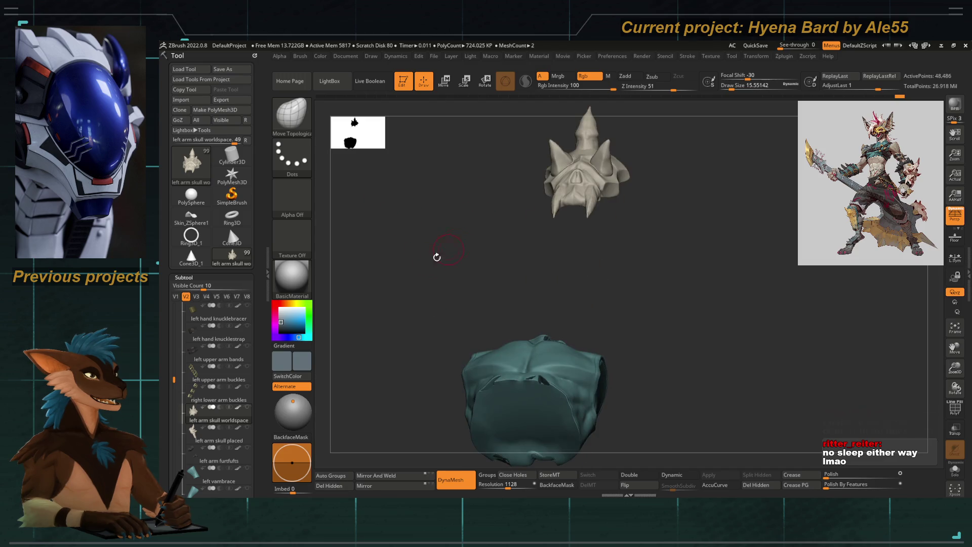
left_click_drag(170, 379, 168, 449)
left_click(247, 372)
left_click_drag(415, 304, 536, 327)
key("f")
mouse_move(501, 379)
left_mouse_down()
mouse_move(481, 304)
mouse_move(536, 366)
mouse_move(475, 345)
mouse_move(491, 349)
mouse_move(460, 309)
mouse_move(504, 253)
mouse_move(516, 343)
mouse_move(523, 308)
mouse_move(480, 369)
left_mouse_up()
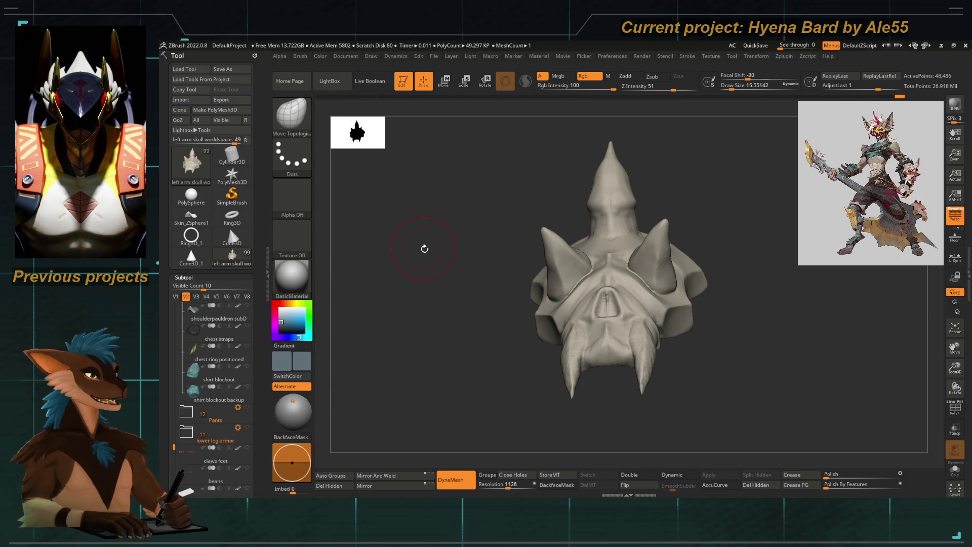
left_click_drag(424, 245, 431, 358)
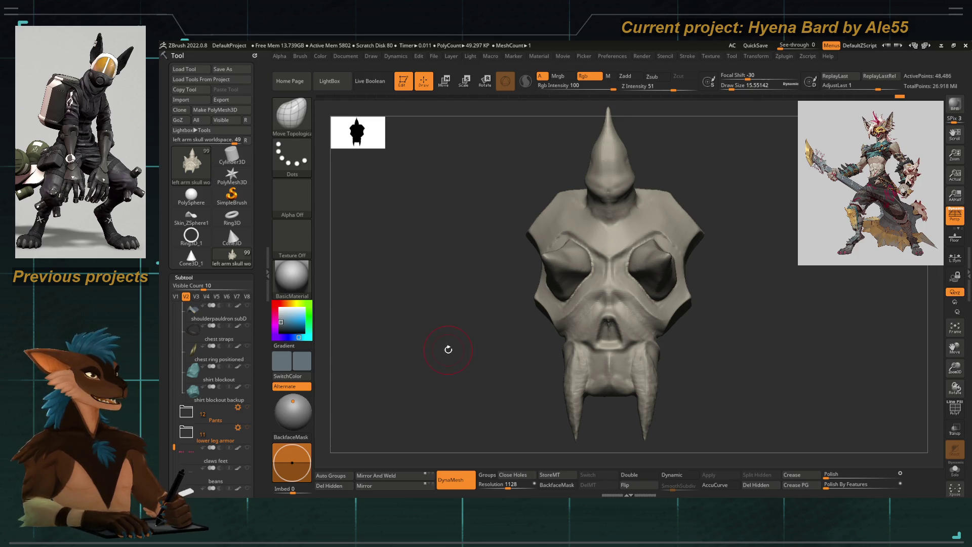
mouse_move(462, 328)
left_mouse_down("alt")
mouse_move(499, 337)
mouse_move(479, 297)
mouse_move(536, 298)
left_mouse_up("alt")
key("b")
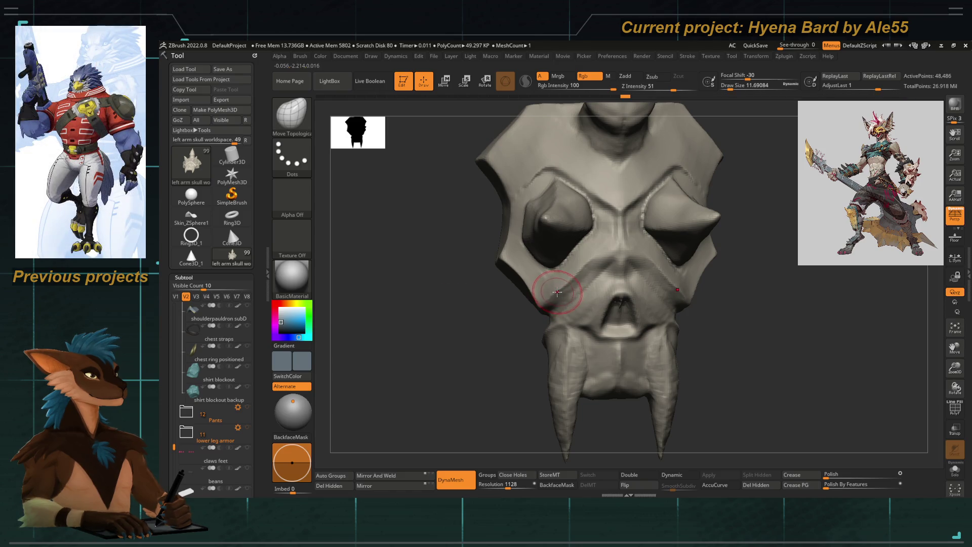
left_click_drag(540, 299, 533, 292)
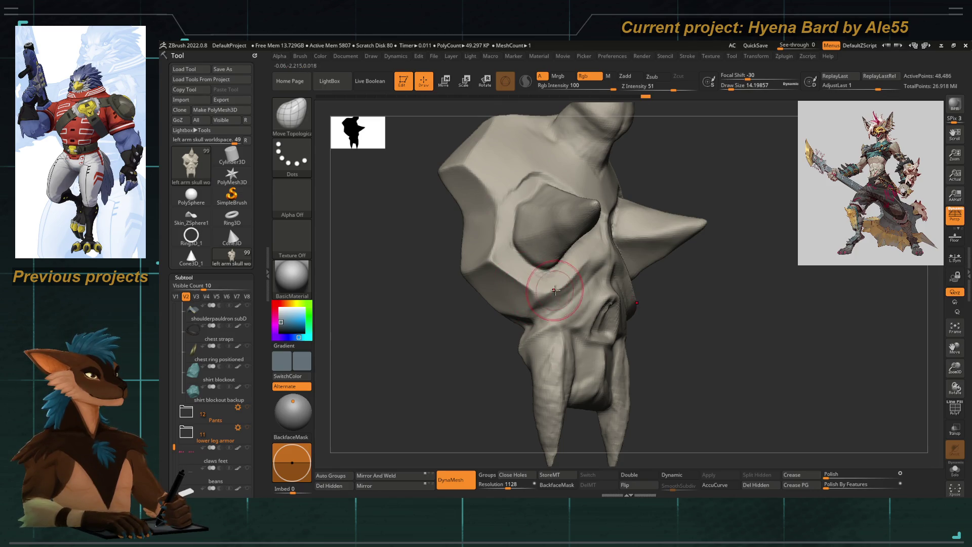
mouse_move(587, 266)
left_mouse_down()
mouse_move(653, 291)
mouse_move(556, 258)
left_mouse_up()
key("space")
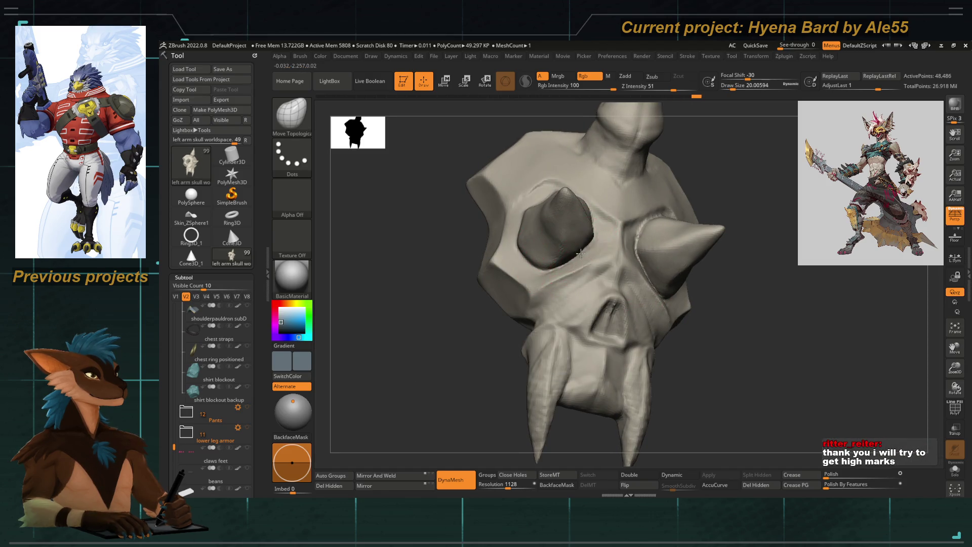
mouse_move(471, 276)
left_mouse_down()
mouse_move(440, 278)
mouse_move(496, 284)
mouse_move(576, 266)
left_mouse_up()
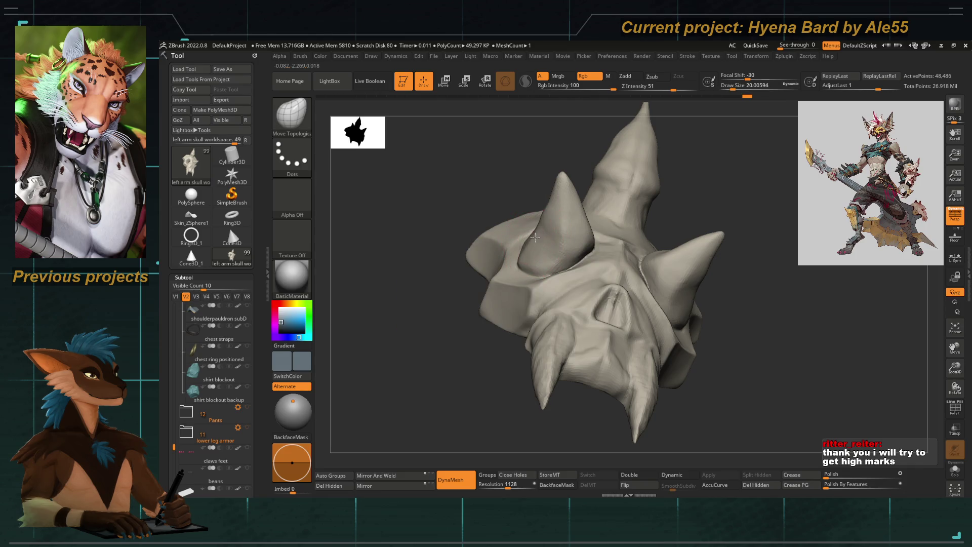
mouse_move(541, 231)
right_mouse_down("shift")
mouse_move(468, 189)
mouse_move(503, 208)
mouse_move(540, 190)
right_mouse_up("shift")
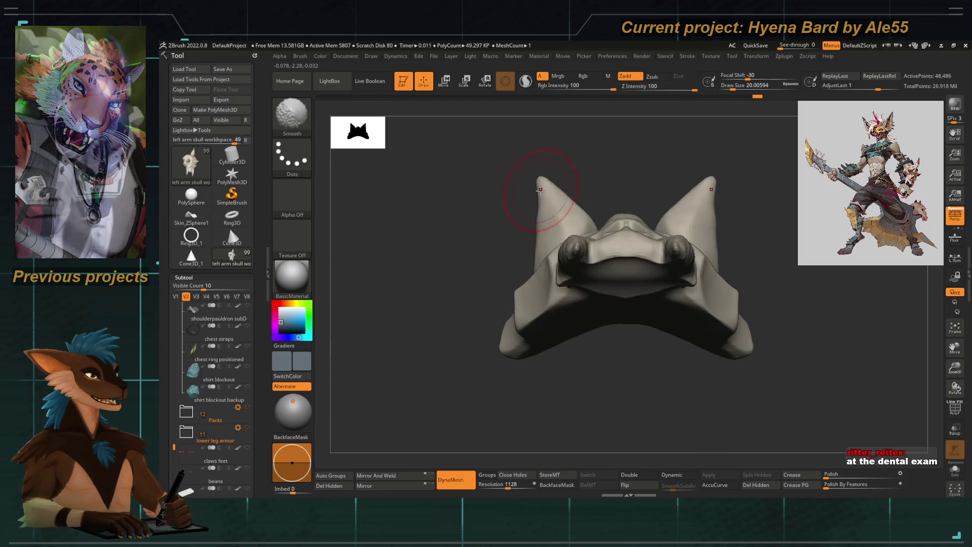
Drag the left horn tip up and outward with Move Topological, then review the horns from the front
left_click_drag(541, 190, 567, 174)
key("space")
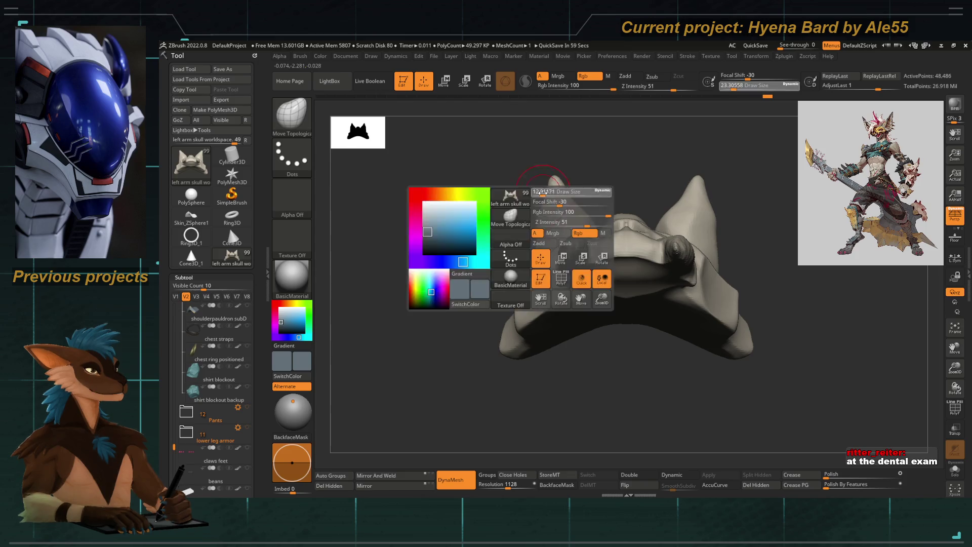
key("space")
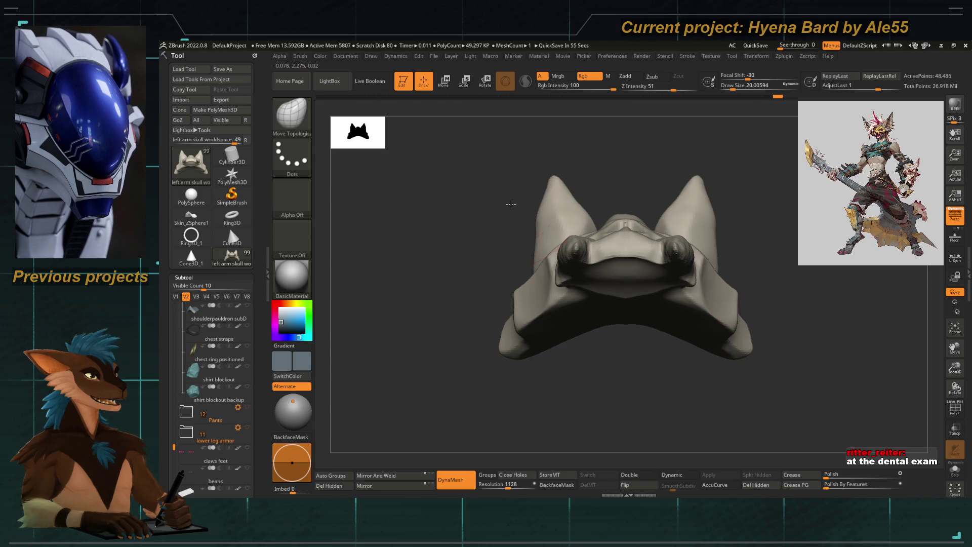
left_click_drag(495, 198, 521, 191)
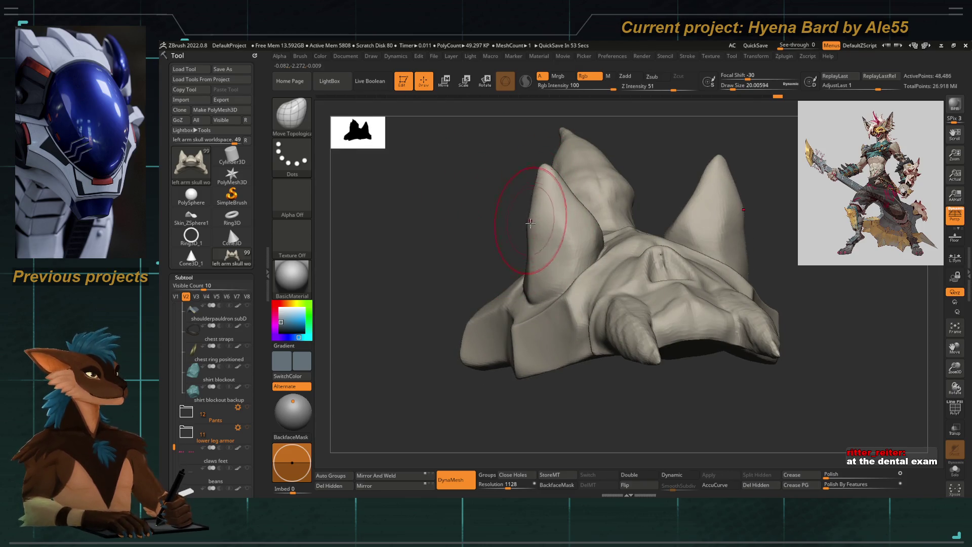
mouse_move(521, 249)
left_mouse_down("shift")
mouse_move(491, 269)
mouse_move(537, 254)
left_mouse_up("shift")
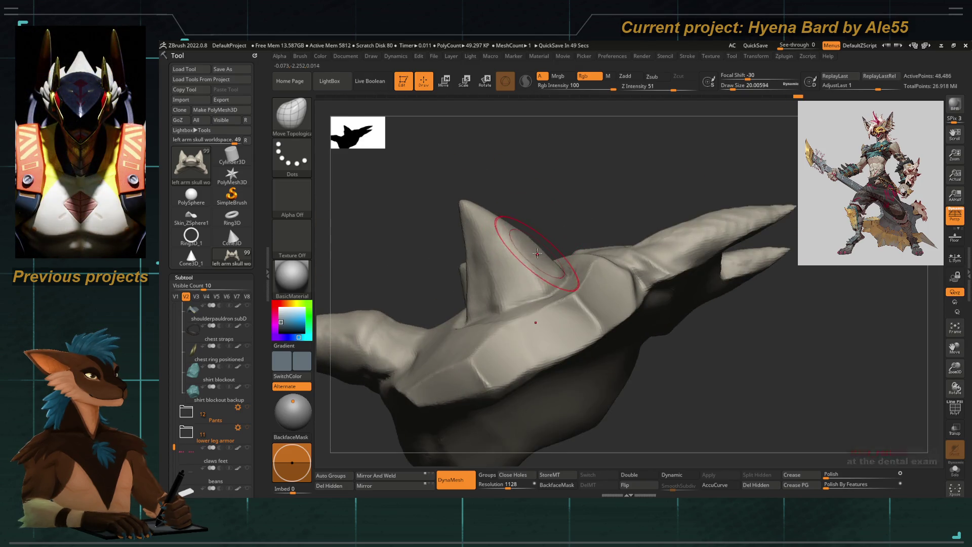
mouse_move(557, 206)
left_mouse_down()
mouse_move(464, 284)
mouse_move(473, 300)
mouse_move(473, 278)
mouse_move(523, 324)
mouse_move(497, 337)
left_mouse_up()
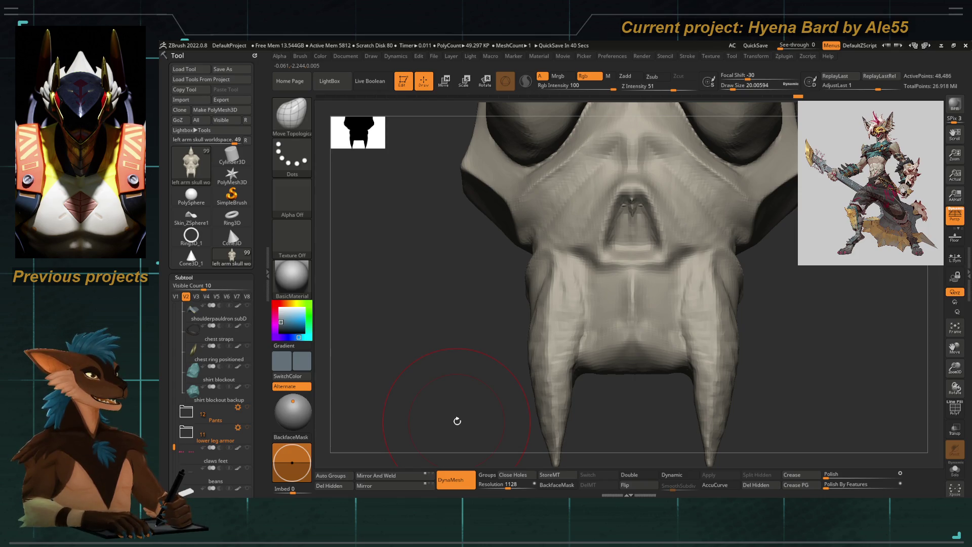
Tilt the skull toward the horns, try DamStandard, then return to Move Topological and open its quick settings
mouse_move(449, 373)
left_mouse_down()
mouse_move(557, 358)
mouse_move(478, 353)
left_mouse_up()
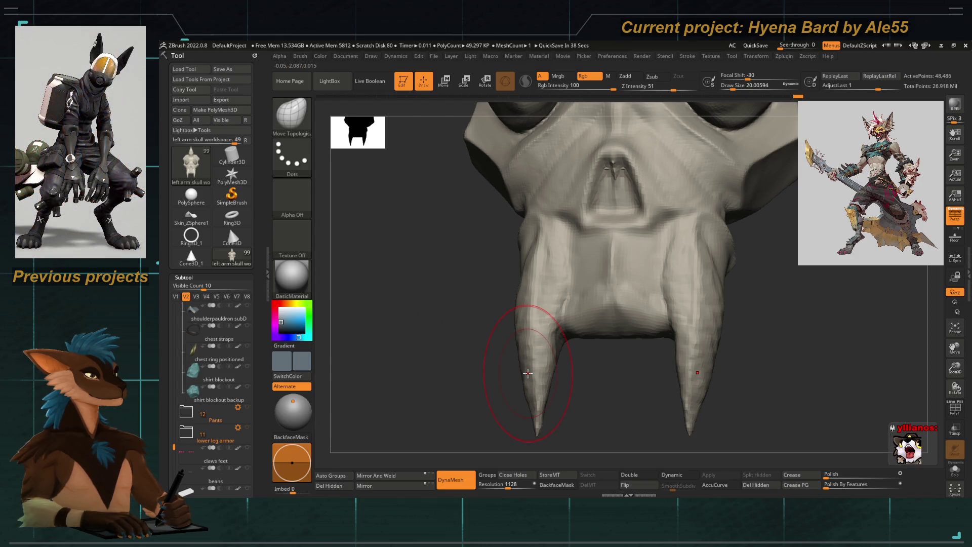
mouse_move(451, 378)
left_mouse_down()
mouse_move(449, 336)
mouse_move(463, 373)
left_mouse_up()
key("b")
key("d")
key("s")
mouse_move(581, 278)
right_mouse_down()
mouse_move(527, 329)
mouse_move(543, 341)
mouse_move(539, 408)
mouse_move(551, 267)
right_mouse_up()
key("b")
key("m")
key("t")
right_click(527, 324)
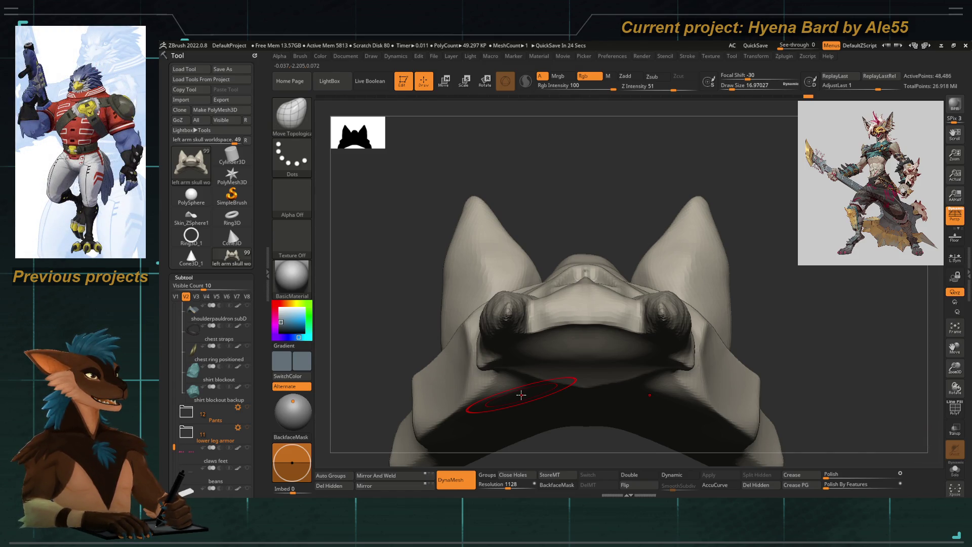
Frame the skull on its jaw and fangs and pick GroomColorRoot from the brush palette
left_click_drag(545, 206, 543, 277)
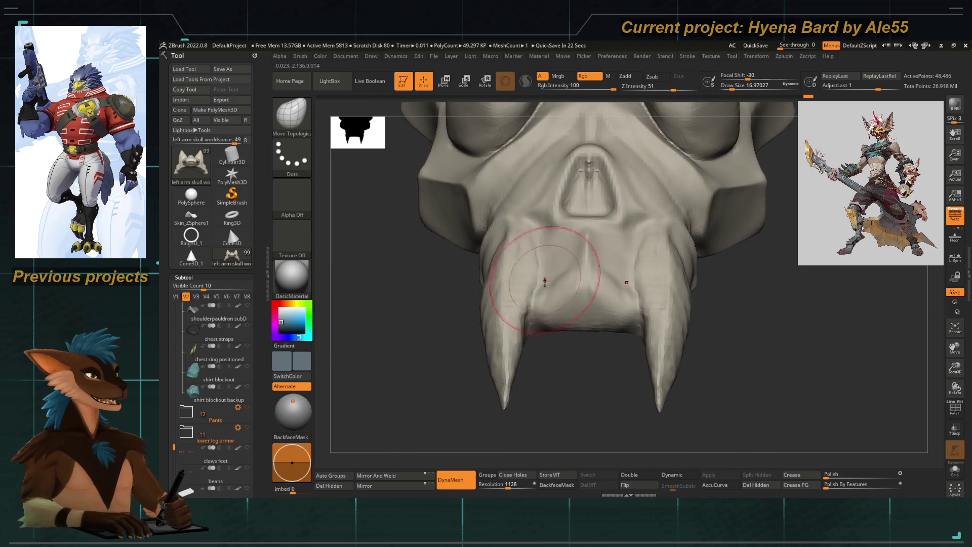
left_click_drag(564, 386, 564, 391)
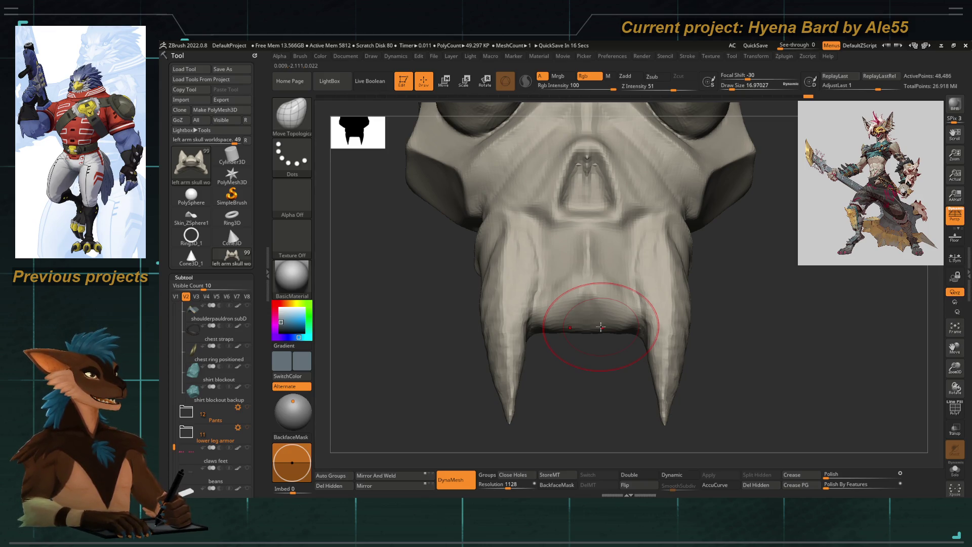
mouse_move(581, 409)
left_mouse_down()
mouse_move(564, 340)
mouse_move(564, 390)
mouse_move(552, 353)
mouse_move(553, 380)
mouse_move(498, 317)
mouse_move(496, 399)
mouse_move(527, 393)
mouse_move(582, 308)
mouse_move(593, 340)
mouse_move(590, 288)
left_mouse_up()
key("f")
left_click_drag(586, 397, 591, 322)
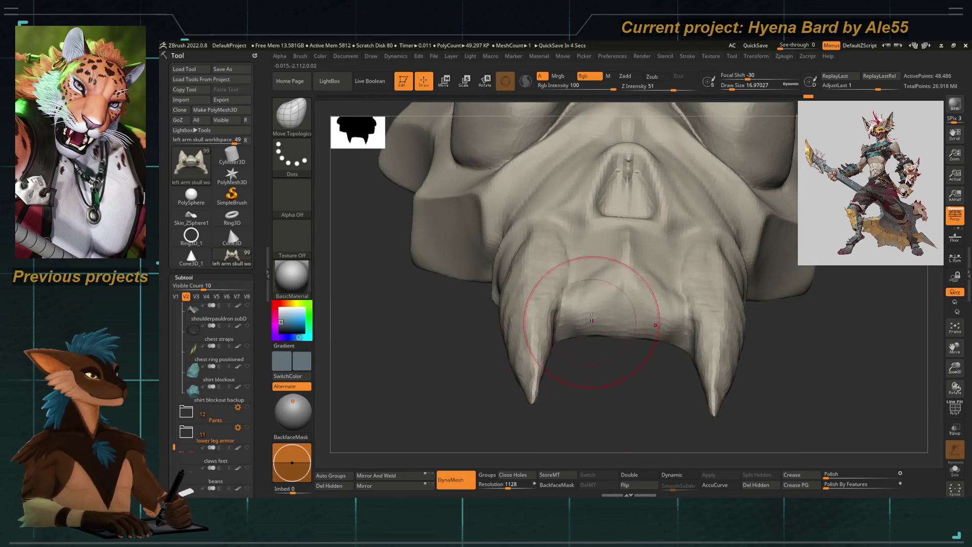
key("b")
left_click(562, 81)
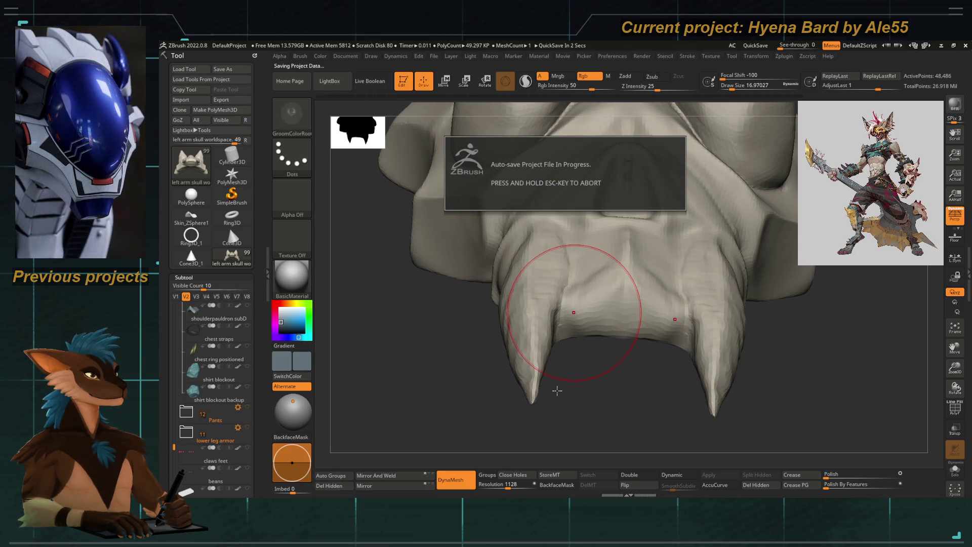
Select DamStandard and turn off Dynamic subdiv to see the real mesh around the fangs
key("s")
key("b")
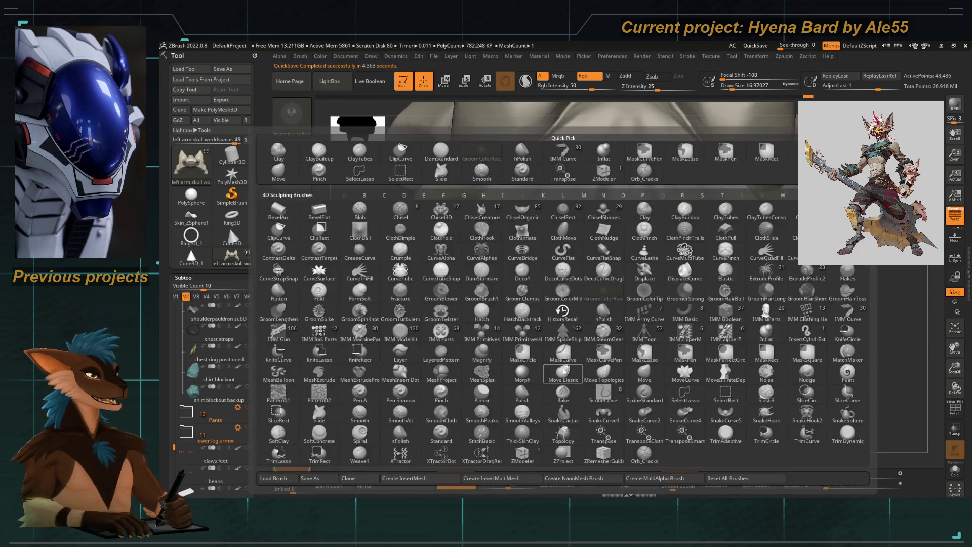
key("d")
key("s")
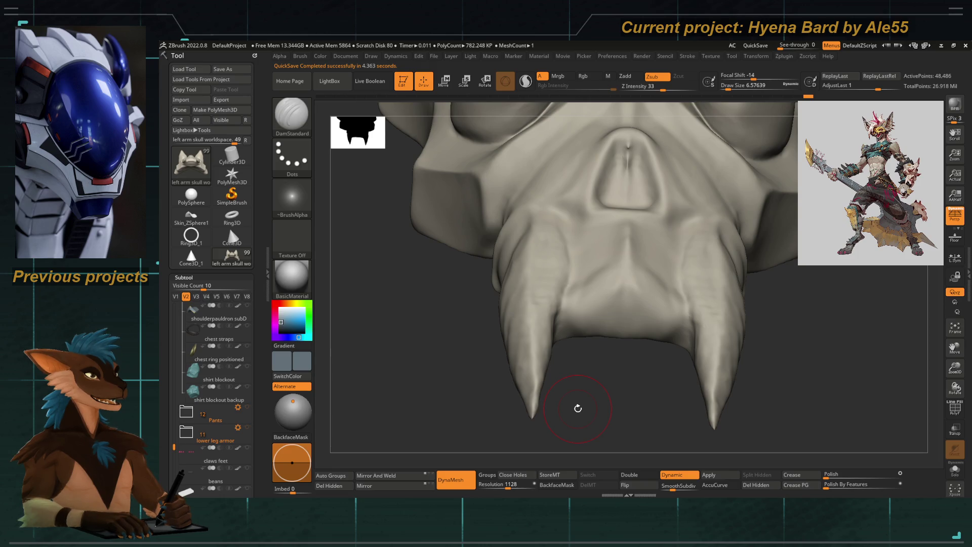
mouse_move(577, 406)
left_mouse_down()
mouse_move(557, 377)
mouse_move(542, 440)
left_mouse_up()
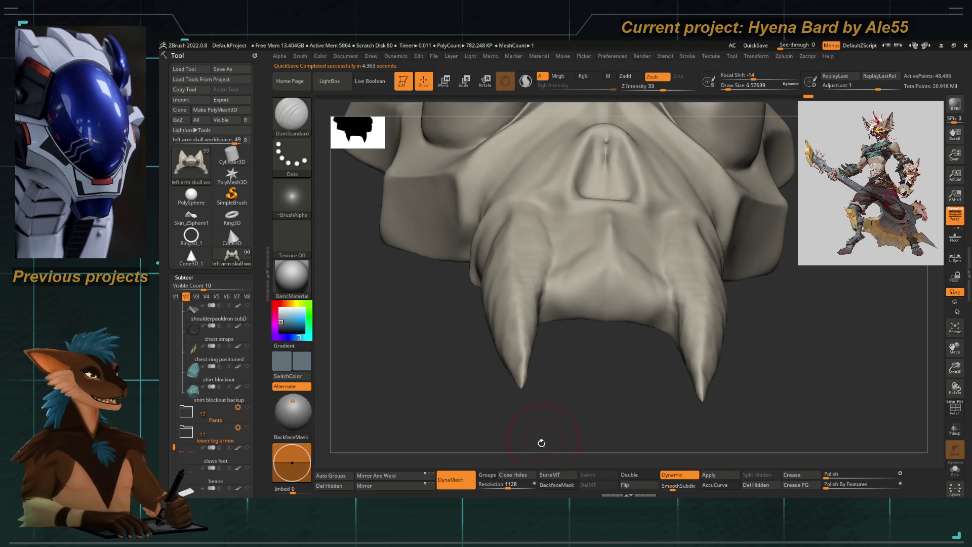
key("shift+d")
mouse_move(614, 403)
left_mouse_down()
mouse_move(575, 380)
mouse_move(563, 415)
left_mouse_up()
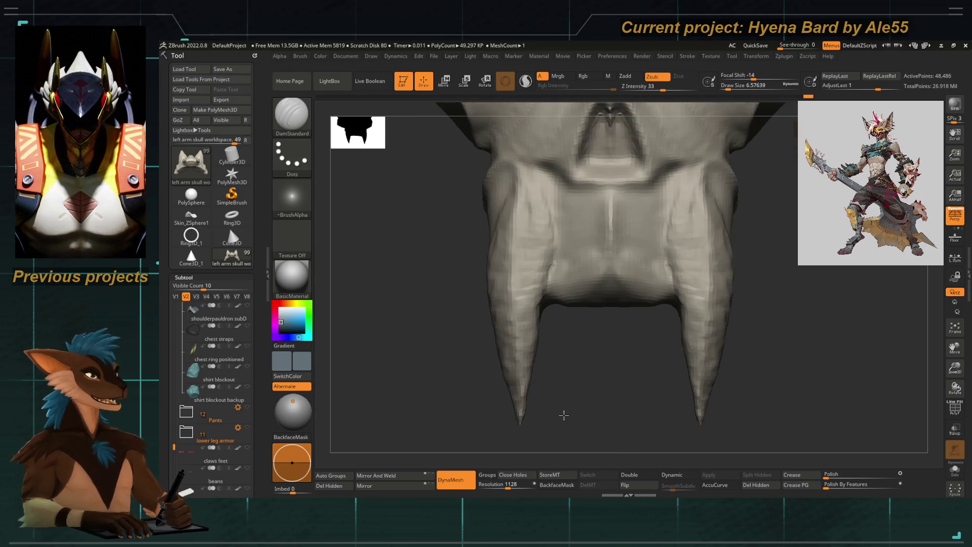
Pull the jaw edge between the fangs into small bumpy teeth with Move Topological
key("b")
key("m")
key("t")
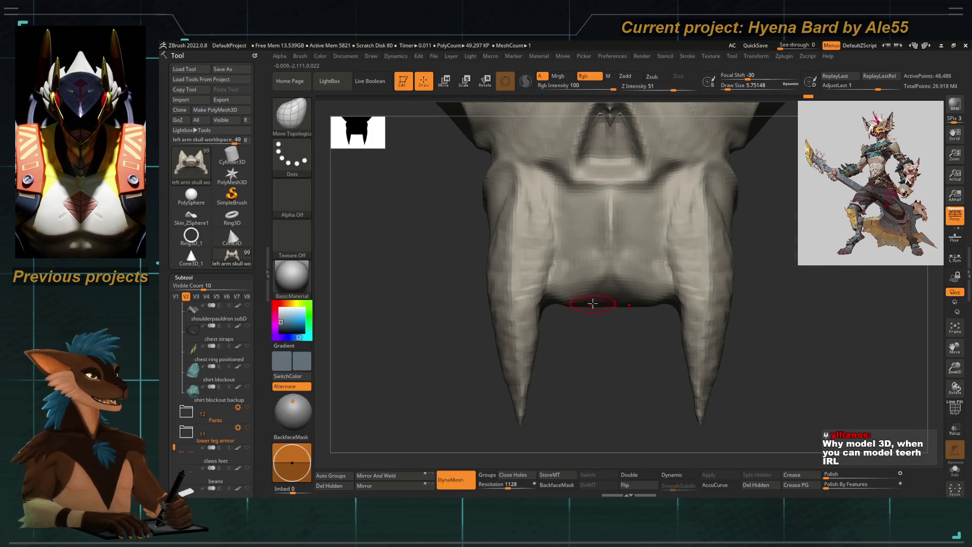
left_click_drag(593, 302, 592, 335)
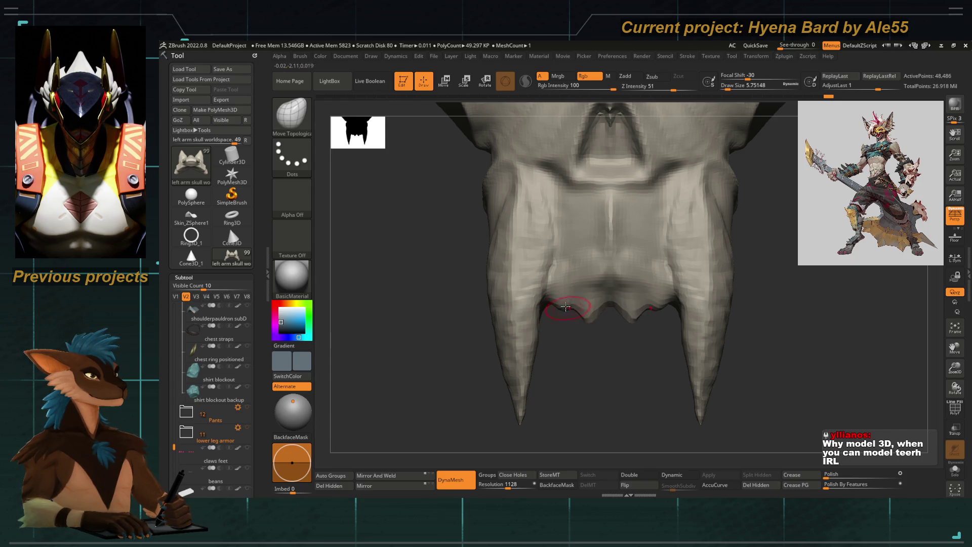
mouse_move(581, 369)
left_mouse_down()
mouse_move(578, 303)
mouse_move(560, 347)
left_mouse_up()
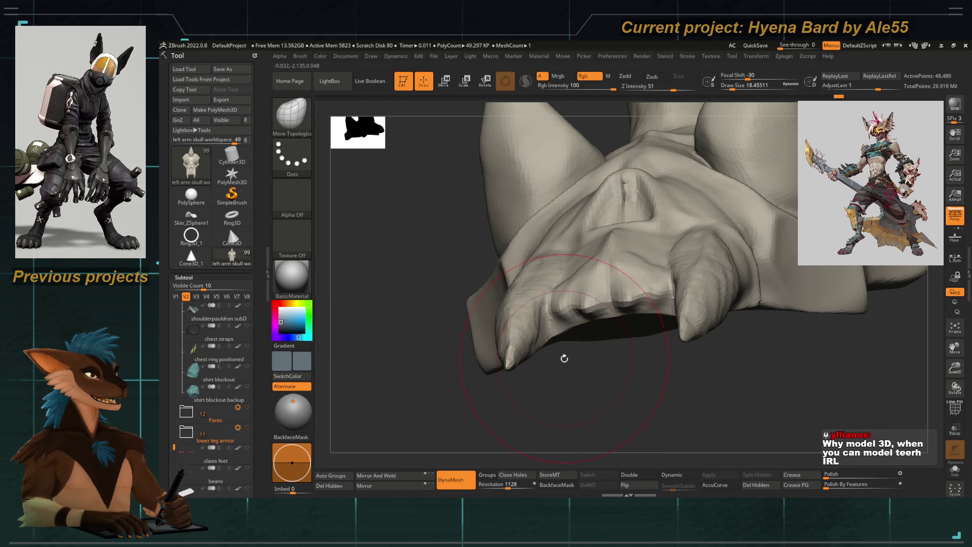
mouse_move(549, 406)
left_mouse_down()
mouse_move(558, 407)
mouse_move(587, 229)
mouse_move(583, 268)
left_mouse_up()
Carve fine separating creases into the teeth with a much smaller DamStandard brush
key("b")
key("d")
key("s")
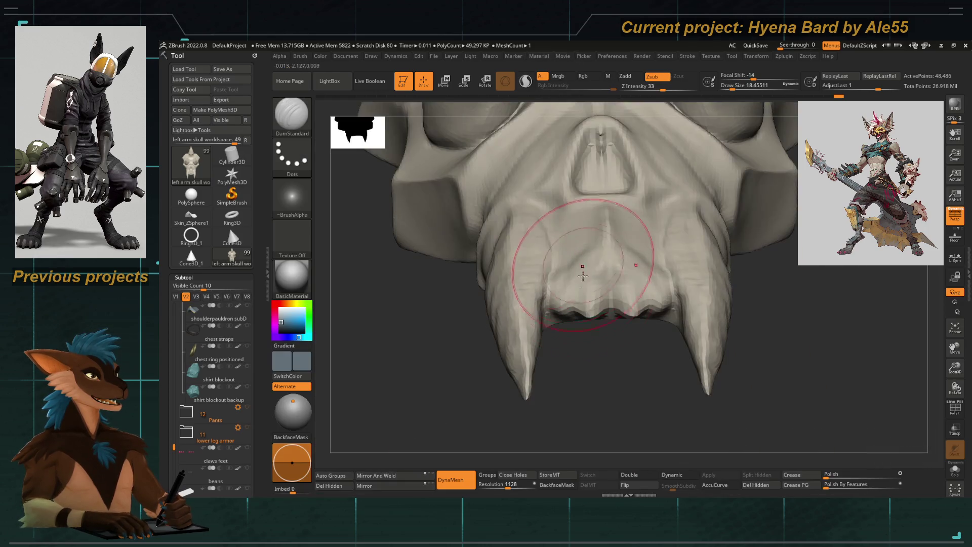
key("bracketleft")
key("bracketleft")
key("bracketleft")
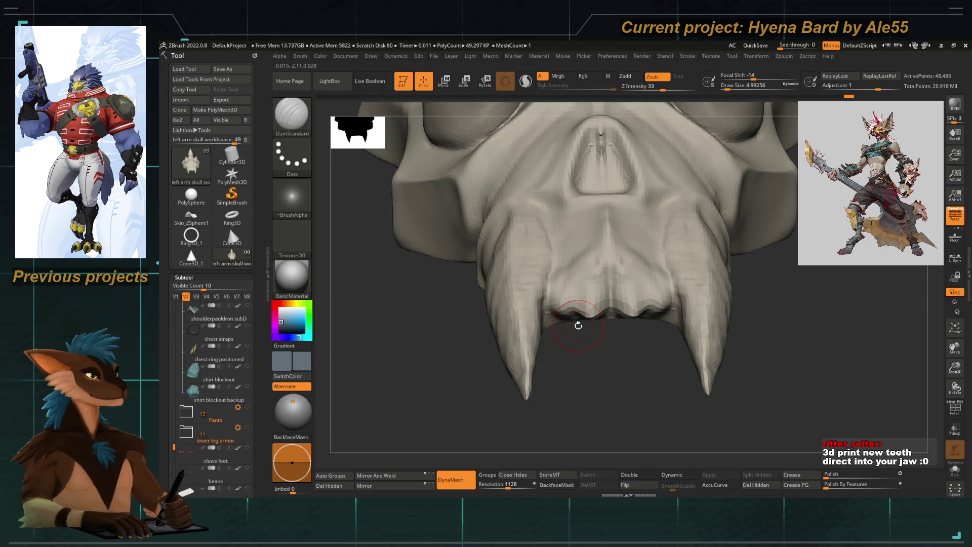
left_click_drag(319, 375, 410, 367)
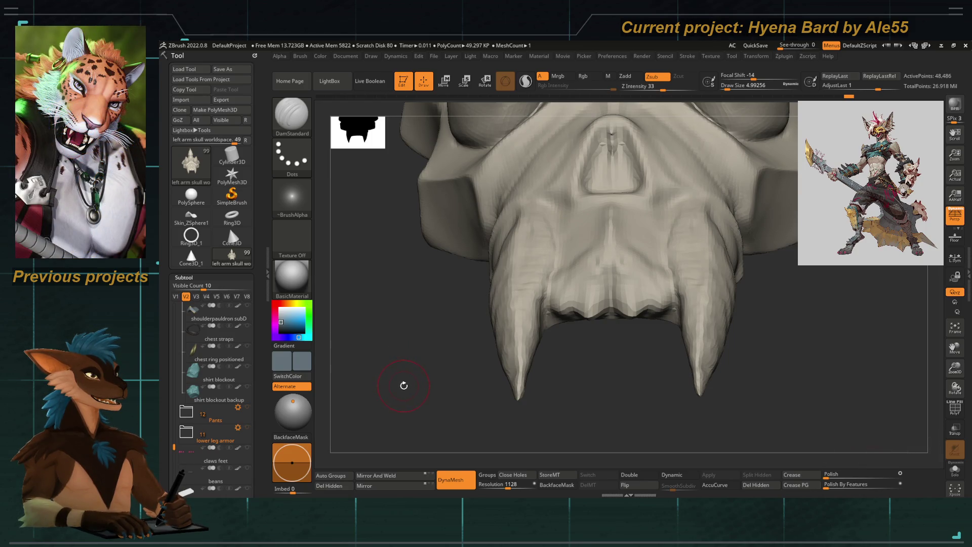
mouse_move(382, 387)
left_mouse_down()
mouse_move(389, 392)
mouse_move(392, 371)
left_mouse_up()
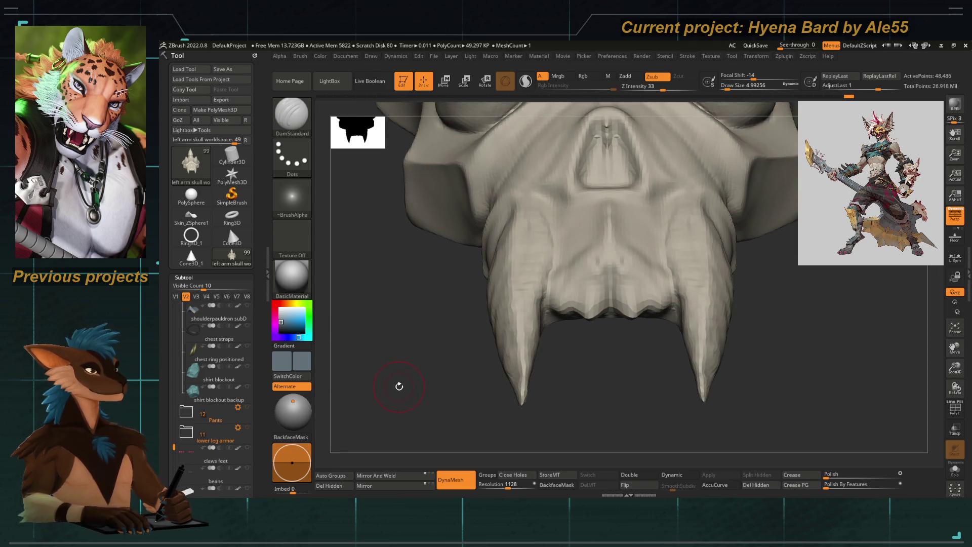
mouse_move(401, 384)
left_mouse_down()
mouse_move(395, 364)
mouse_move(424, 397)
left_mouse_up()
mouse_move(582, 374)
left_mouse_down()
mouse_move(581, 393)
mouse_move(577, 384)
left_mouse_up()
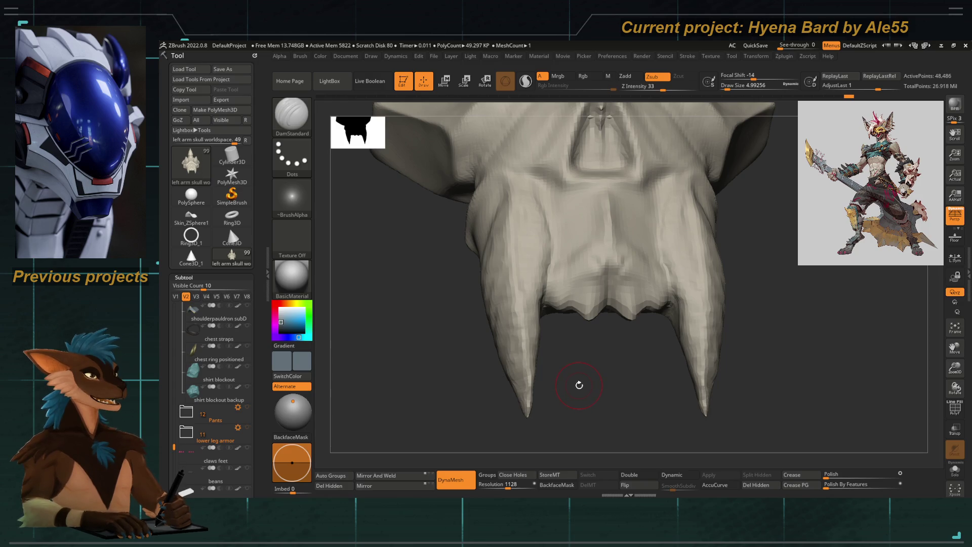
mouse_move(579, 381)
left_mouse_down()
mouse_move(608, 371)
mouse_move(588, 375)
mouse_move(575, 287)
left_mouse_up()
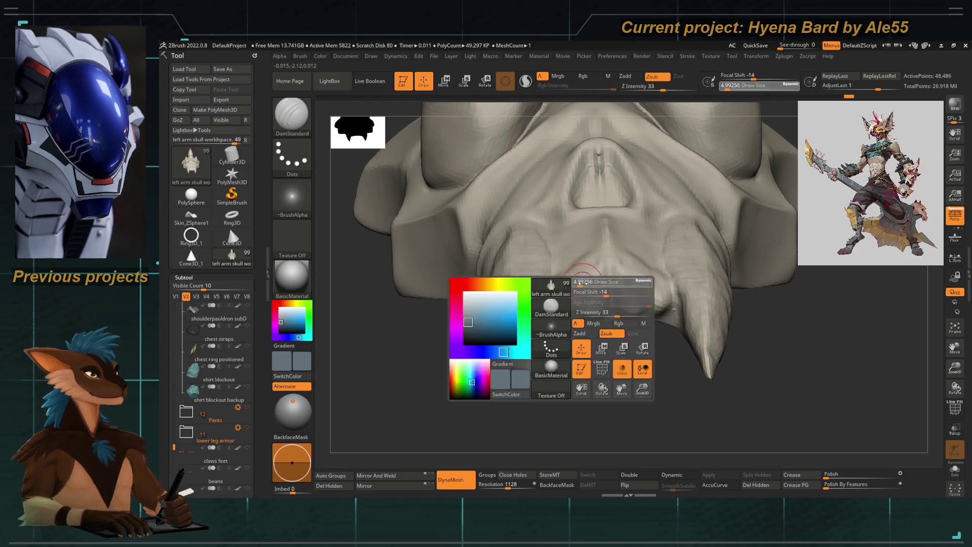
Try the Standard brush, then return to Move Topological with the skull facing front
key("b")
key("s")
key("t")
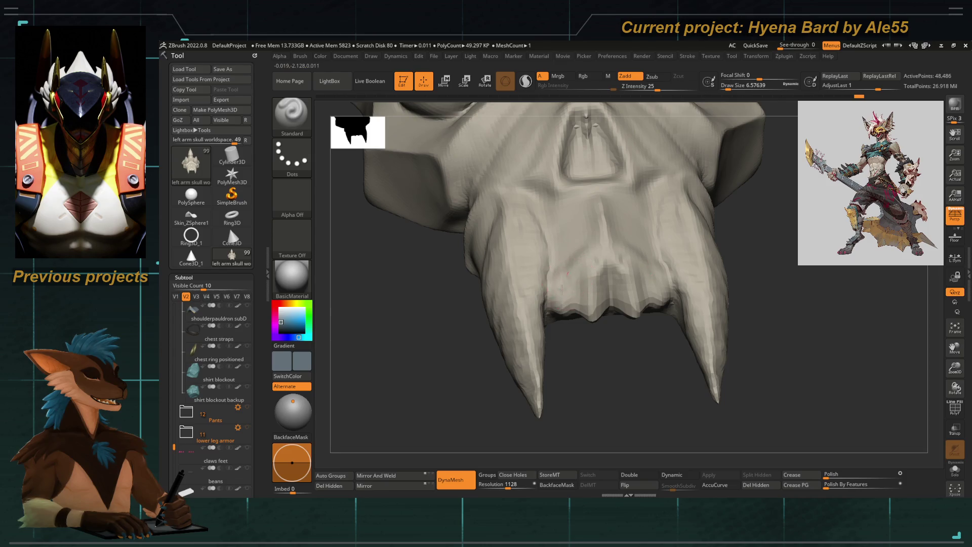
key("b")
key("m")
key("t")
left_click_drag(560, 365, 560, 325)
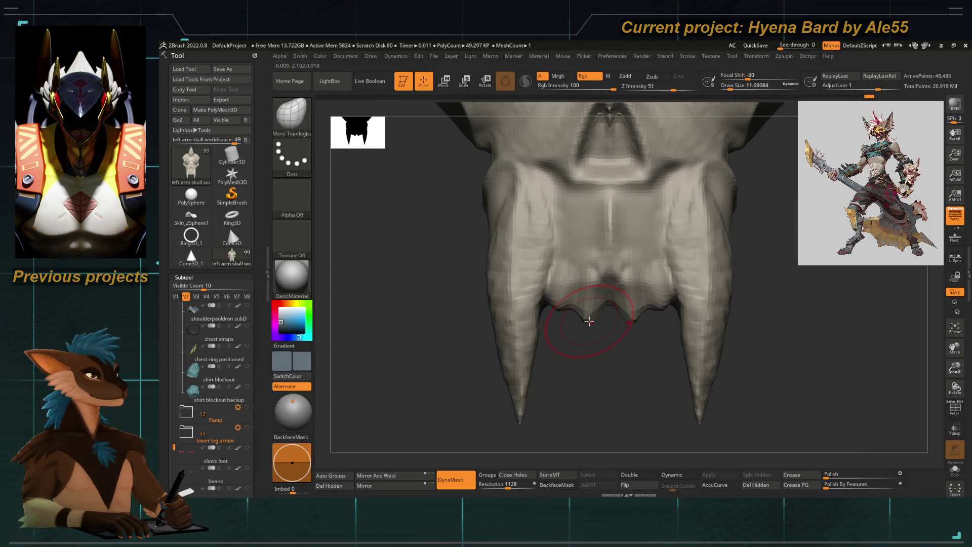
Stretch one fang tip longer and sharper with a slightly enlarged Move Topological brush
key("space")
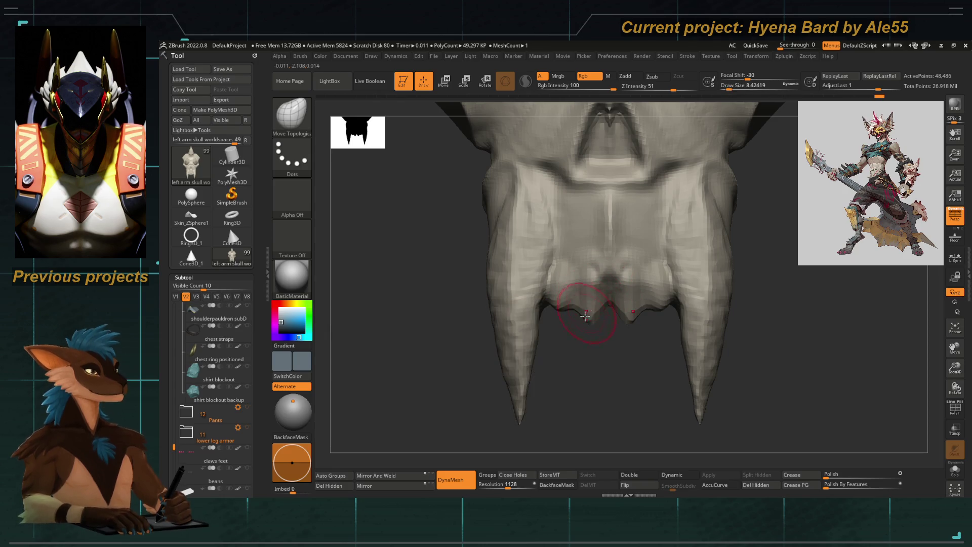
left_click_drag(573, 342, 570, 387)
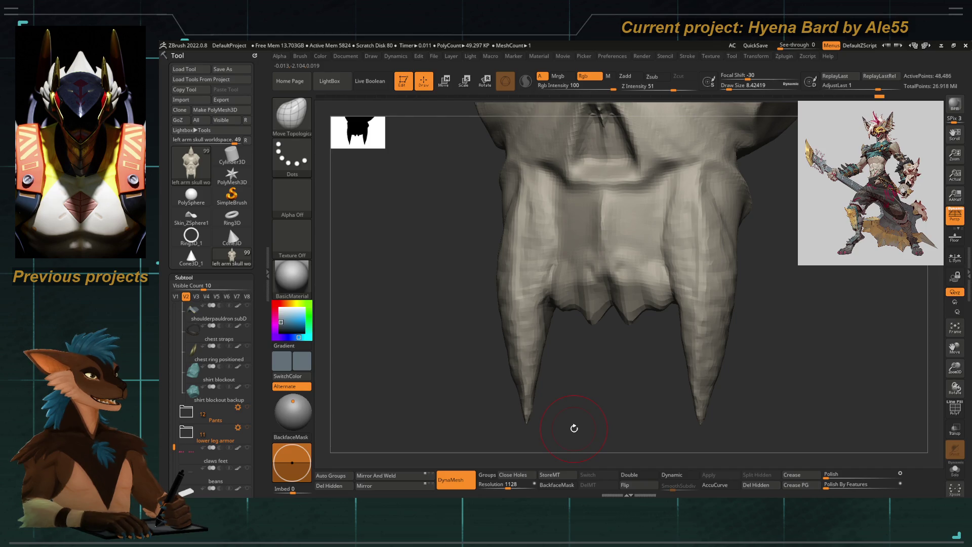
mouse_move(567, 420)
left_mouse_down()
mouse_move(481, 416)
mouse_move(500, 295)
mouse_move(527, 278)
mouse_move(562, 217)
mouse_move(546, 264)
left_mouse_up()
key("space")
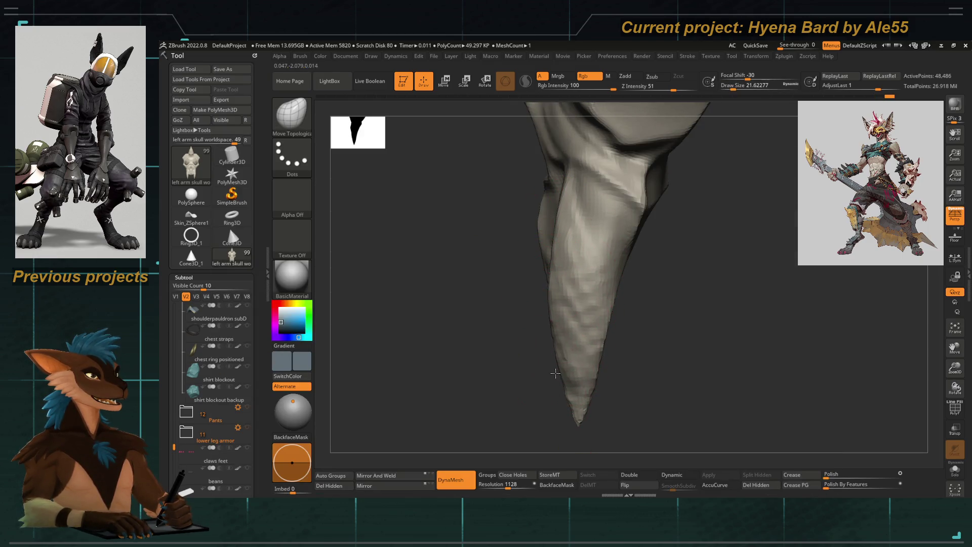
mouse_move(556, 373)
left_mouse_down()
mouse_move(580, 419)
mouse_move(599, 431)
left_mouse_up()
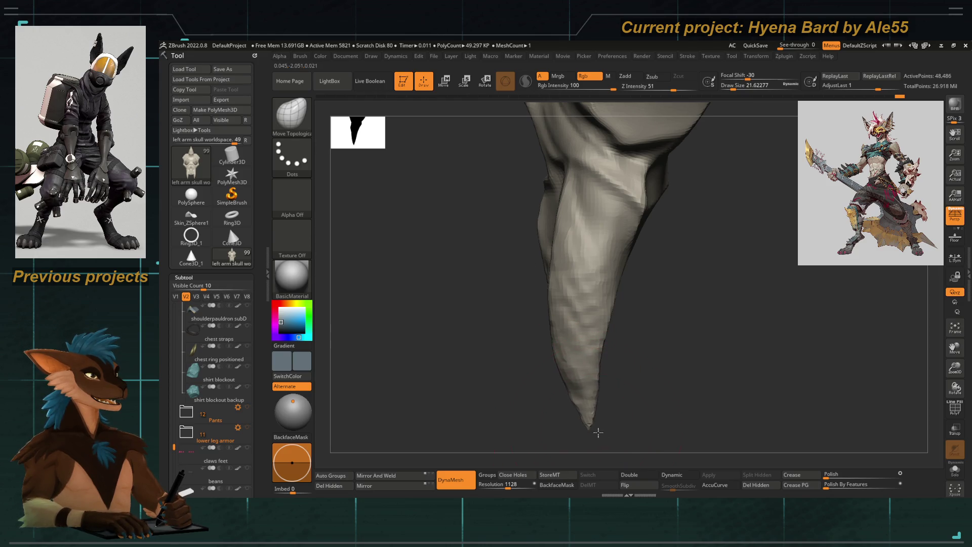
mouse_move(625, 357)
left_mouse_down()
mouse_move(560, 378)
mouse_move(580, 304)
left_mouse_up()
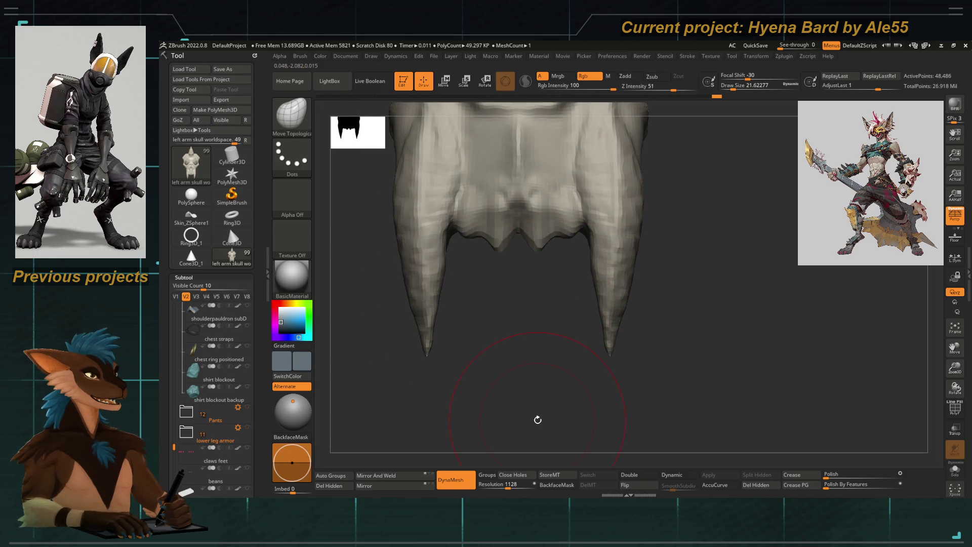
mouse_move(547, 341)
left_mouse_down("alt")
mouse_move(539, 362)
mouse_move(508, 349)
mouse_move(519, 306)
left_mouse_up("alt")
Switch to hPolish and flatten the left fang's surface, checking from front views
key("b")
key("h")
key("p")
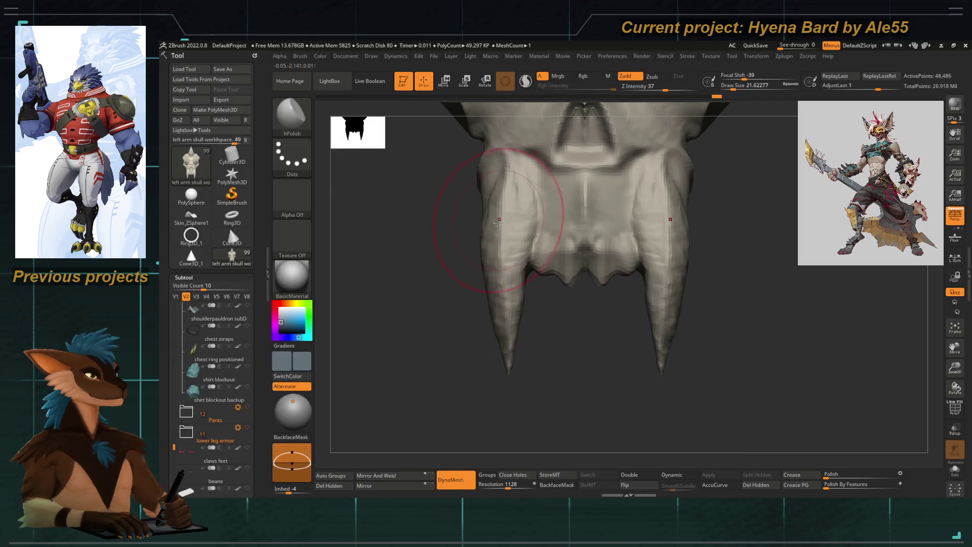
left_click_drag(498, 219, 512, 237, "alt")
right_click_drag(501, 243, 505, 203)
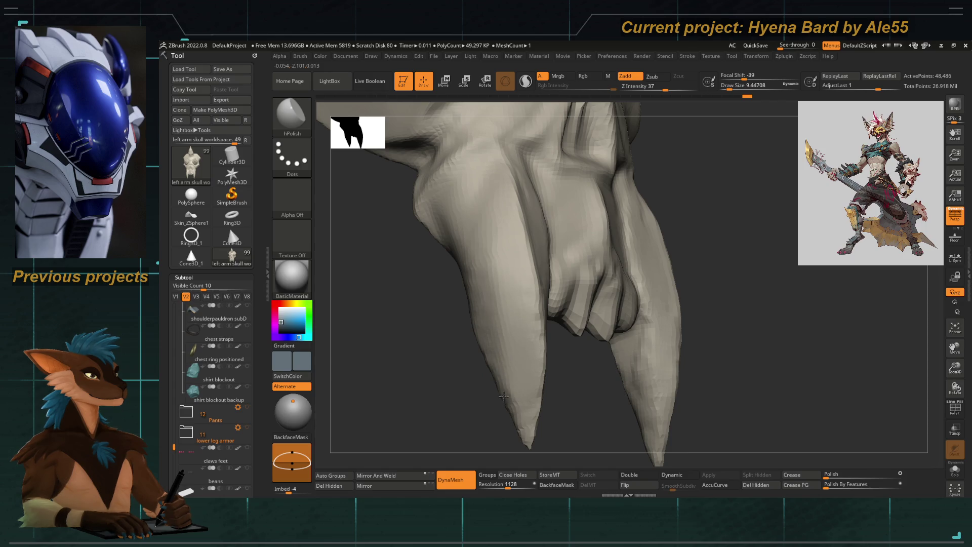
right_click_drag(490, 229, 531, 263)
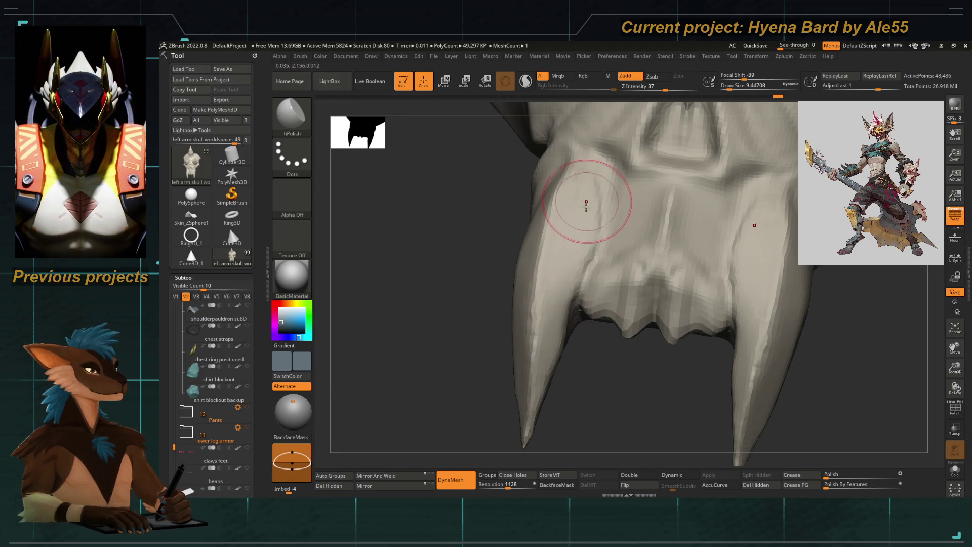
left_click_drag(533, 322, 558, 317)
left_click_drag(582, 223, 550, 288)
right_click_drag(527, 391, 551, 347)
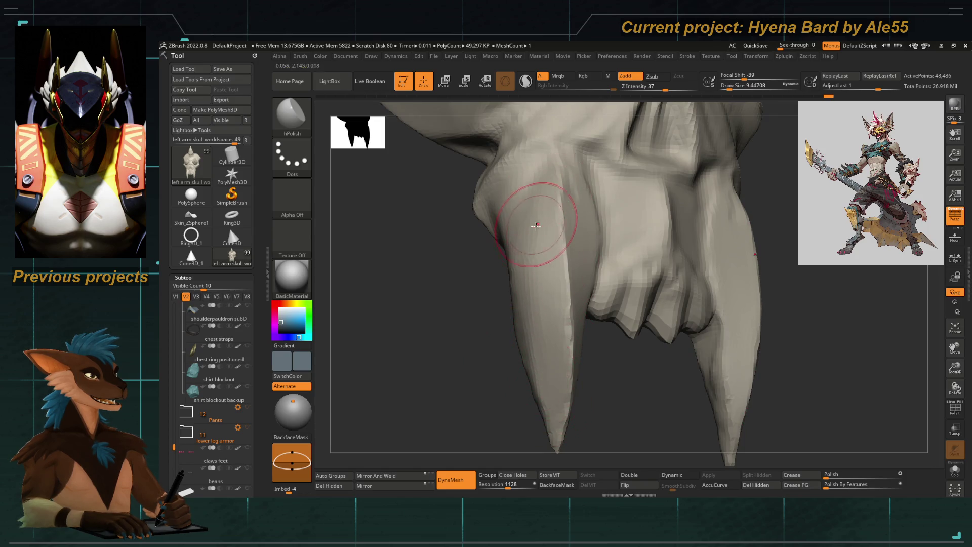
mouse_move(541, 337)
right_mouse_down()
mouse_move(441, 360)
mouse_move(471, 302)
mouse_move(471, 260)
mouse_move(500, 305)
right_mouse_up()
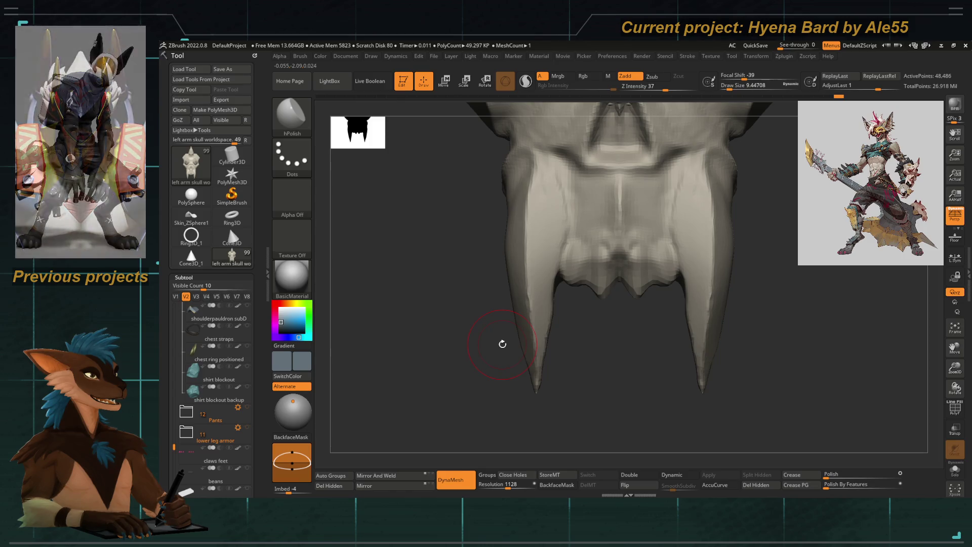
mouse_move(515, 325)
left_mouse_down()
mouse_move(531, 315)
mouse_move(521, 295)
left_mouse_up()
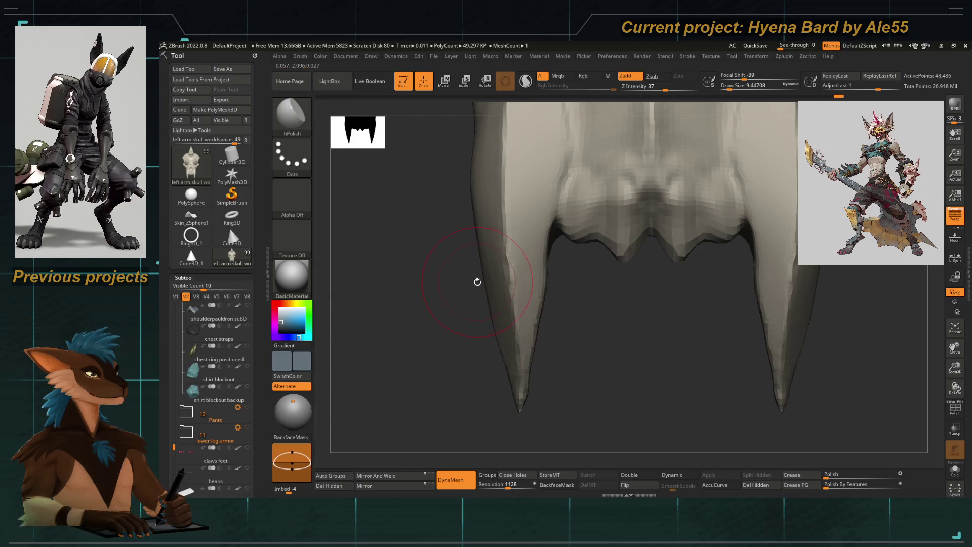
Nudge the inner edges of both fangs with Move Topological, then reselect hPolish
key("b")
key("m")
key("t")
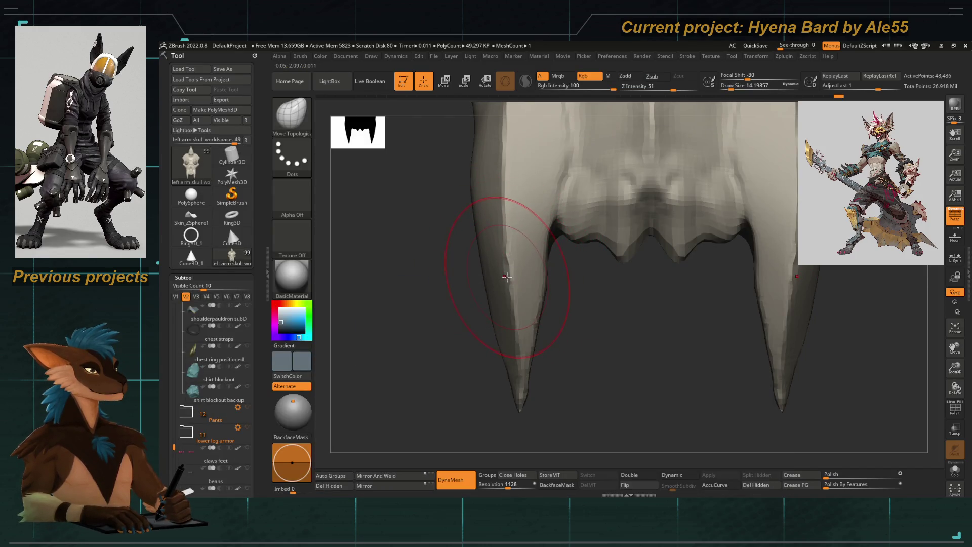
left_click_drag(501, 273, 507, 263)
left_click_drag(515, 400, 508, 328, "alt")
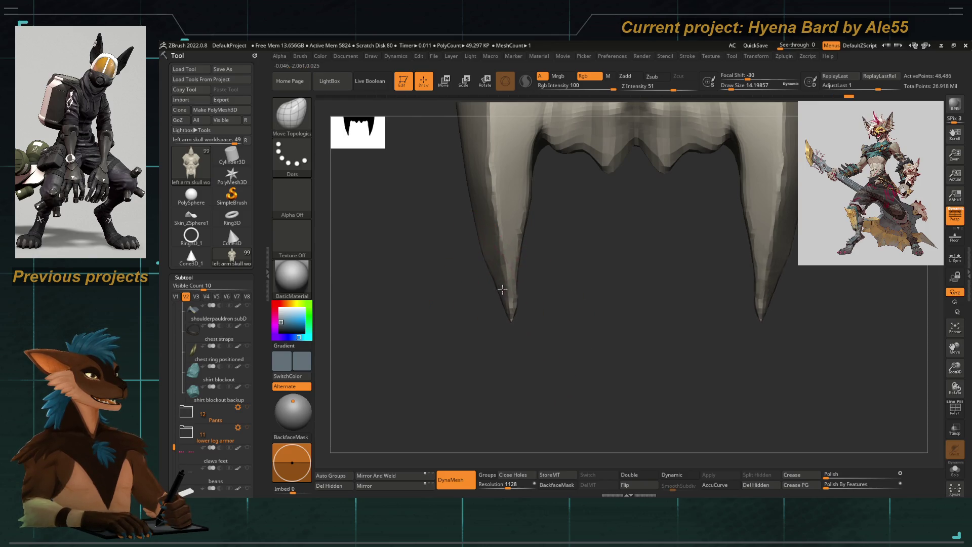
mouse_move(510, 290)
left_mouse_down()
mouse_move(503, 354)
mouse_move(508, 262)
left_mouse_up()
key("b")
key("h")
key("b")
key("h")
key("p")
mouse_move(469, 308)
left_mouse_down()
mouse_move(475, 351)
mouse_move(503, 304)
left_mouse_up()
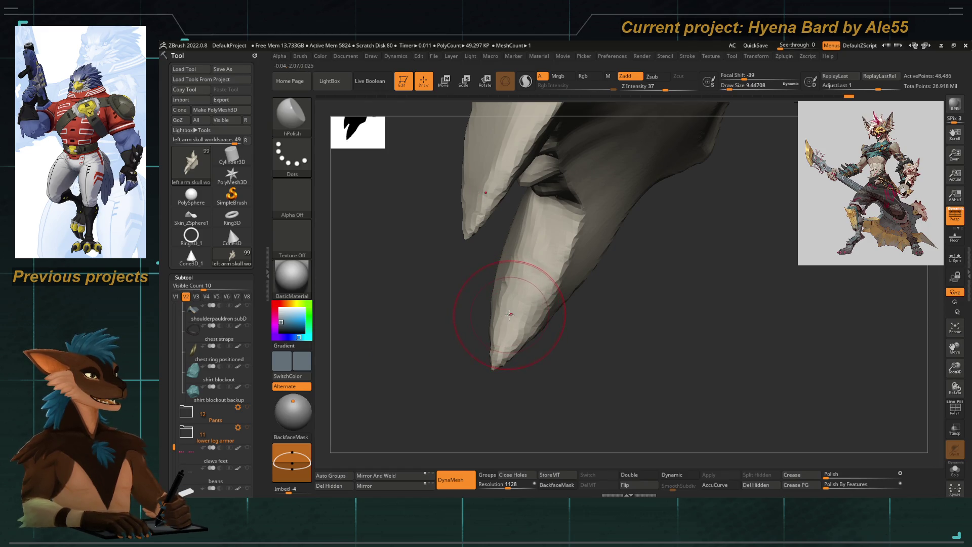
Switch to ClayTubes, then to DamStandard, turning the fang so it points lower-left
key("b")
key("c")
key("t")
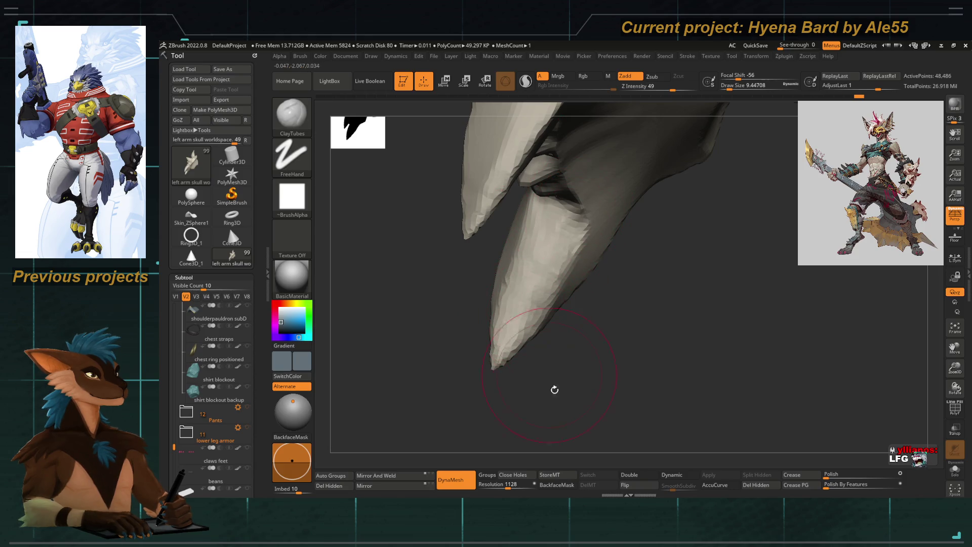
left_click_drag(552, 380, 552, 380)
mouse_move(523, 261)
right_mouse_down()
mouse_move(542, 282)
mouse_move(571, 238)
right_mouse_up()
key("b")
key("d")
key("s")
right_click_drag(669, 231, 684, 200)
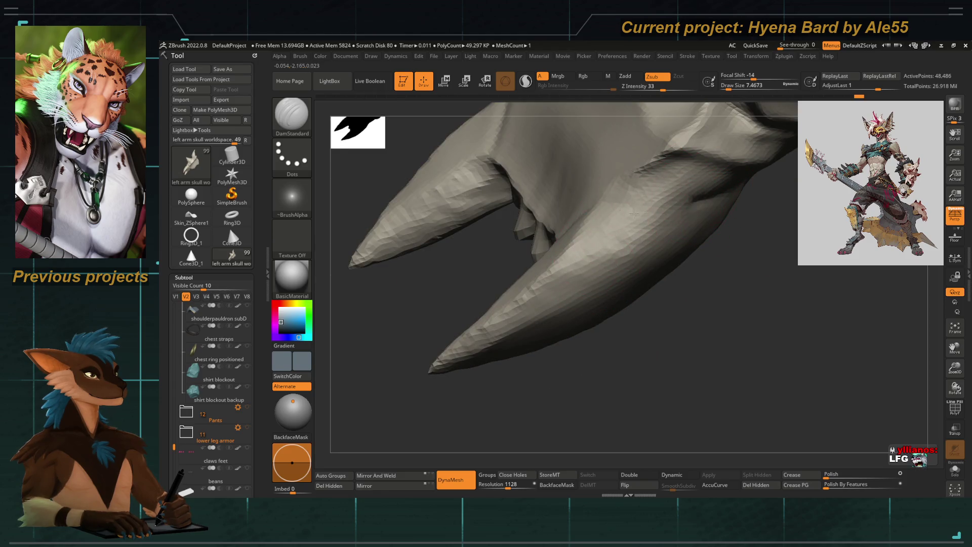
Turn the view to look along the fangs and select the Move Topological brush
right_click_drag(662, 342, 686, 233)
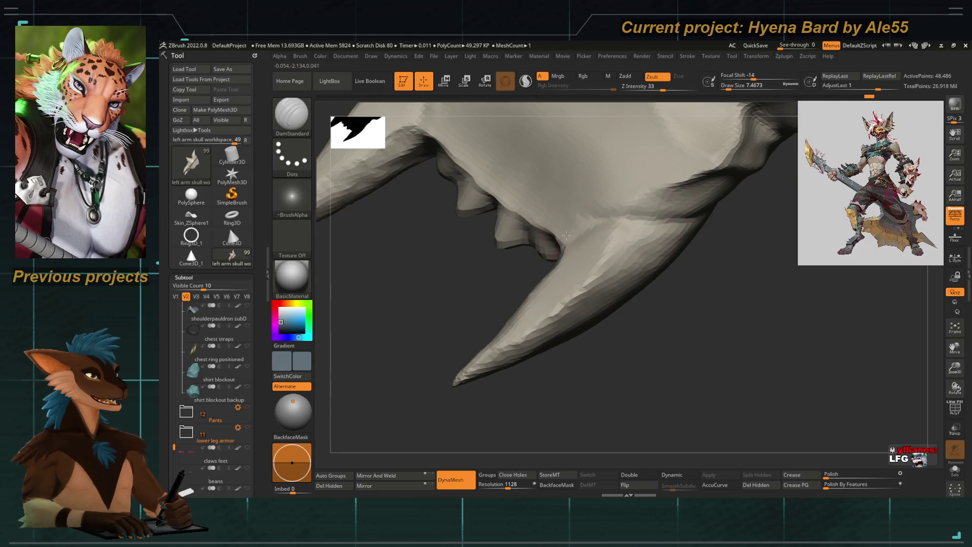
right_click_drag(470, 299, 512, 290)
mouse_move(576, 229)
right_mouse_down()
mouse_move(453, 350)
mouse_move(451, 382)
mouse_move(514, 363)
mouse_move(528, 347)
mouse_move(542, 397)
mouse_move(539, 371)
mouse_move(537, 398)
mouse_move(468, 390)
mouse_move(466, 362)
mouse_move(530, 355)
right_mouse_up()
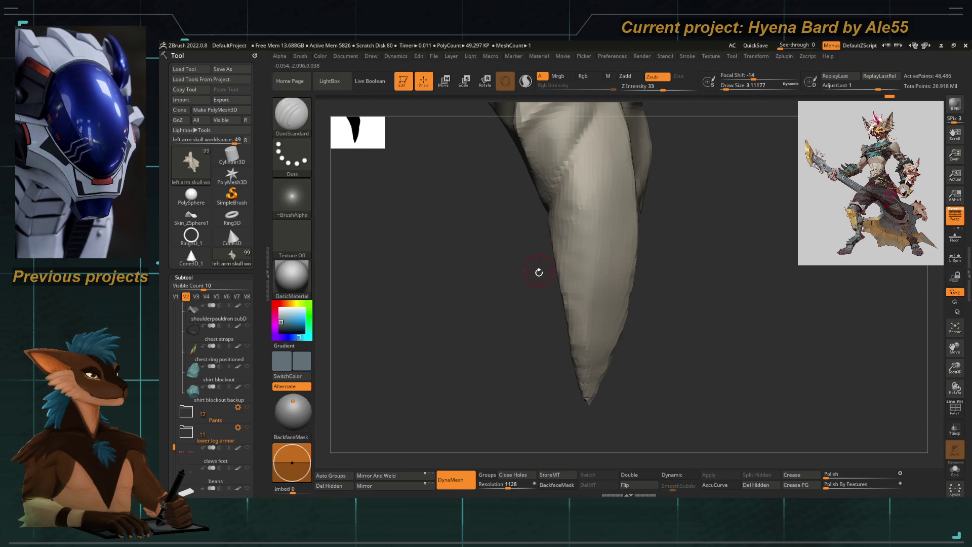
key("space")
key("b")
key("m")
key("t")
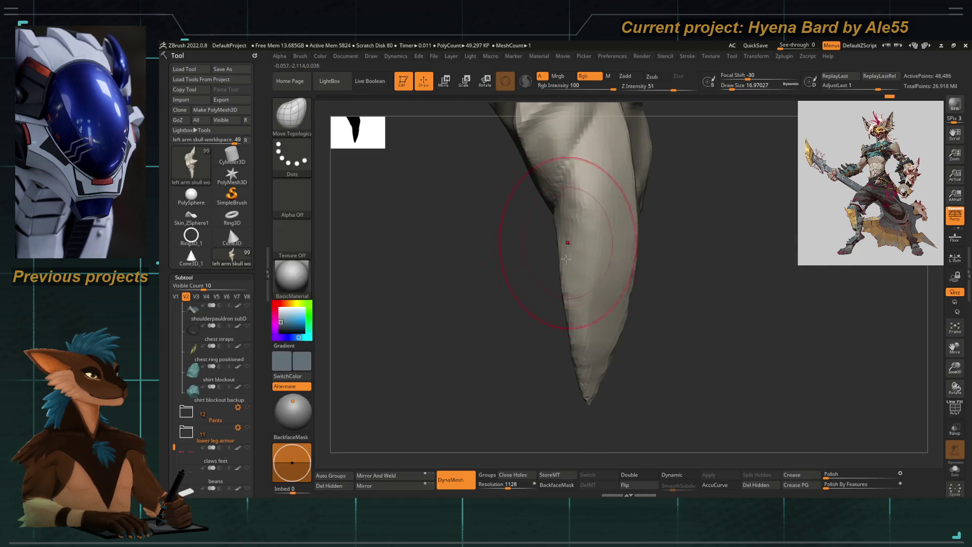
Shrink the Move Topological brush to about 7.5 with the skull seen from the front
mouse_move(508, 351)
right_mouse_down()
mouse_move(472, 350)
mouse_move(460, 263)
mouse_move(486, 278)
mouse_move(446, 231)
mouse_move(521, 319)
mouse_move(473, 300)
mouse_move(512, 311)
right_mouse_up()
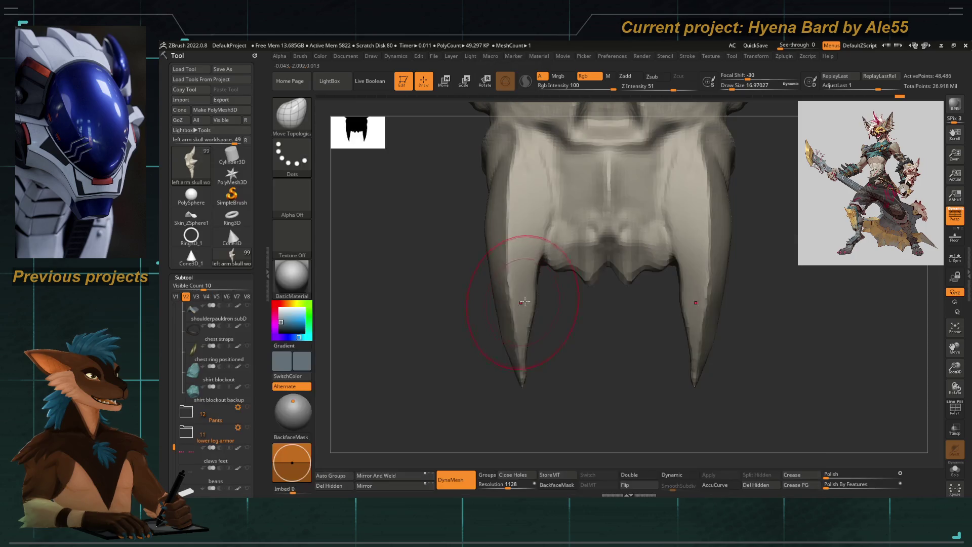
key("space")
left_click_drag(533, 303, 513, 303)
key("space")
Switch to the Pinch brush to sharpen the fang tips into points
key("space")
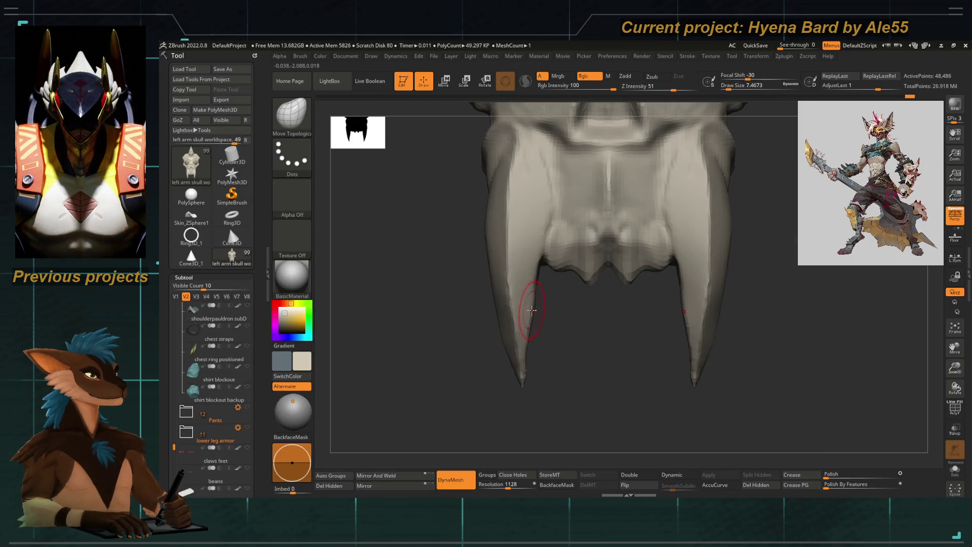
left_click_drag(497, 378, 507, 276, "alt")
key("b")
key("p")
key("i")
key("space")
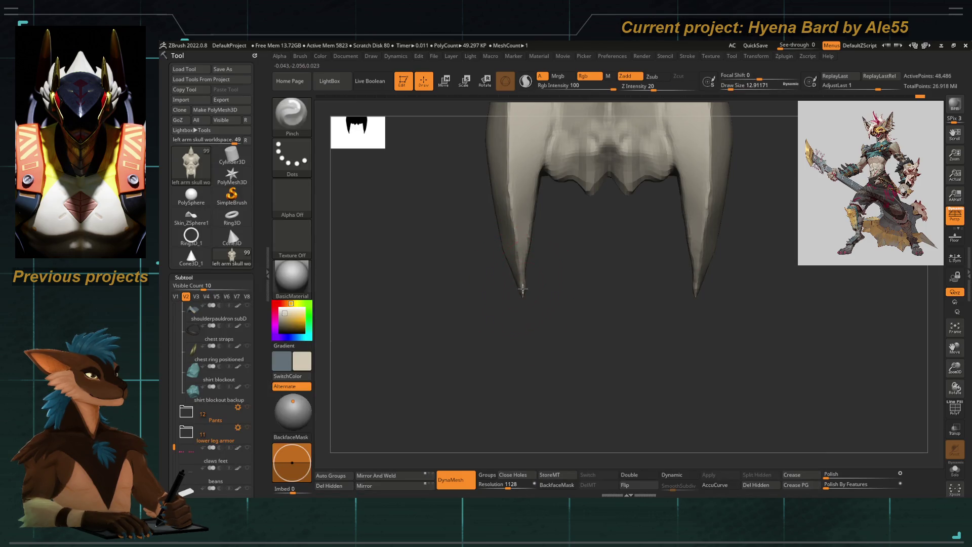
mouse_move(519, 289)
left_mouse_down()
mouse_move(493, 339)
mouse_move(516, 369)
mouse_move(524, 298)
left_mouse_up()
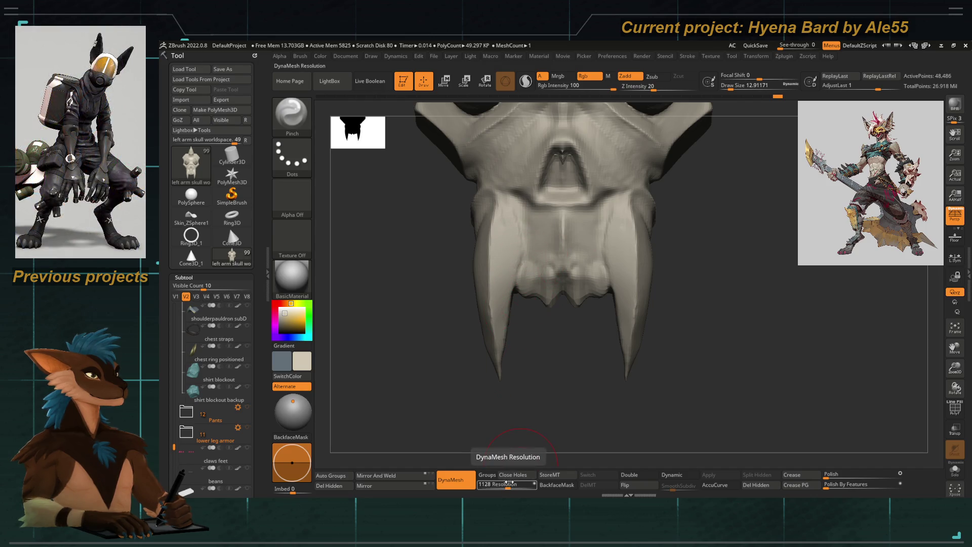
Raise the DynaMesh resolution to 2048 and remesh the skull
left_click_drag(510, 484, 518, 483)
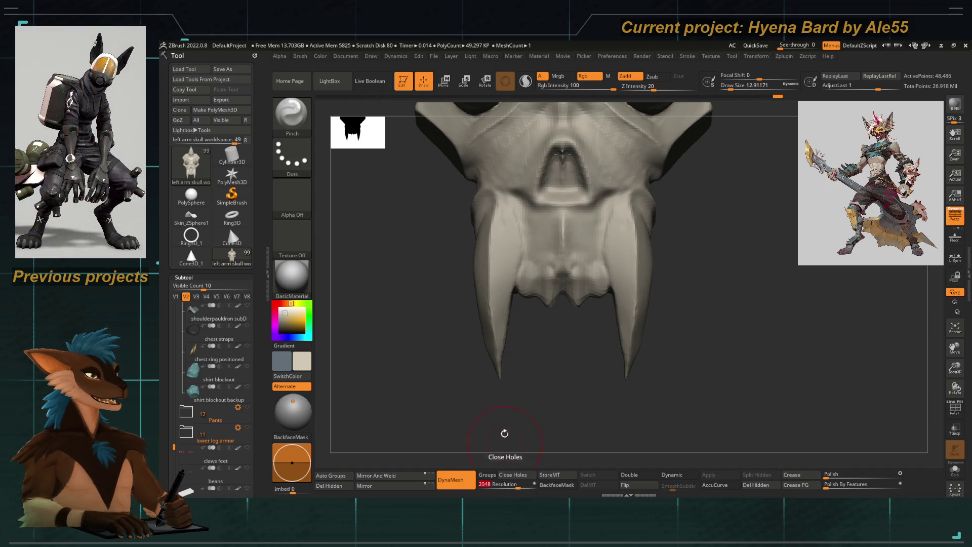
left_click_drag(440, 350, 434, 329, "ctrl")
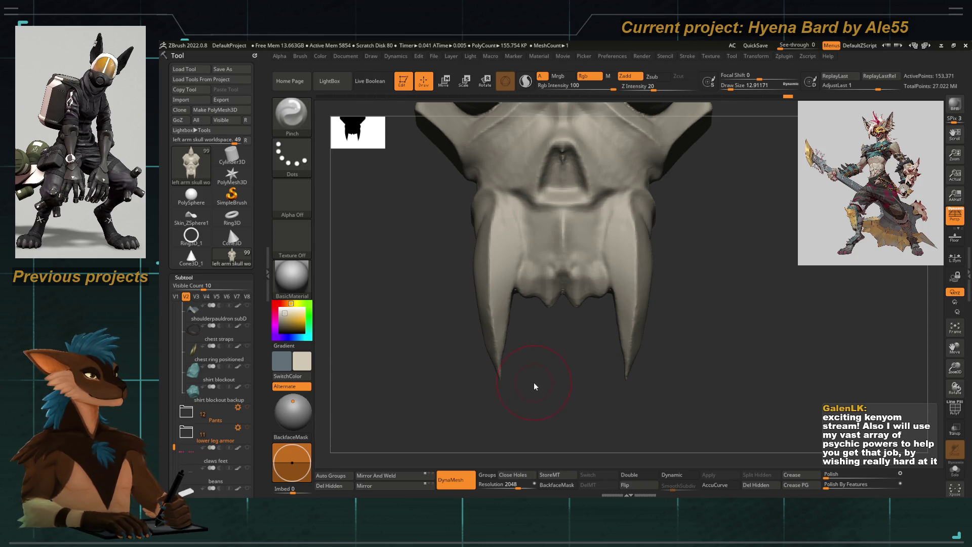
mouse_move(543, 372)
left_mouse_down()
mouse_move(512, 321)
mouse_move(538, 376)
left_mouse_up()
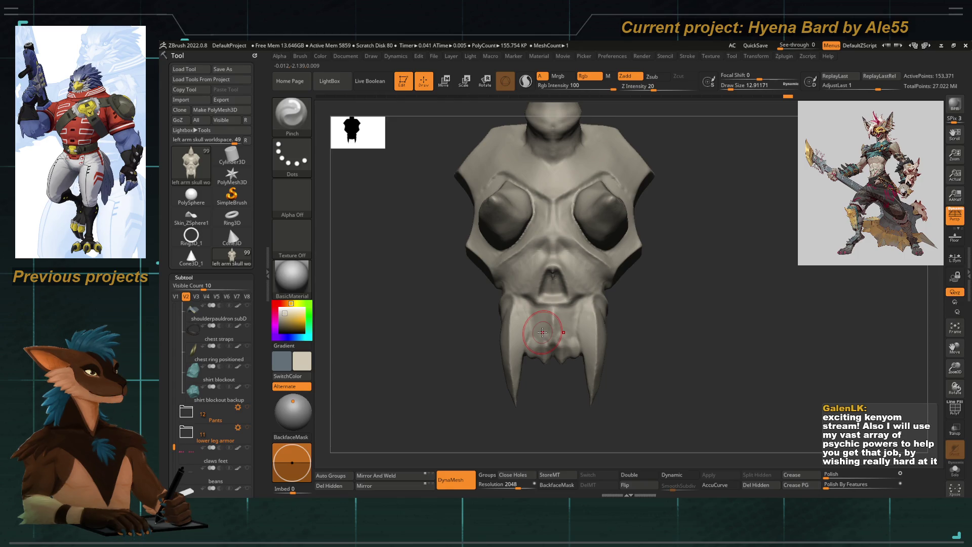
mouse_move(433, 341)
left_mouse_down()
mouse_move(434, 310)
mouse_move(436, 330)
mouse_move(577, 348)
mouse_move(542, 373)
mouse_move(554, 404)
mouse_move(575, 343)
left_mouse_up()
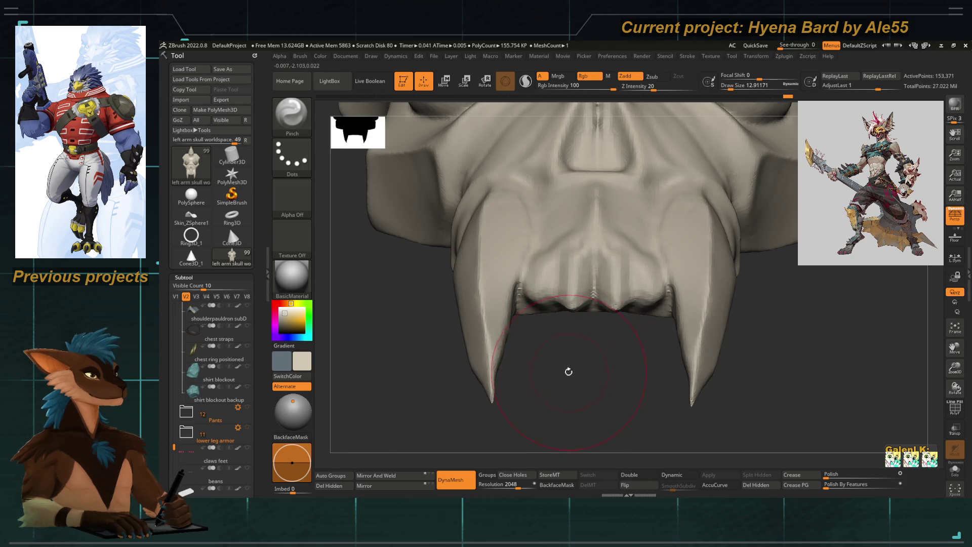
Build up the small teeth between the fangs with the ClayTubes brush
key("b")
key("c")
key("t")
right_click_drag(570, 247, 558, 255)
key("space")
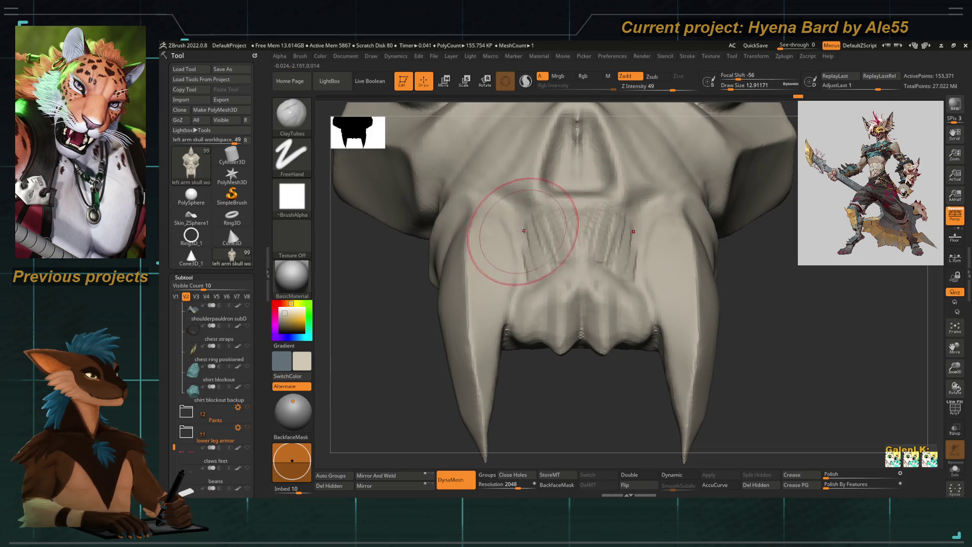
key("space")
right_click_drag(527, 223, 569, 411)
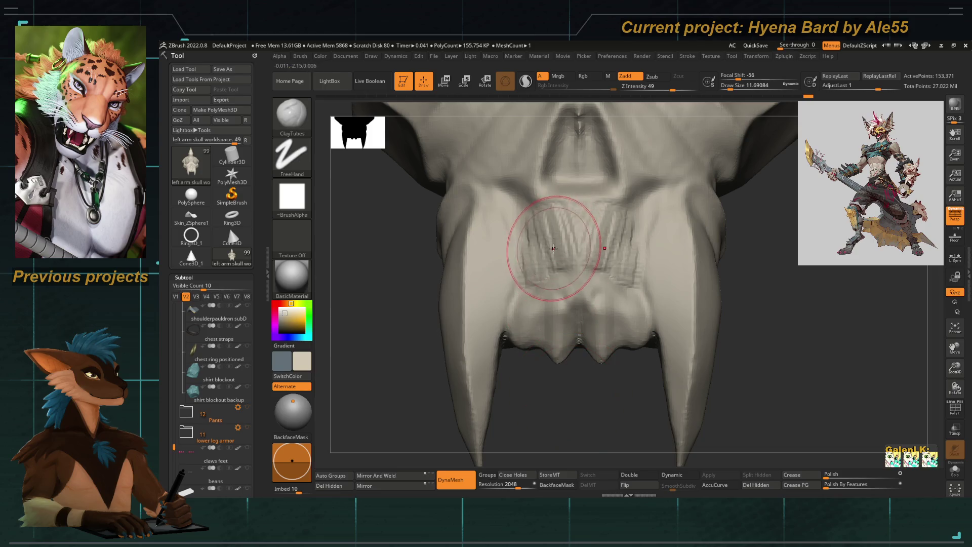
Cut creases with DamStandard, then switch to hPolish at brush size about 6.6
key("b")
key("d")
key("s")
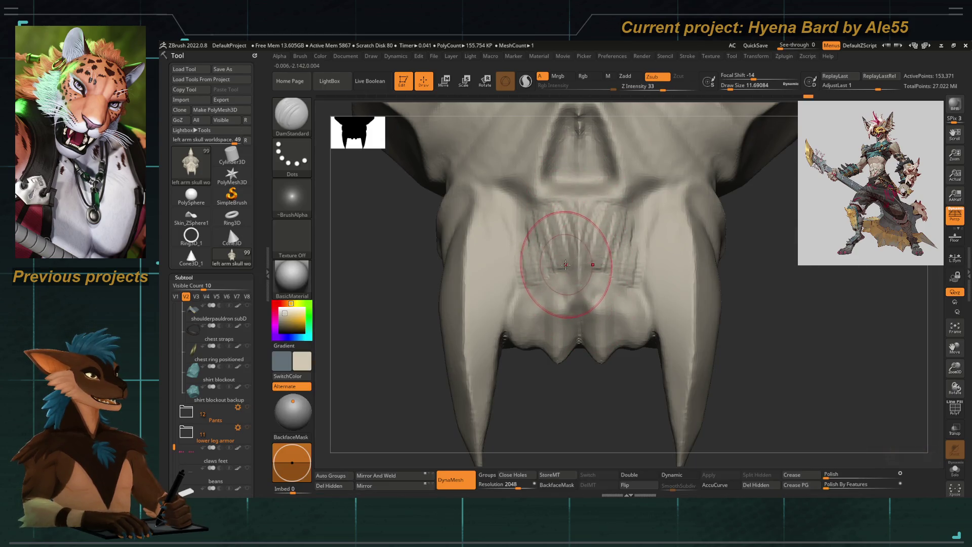
key("b")
key("h")
key("p")
key("space")
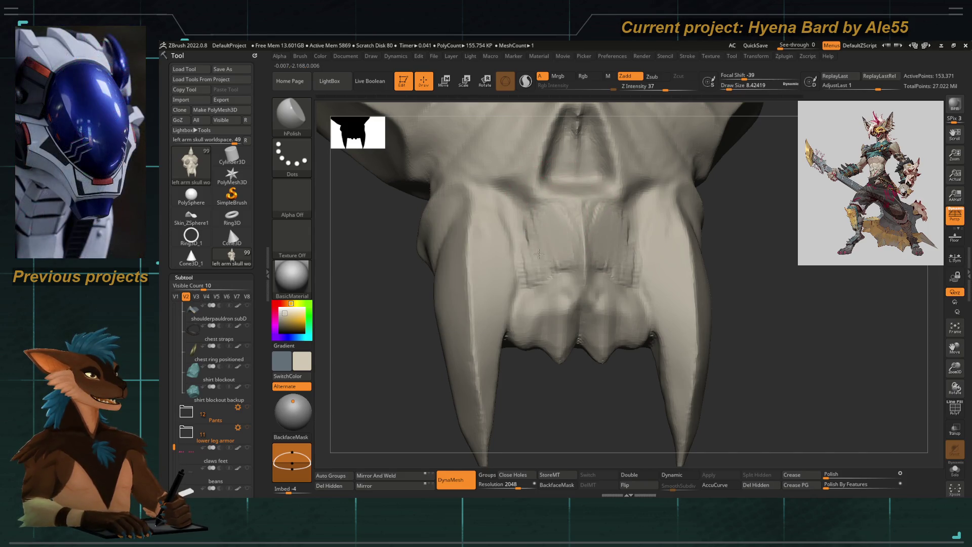
key("space")
left_click_drag(559, 211, 549, 211)
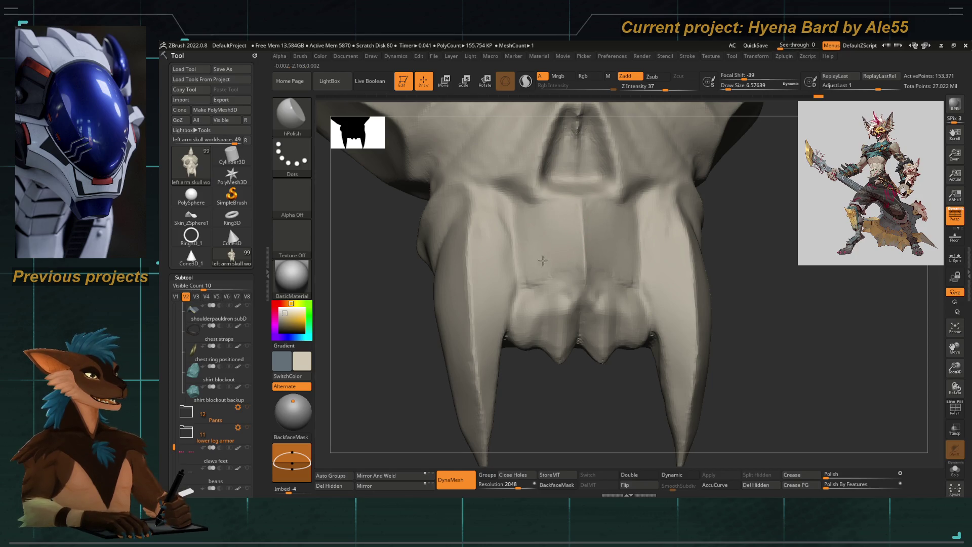
Polish the teeth up close, resizing hPolish to about 8.4 then 7.5
left_click_drag(536, 382, 532, 364)
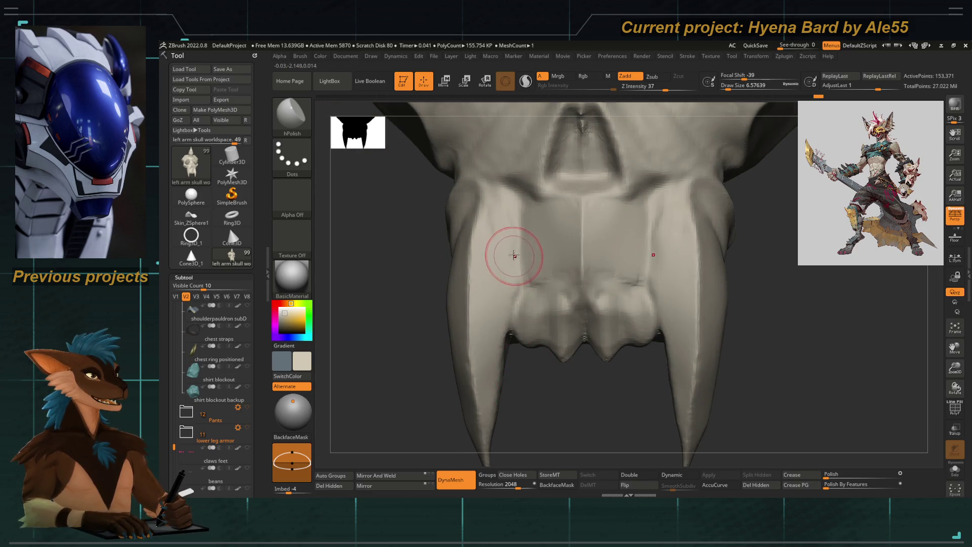
mouse_move(441, 283)
left_mouse_down()
mouse_move(423, 292)
mouse_move(521, 208)
left_mouse_up()
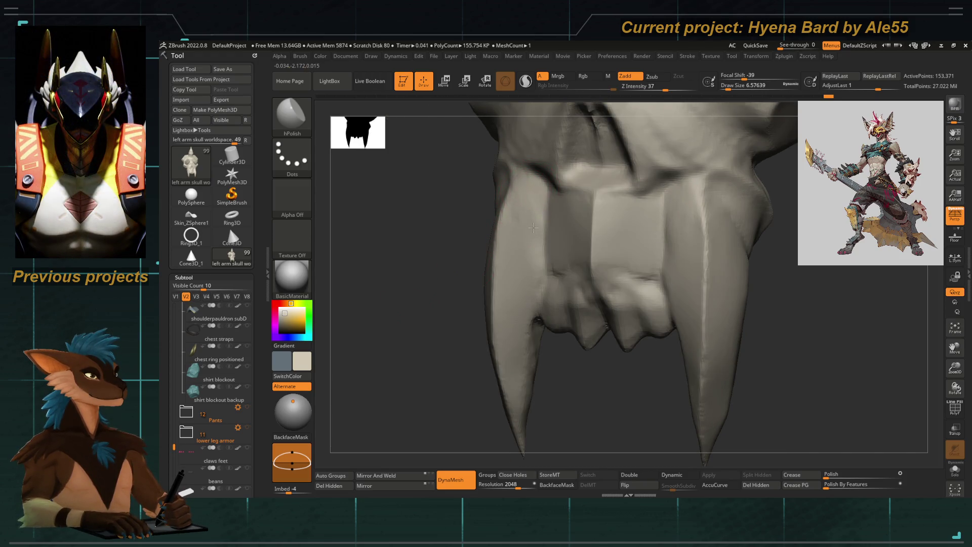
key("space")
mouse_move(518, 224)
left_mouse_down()
mouse_move(537, 224)
mouse_move(465, 264)
left_mouse_up()
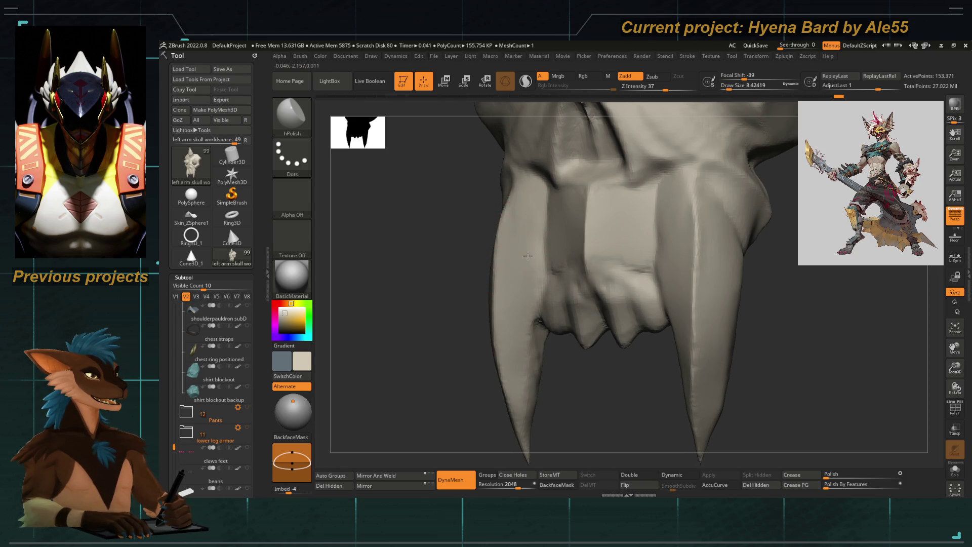
right_click_drag(529, 187, 481, 207)
key("space")
left_click_drag(469, 222, 461, 223)
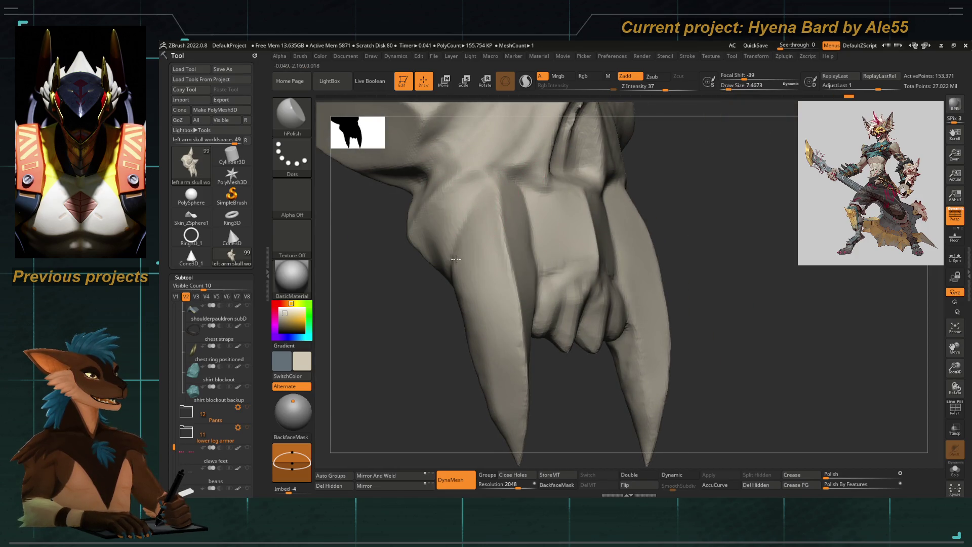
Refine a fang with Move Topological, resizing it to about 15.5, then 8.4
key("space")
left_click_drag(506, 224, 536, 223)
right_click_drag(537, 224, 455, 314)
key("b")
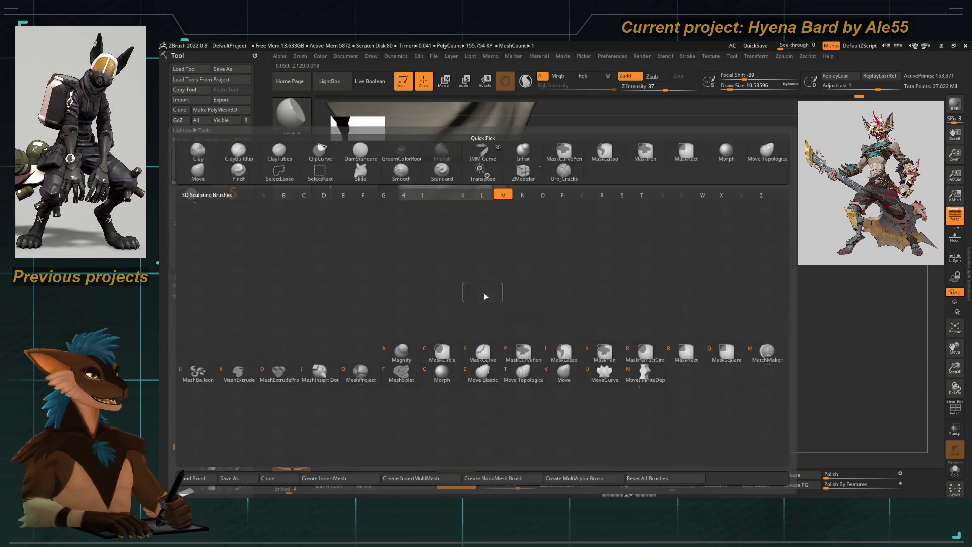
key("m")
key("t")
key("space")
left_click_drag(486, 271, 505, 272)
mouse_move(581, 357)
right_mouse_down()
mouse_move(488, 195)
mouse_move(527, 191)
right_mouse_up()
key("space")
left_click_drag(524, 191, 506, 192)
key("space")
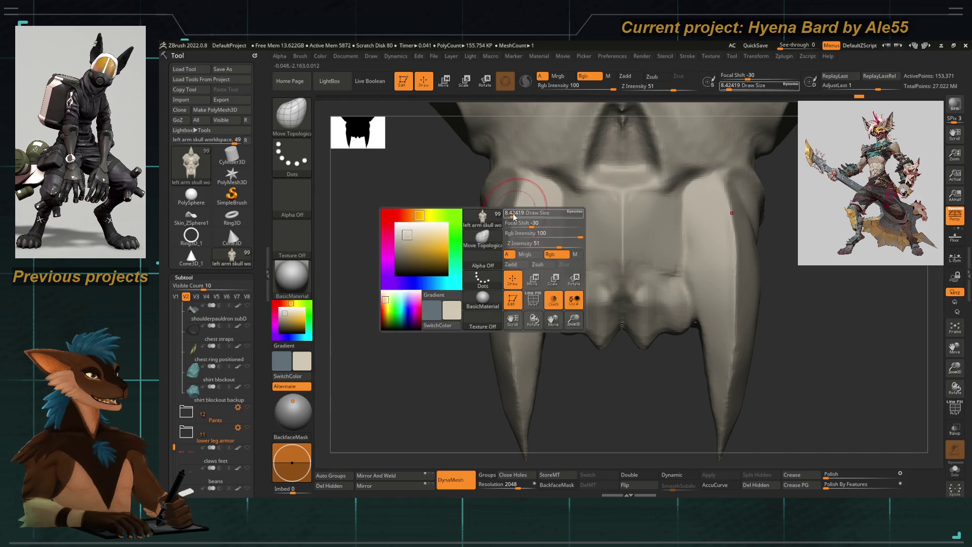
Set the Move Topological brush to about 9.5 on a close front view of the fangs
right_click_drag(514, 216, 430, 286)
key("space")
left_click_drag(508, 212, 516, 212)
mouse_move(515, 212)
right_mouse_down()
mouse_move(491, 264)
mouse_move(473, 235)
mouse_move(488, 210)
mouse_move(521, 232)
mouse_move(493, 256)
mouse_move(521, 217)
right_mouse_up()
mouse_move(557, 408)
right_mouse_down()
mouse_move(557, 248)
mouse_move(373, 403)
mouse_move(382, 399)
mouse_move(390, 417)
mouse_move(482, 261)
right_mouse_up()
Build up the nasal cavity with the ClayTubes brush
key("b")
key("c")
key("t")
key("space")
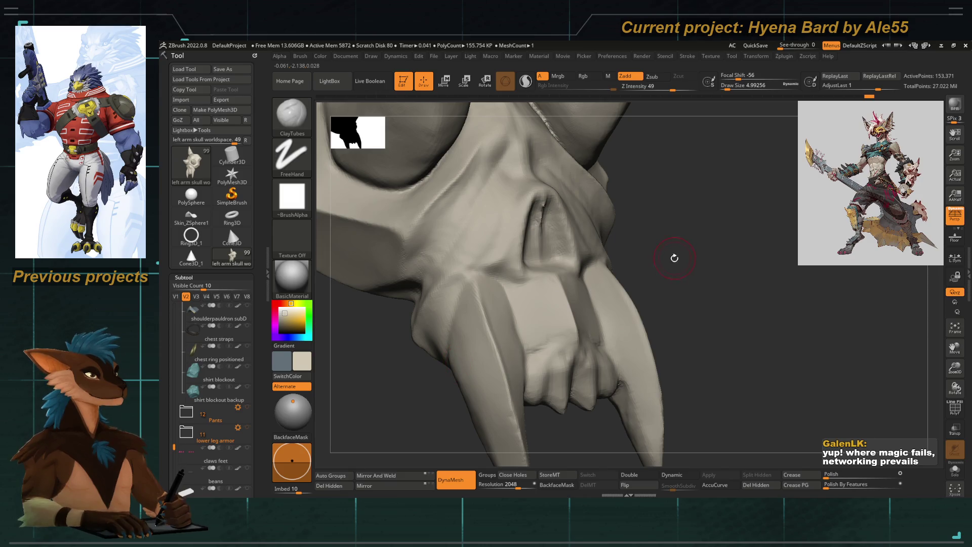
left_click_drag(674, 257, 538, 217)
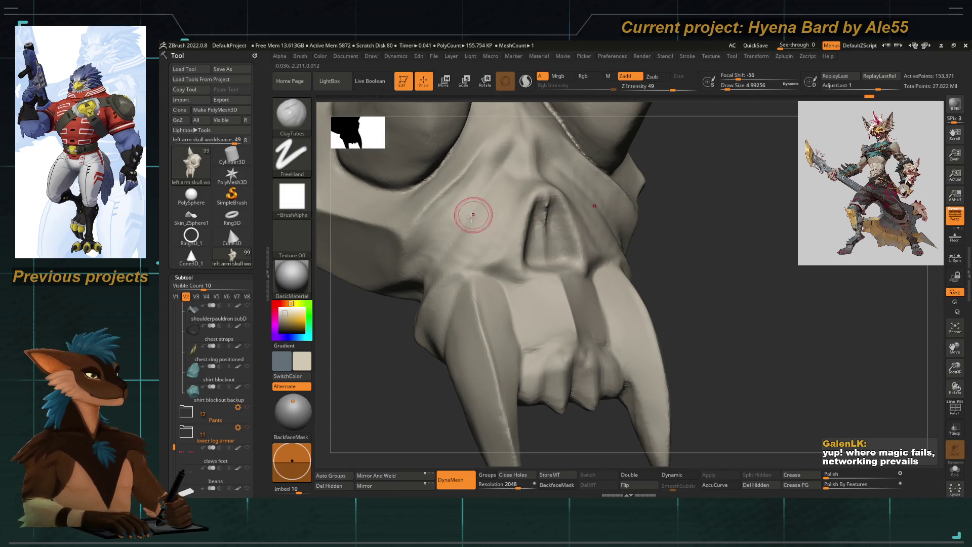
Smooth the nasal opening with hPolish at about 4.3 and store a morph target
key("b")
key("h")
key("p")
key("space")
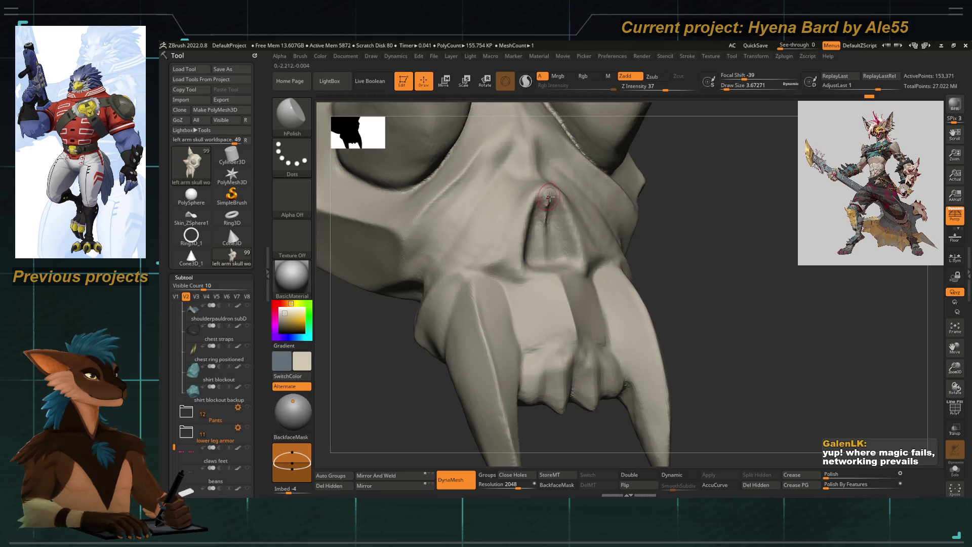
mouse_move(537, 195)
left_mouse_down()
mouse_move(527, 229)
mouse_move(546, 196)
left_mouse_up()
key("space")
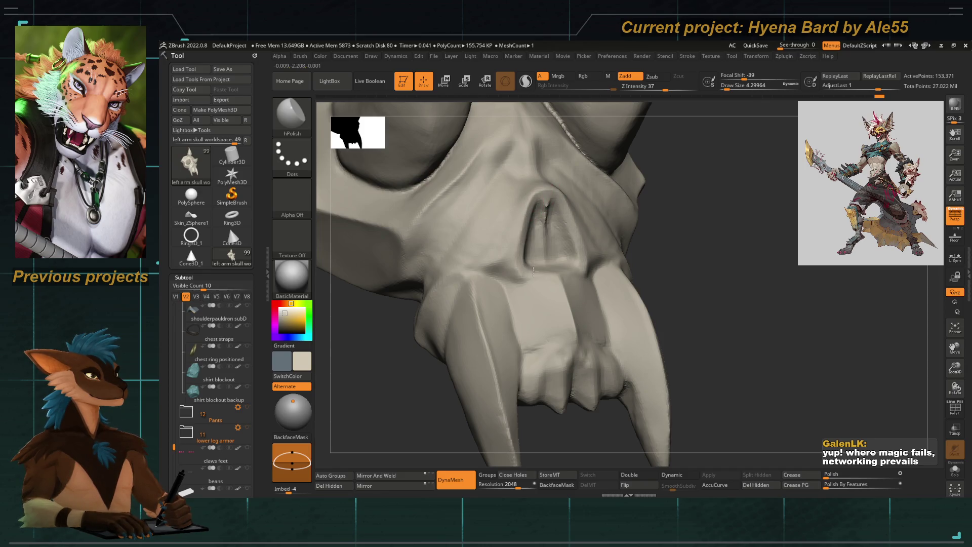
left_click(557, 475)
left_click_drag(564, 429, 538, 276)
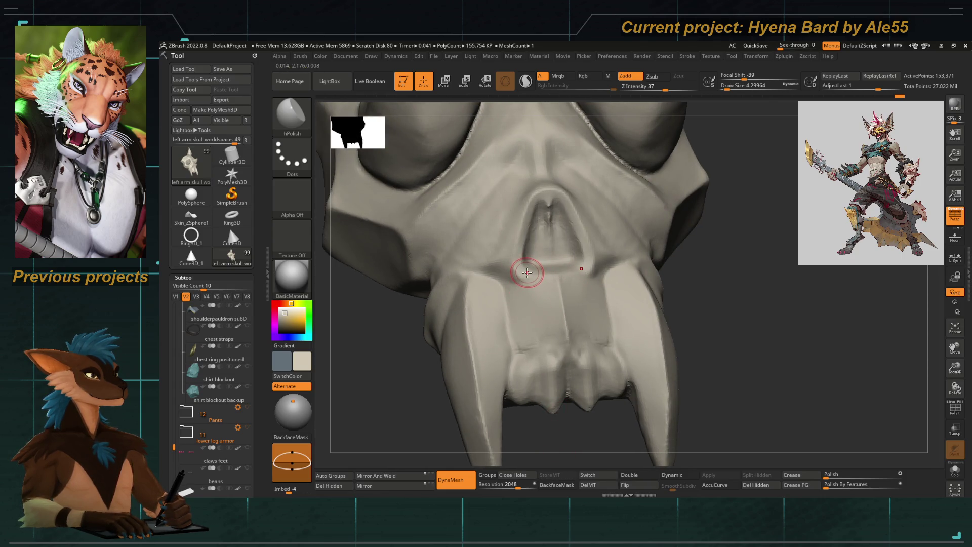
Switch to DamStandard and back to hPolish, tilting to show the upper palate
key("b")
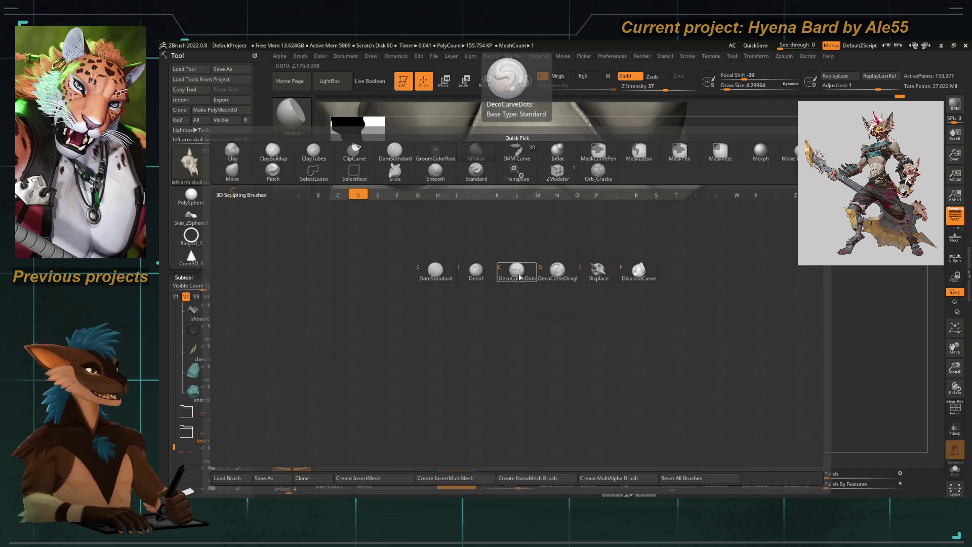
key("d")
key("s")
key("b")
key("h")
key("p")
left_click_drag(556, 442, 543, 286)
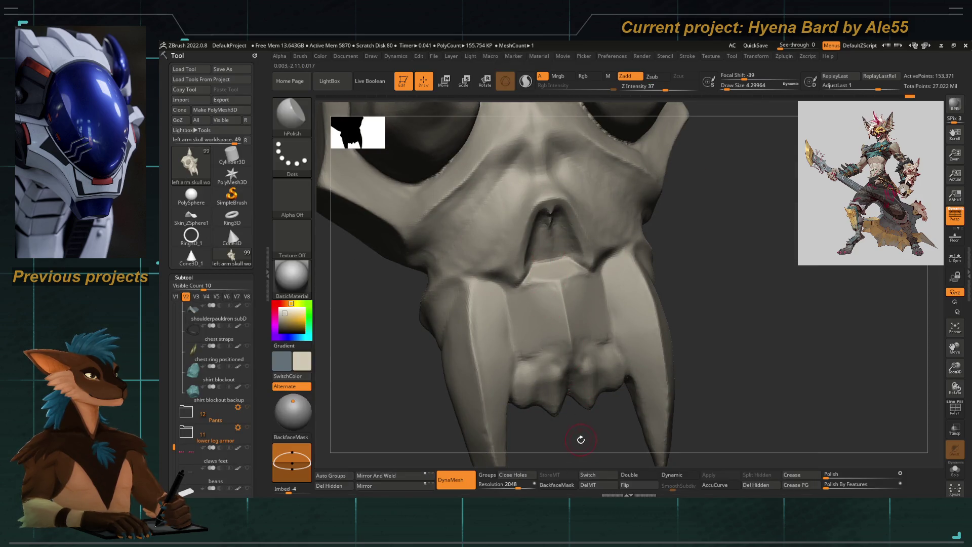
left_click_drag(581, 439, 538, 236)
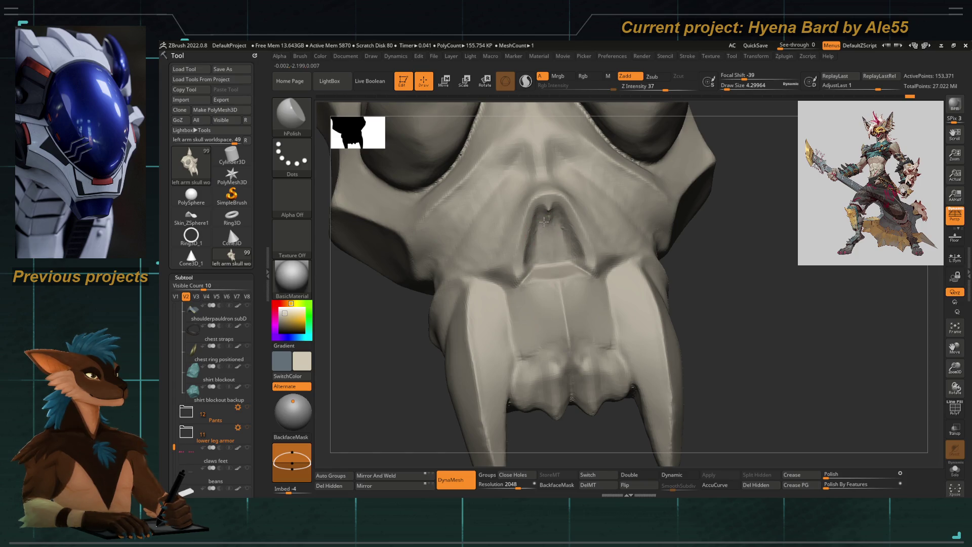
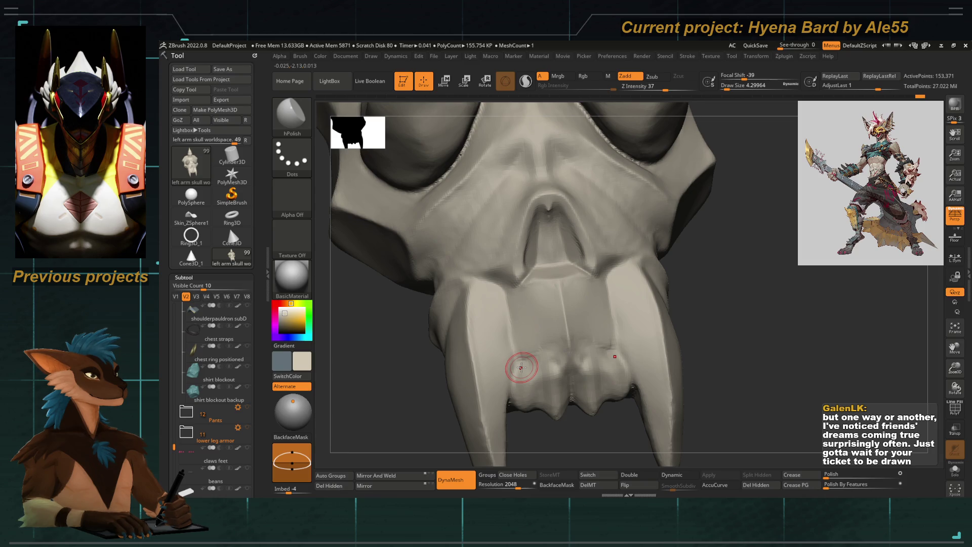
Orbit the skull to a low view of its underside and nasal cavity, picking DamStandard
mouse_move(419, 434)
left_mouse_down()
mouse_move(386, 427)
mouse_move(453, 403)
left_mouse_up()
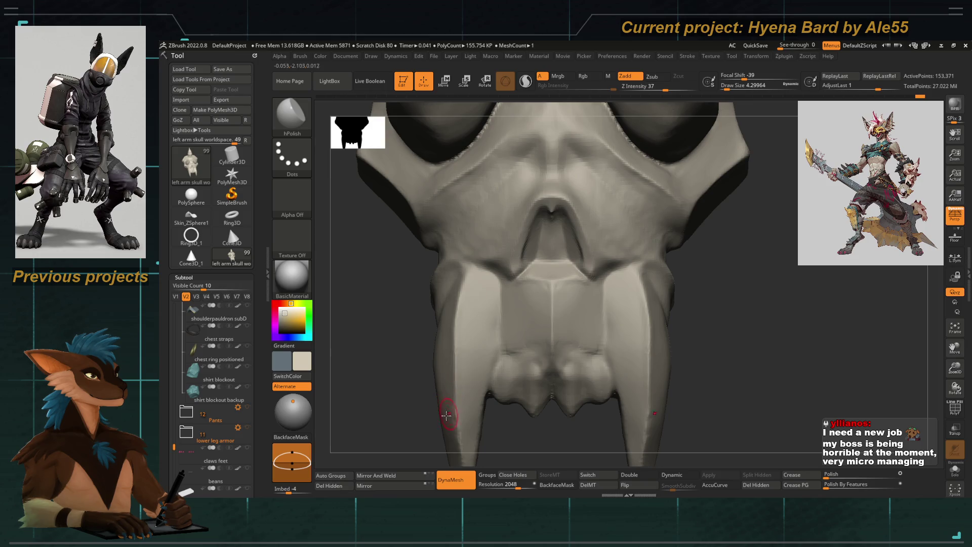
left_click_drag(449, 414, 397, 401)
mouse_move(460, 343)
left_mouse_down()
mouse_move(434, 332)
mouse_move(454, 302)
mouse_move(434, 354)
mouse_move(425, 352)
left_mouse_up()
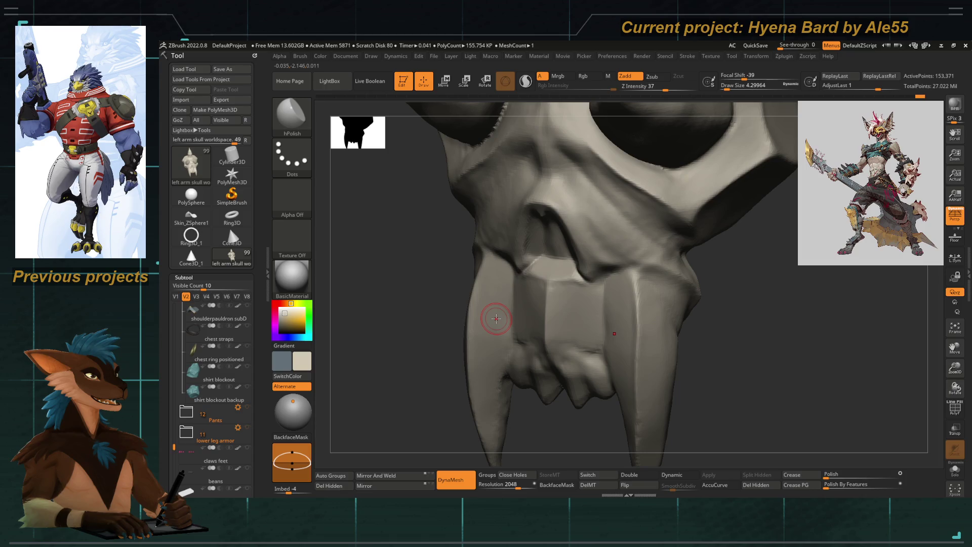
mouse_move(392, 358)
left_mouse_down()
mouse_move(385, 353)
mouse_move(425, 350)
left_mouse_up()
key("b")
key("d")
key("s")
mouse_move(658, 334)
left_mouse_down()
mouse_move(677, 303)
mouse_move(668, 274)
left_mouse_up()
mouse_move(442, 294)
left_mouse_down()
mouse_move(390, 265)
mouse_move(384, 300)
mouse_move(410, 273)
left_mouse_up()
mouse_move(456, 240)
left_mouse_down()
mouse_move(403, 332)
mouse_move(456, 293)
left_mouse_up()
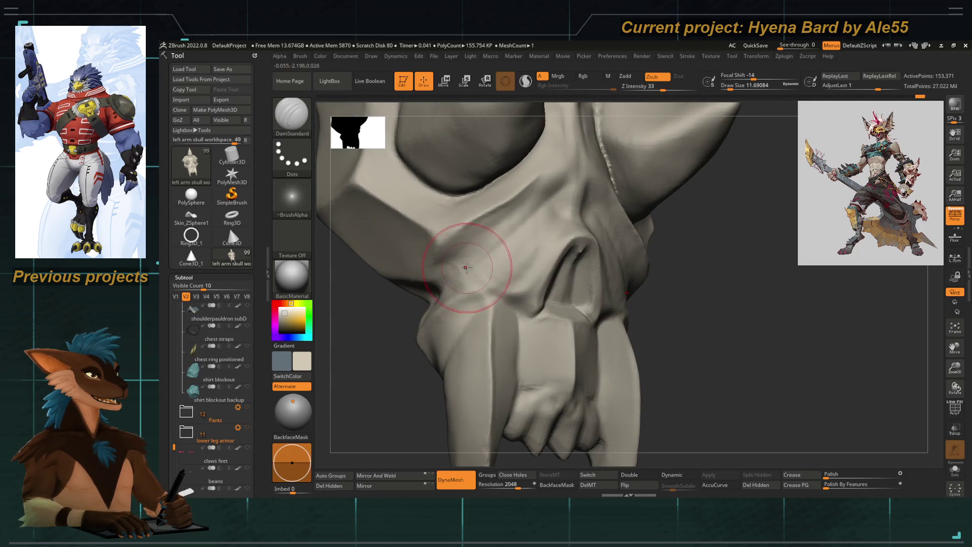
Tilt in closer and carve a small DamStandard crease near the horn
key("b")
key("h")
key("p")
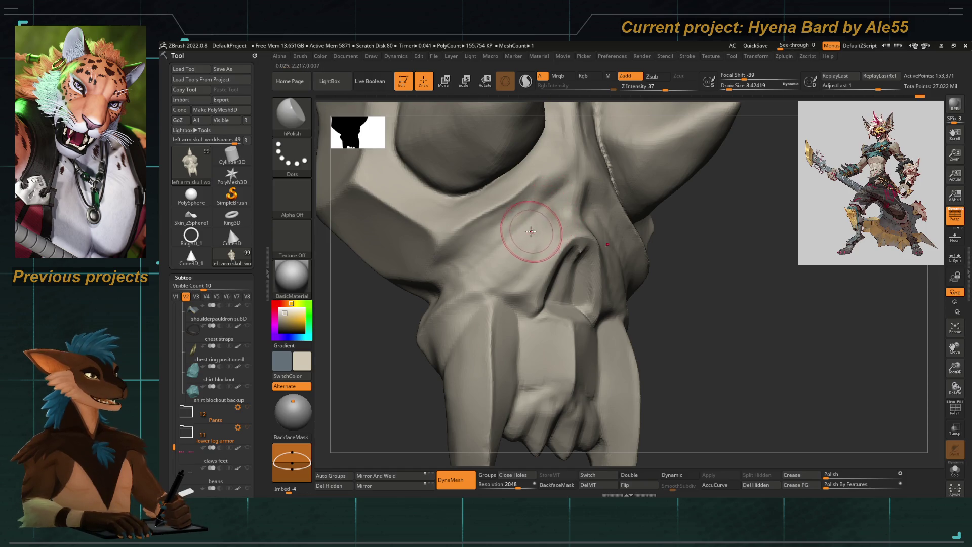
right_click_drag(538, 206, 593, 283)
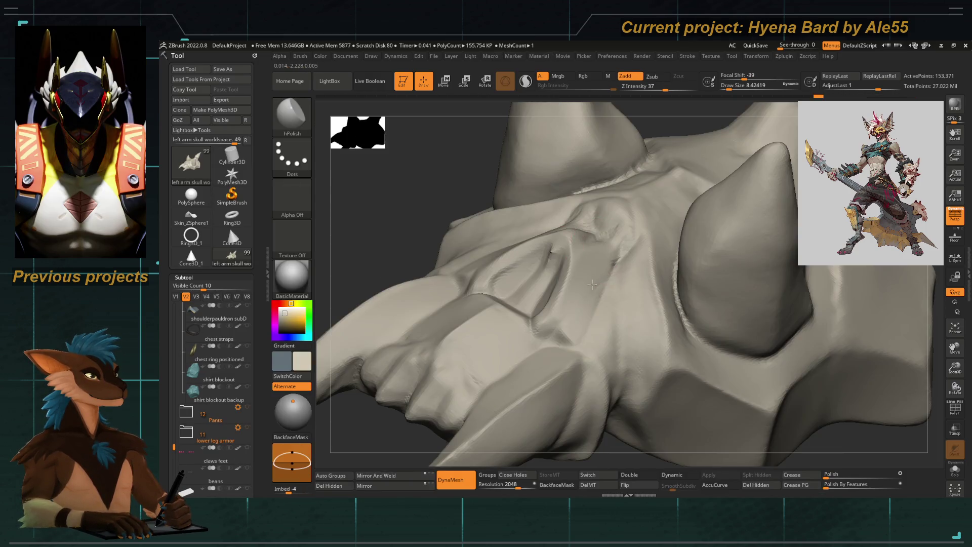
mouse_move(451, 185)
right_mouse_down()
mouse_move(451, 196)
mouse_move(540, 203)
right_mouse_up()
key("b")
key("d")
key("s")
mouse_move(554, 191)
left_mouse_down()
mouse_move(572, 167)
mouse_move(537, 239)
left_mouse_up()
Turn to a frontal view and flatten the cheek plane with hPolish
right_click_drag(581, 288, 657, 324)
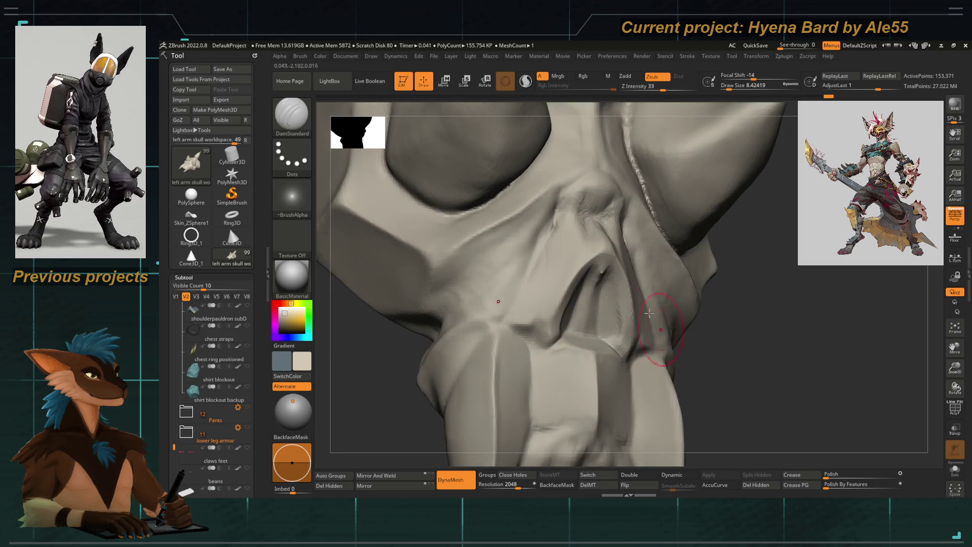
key("b")
key("h")
key("p")
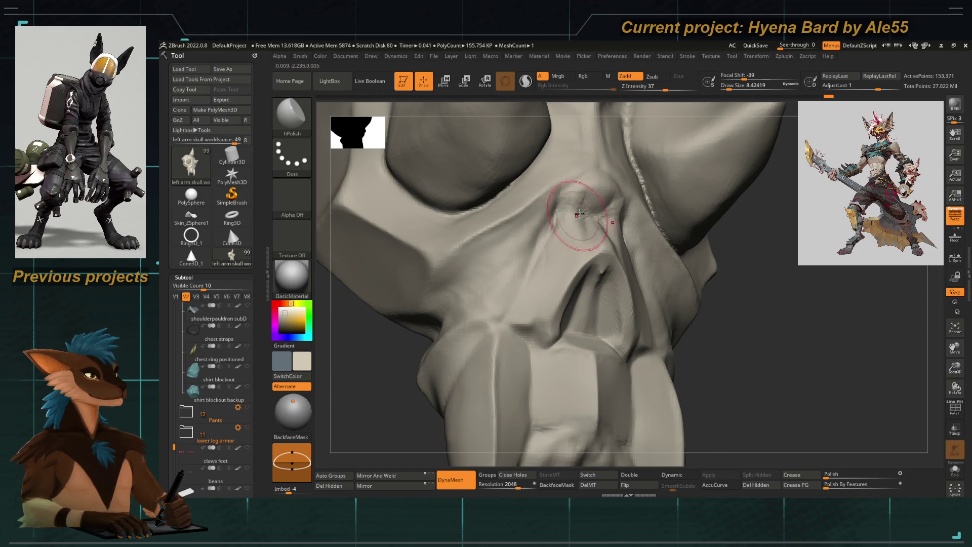
left_click_drag(577, 215, 548, 241)
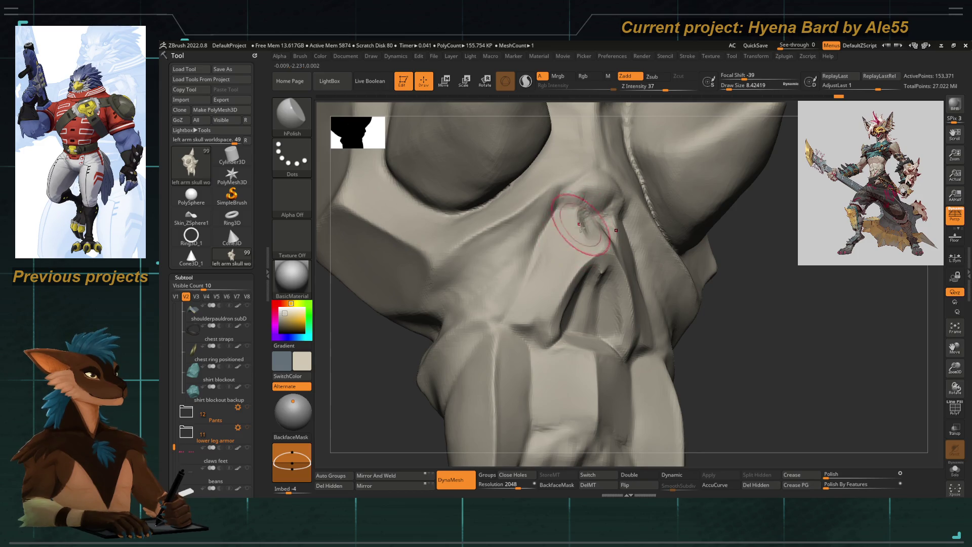
Zoom out, then polish the bump on the nose with hPolish
key("b")
key("d")
key("s")
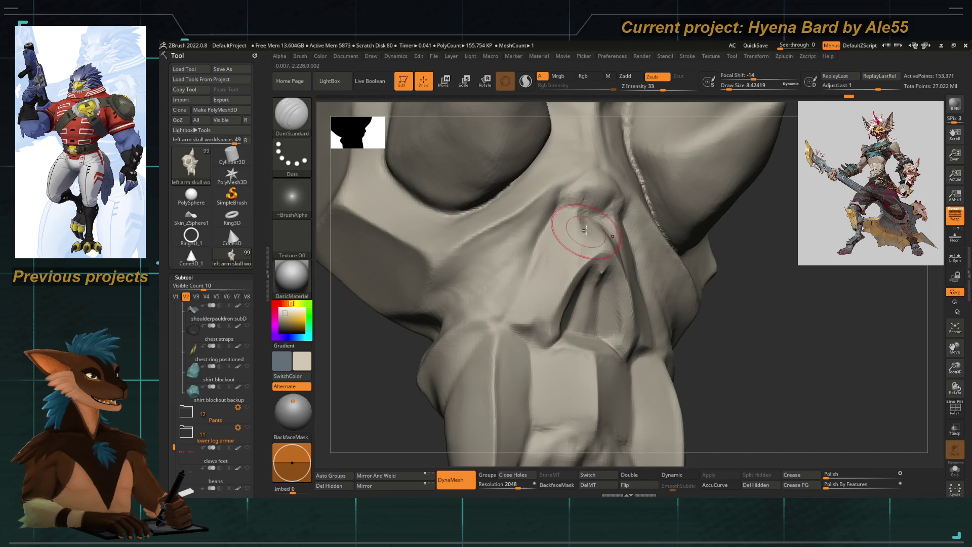
mouse_move(577, 284)
right_mouse_down("ctrl")
mouse_move(454, 296)
mouse_move(415, 362)
mouse_move(412, 336)
mouse_move(491, 344)
mouse_move(478, 351)
mouse_move(504, 254)
mouse_move(571, 214)
right_mouse_up("ctrl")
key("b")
key("h")
key("p")
left_click_drag(586, 211, 593, 201)
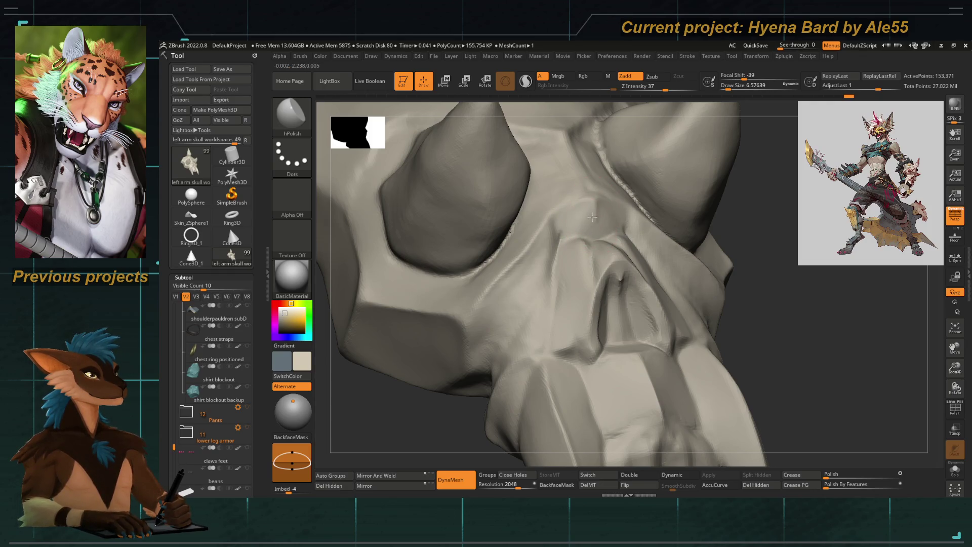
Smooth beside the nasal ridge, flatten the nasal bridge and shape a ridge by the nose
left_click_drag(526, 268, 555, 229)
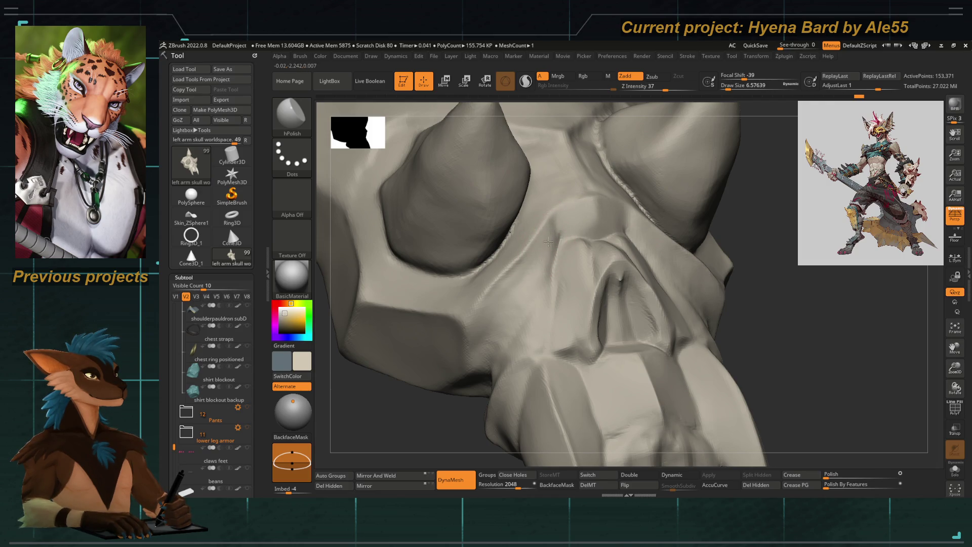
left_click_drag(572, 217, 550, 252)
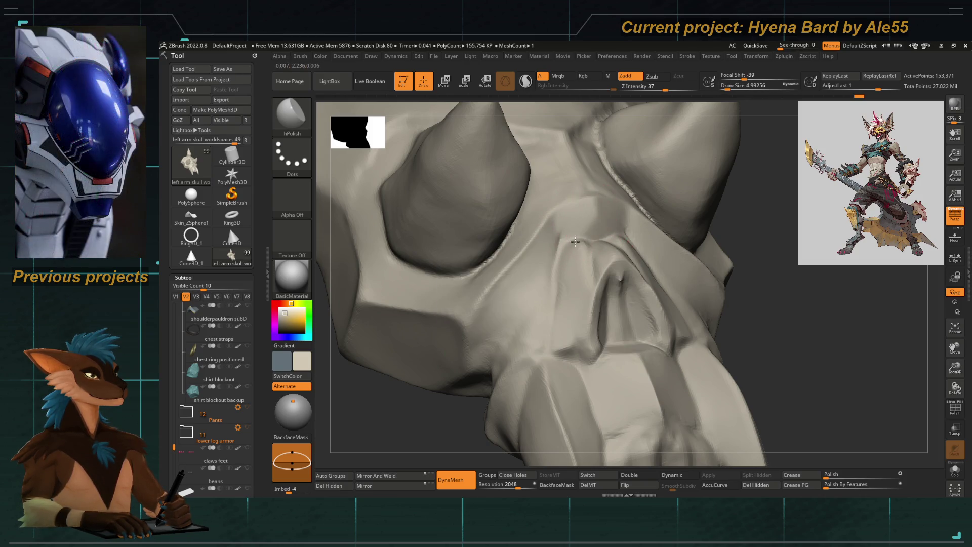
left_click_drag(572, 244, 574, 238)
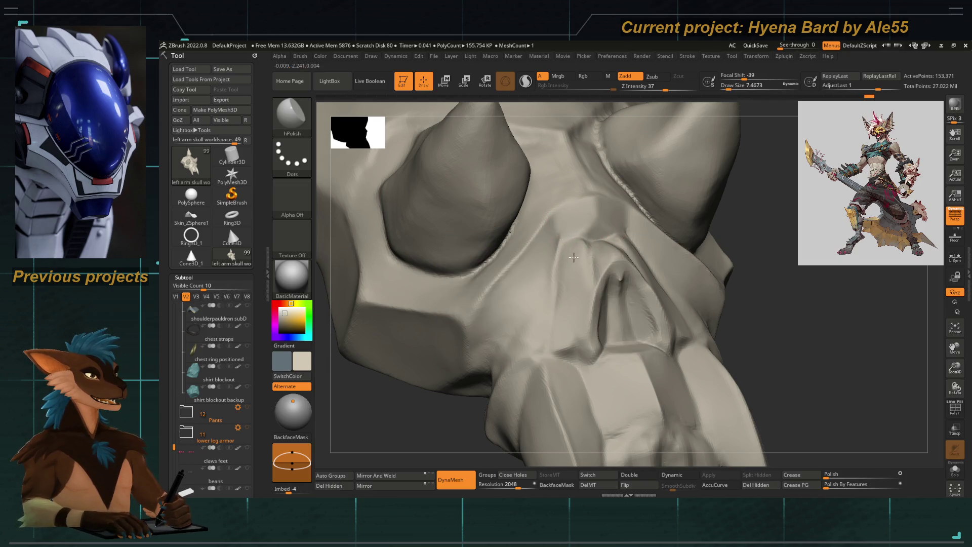
key("space")
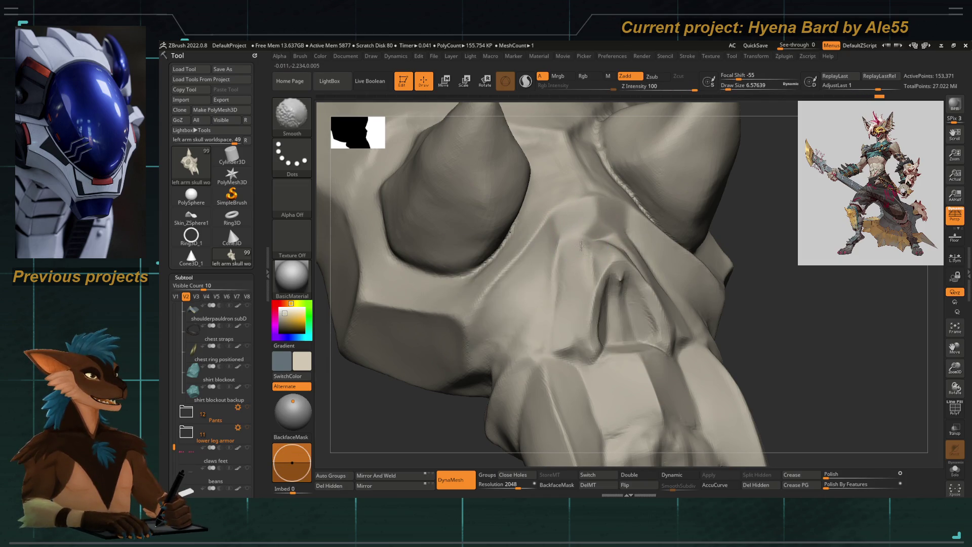
key("space")
Check the nasal area from below and a three-quarter view, ending with Move Topological selected
key("b")
key("d")
key("s")
right_click_drag(514, 347, 549, 288)
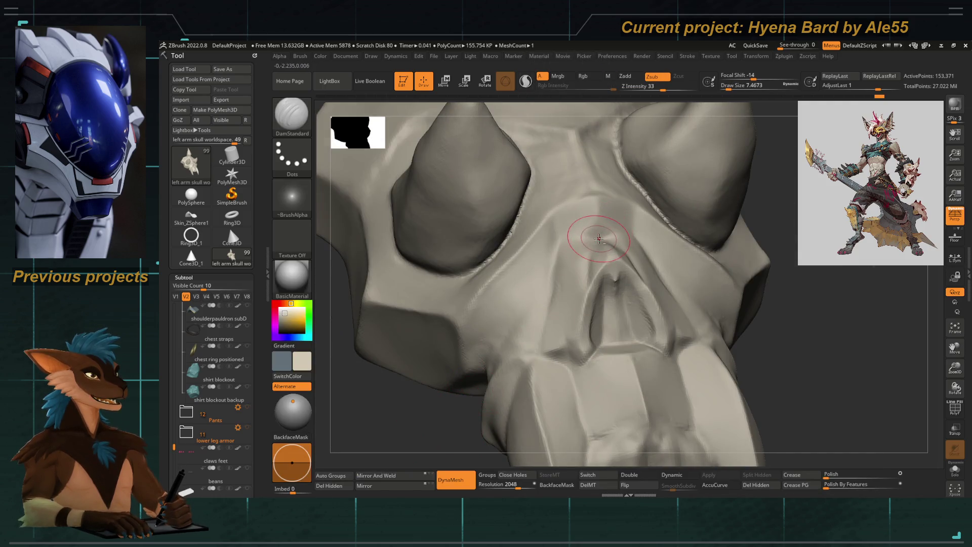
right_click_drag(445, 388, 439, 407)
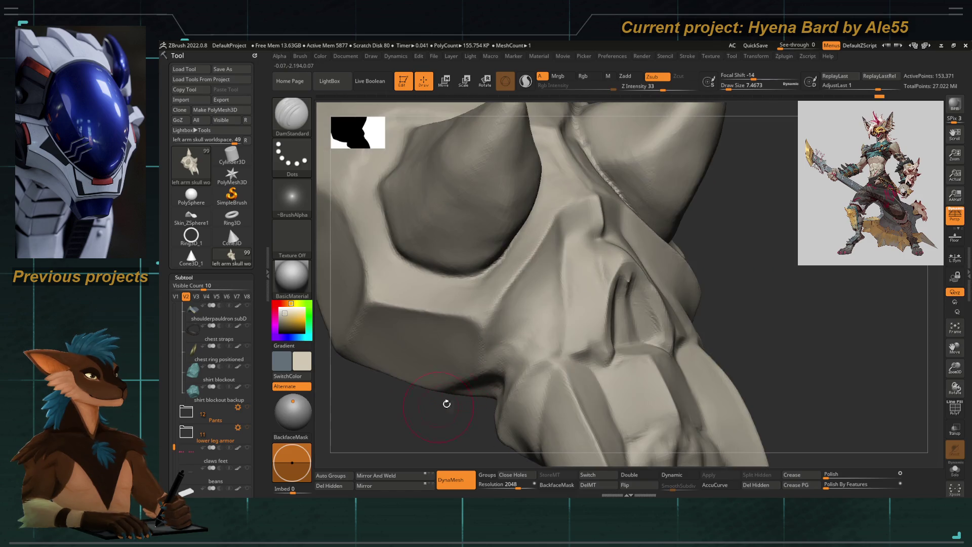
key("b")
key("h")
key("p")
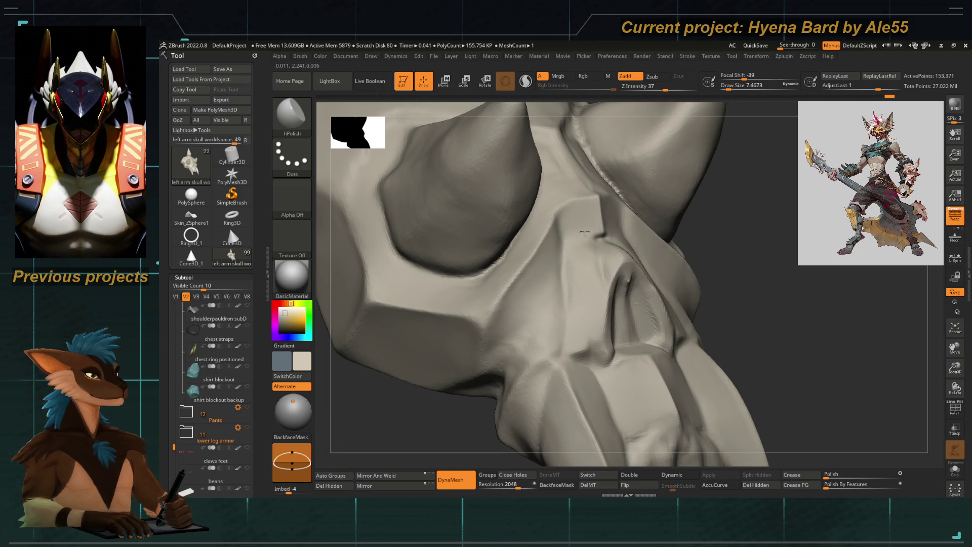
right_click_drag(543, 320, 527, 330)
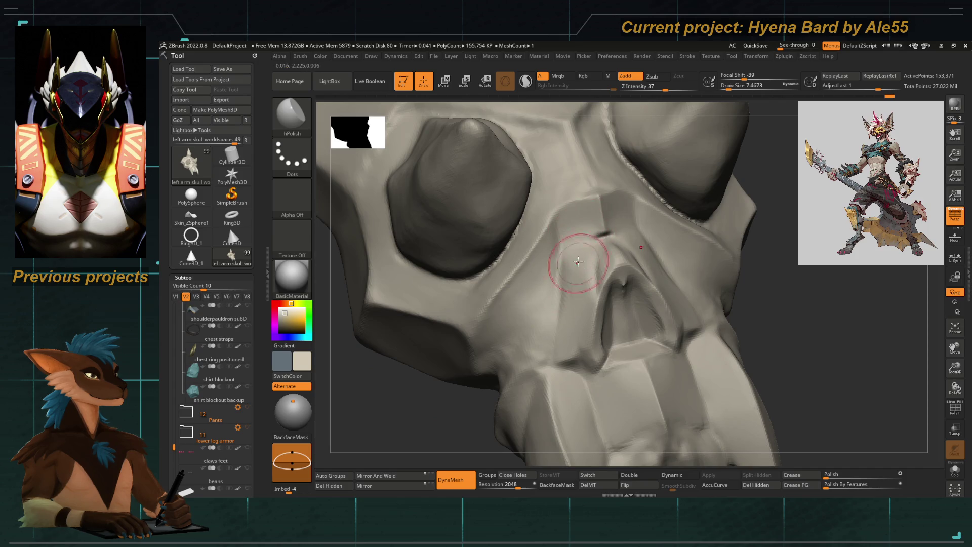
mouse_move(578, 321)
right_mouse_down("alt")
mouse_move(486, 365)
mouse_move(425, 315)
mouse_move(412, 336)
mouse_move(430, 373)
mouse_move(521, 326)
mouse_move(636, 330)
mouse_move(622, 312)
right_mouse_up("alt")
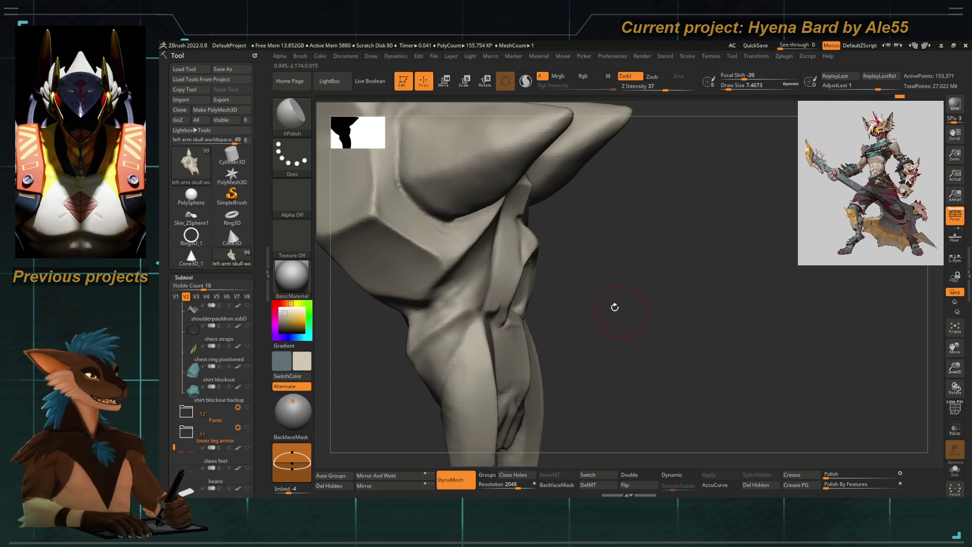
key("b")
key("m")
key("t")
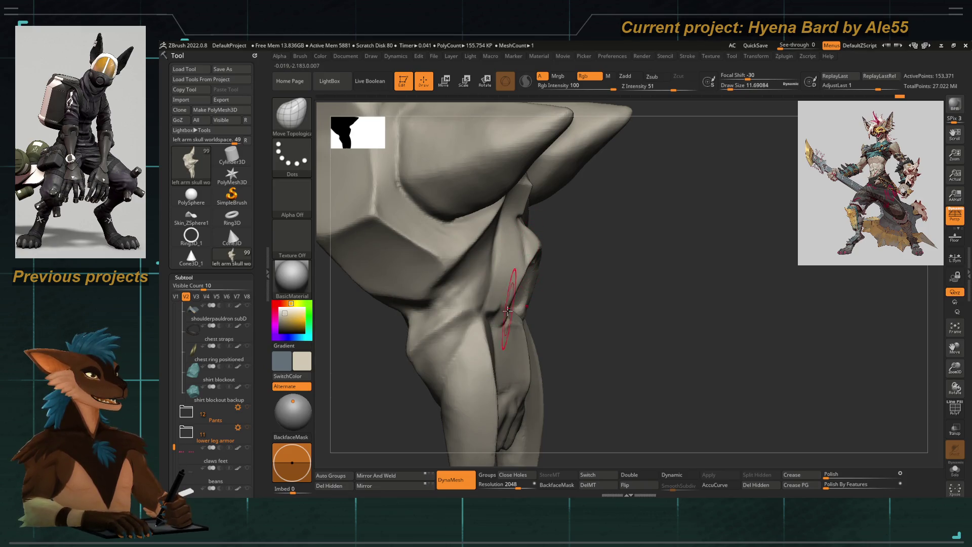
In a straight front view, carve a DamStandard crease at the top of the nasal opening
mouse_move(542, 309)
left_mouse_down()
mouse_move(406, 358)
mouse_move(416, 348)
left_mouse_up()
key("b")
key("d")
key("s")
key("space")
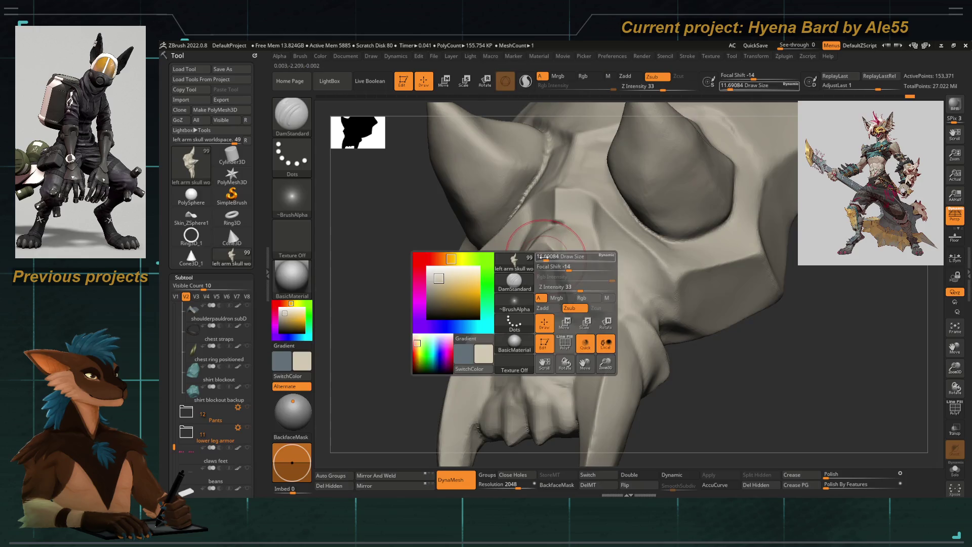
left_click_drag(384, 359, 400, 261, "shift")
key("space")
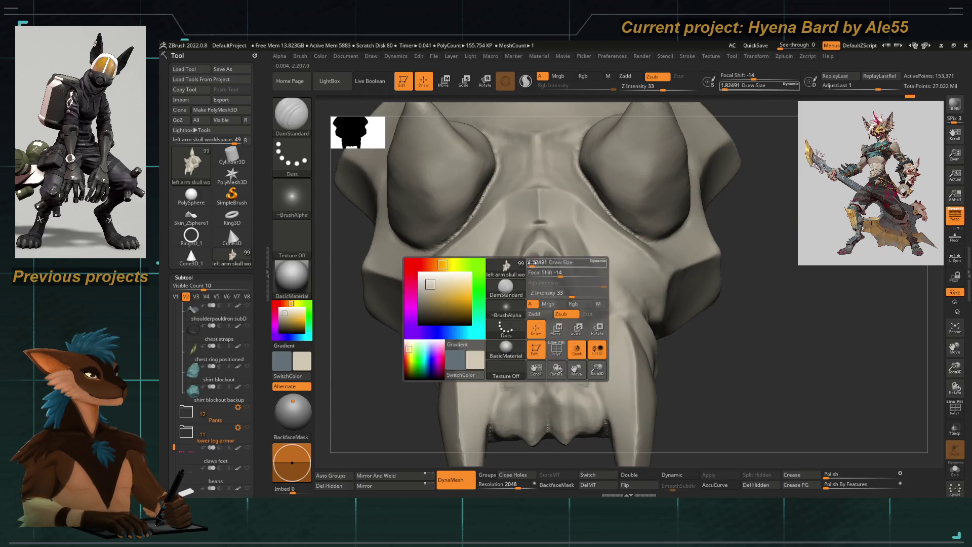
left_click_drag(537, 251, 543, 269)
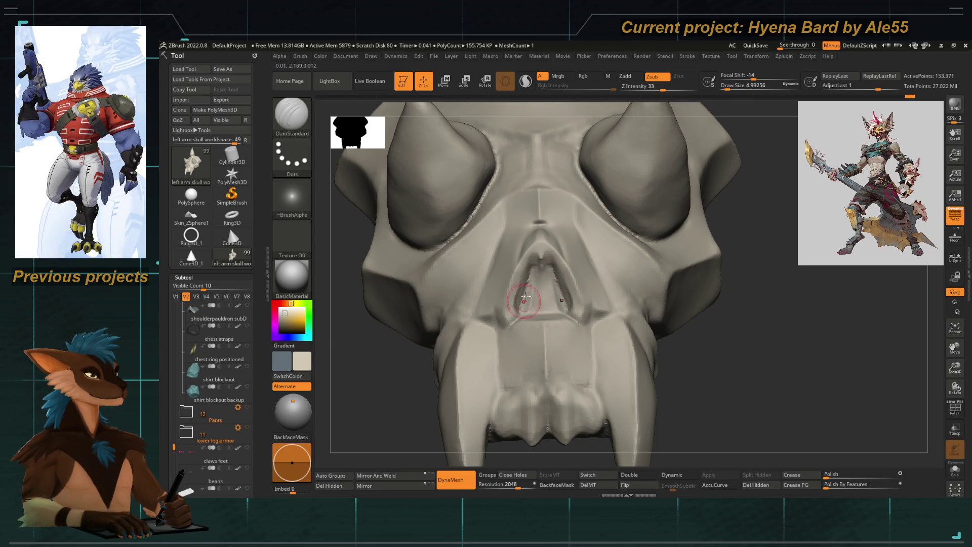
Orbit the skull through angled side and low front views, switching to Move Topological then hPolish
mouse_move(520, 311)
right_mouse_down()
mouse_move(428, 354)
mouse_move(419, 315)
mouse_move(442, 409)
mouse_move(419, 404)
mouse_move(501, 354)
mouse_move(503, 313)
right_mouse_up()
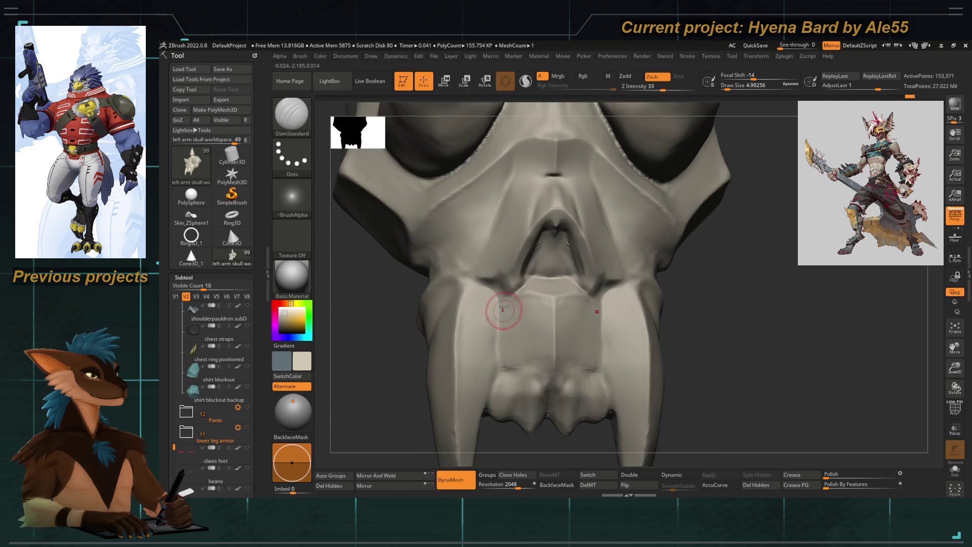
mouse_move(545, 252)
right_mouse_down()
mouse_move(380, 390)
mouse_move(402, 382)
mouse_move(393, 391)
mouse_move(480, 299)
right_mouse_up()
key("b")
key("m")
key("t")
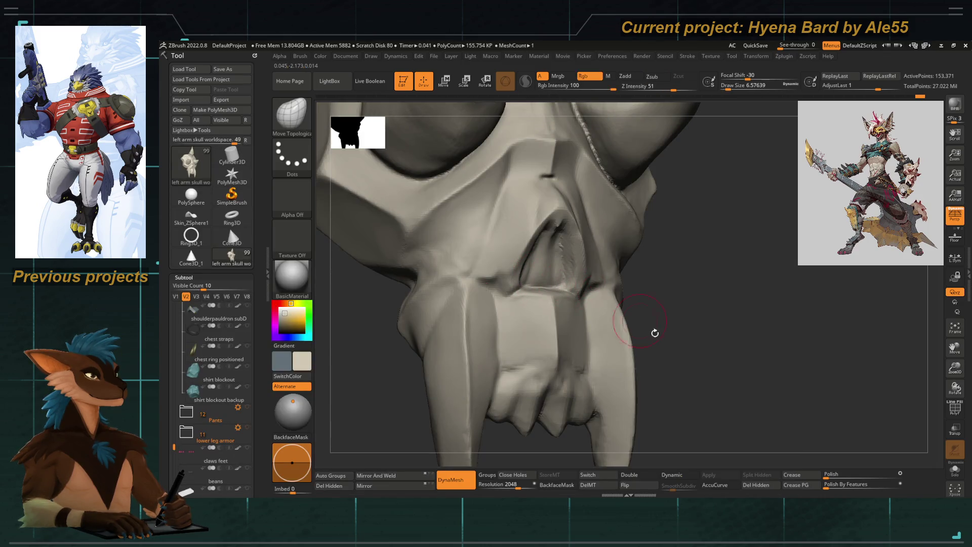
right_click_drag(645, 324, 601, 304)
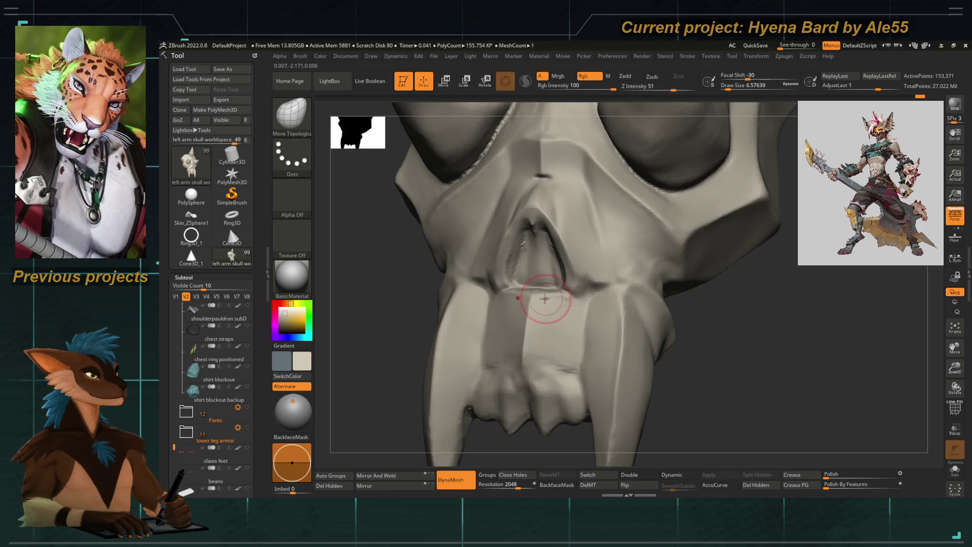
mouse_move(532, 308)
right_mouse_down()
mouse_move(382, 352)
mouse_move(523, 352)
right_mouse_up()
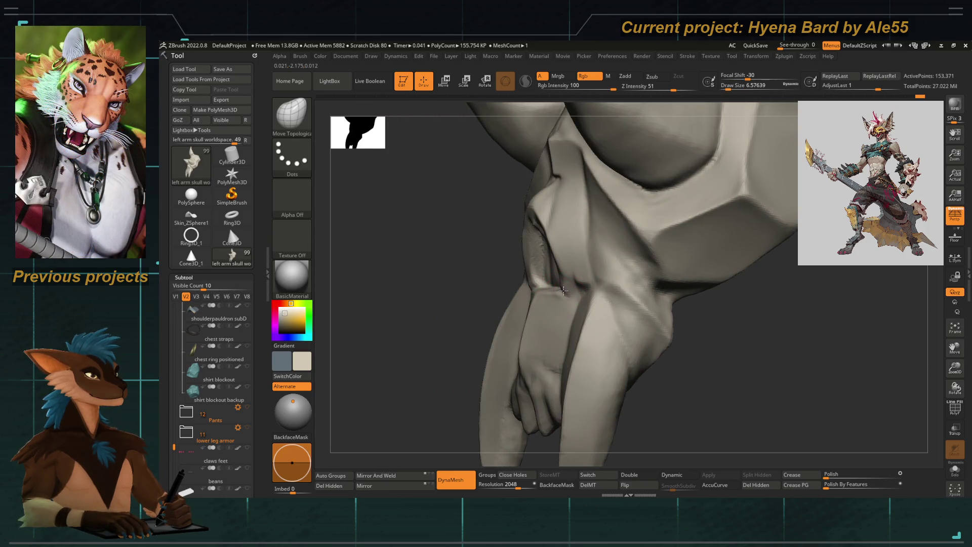
mouse_move(526, 280)
right_mouse_down()
mouse_move(446, 304)
mouse_move(460, 304)
mouse_move(437, 323)
mouse_move(586, 281)
right_mouse_up()
key("b")
key("h")
key("p")
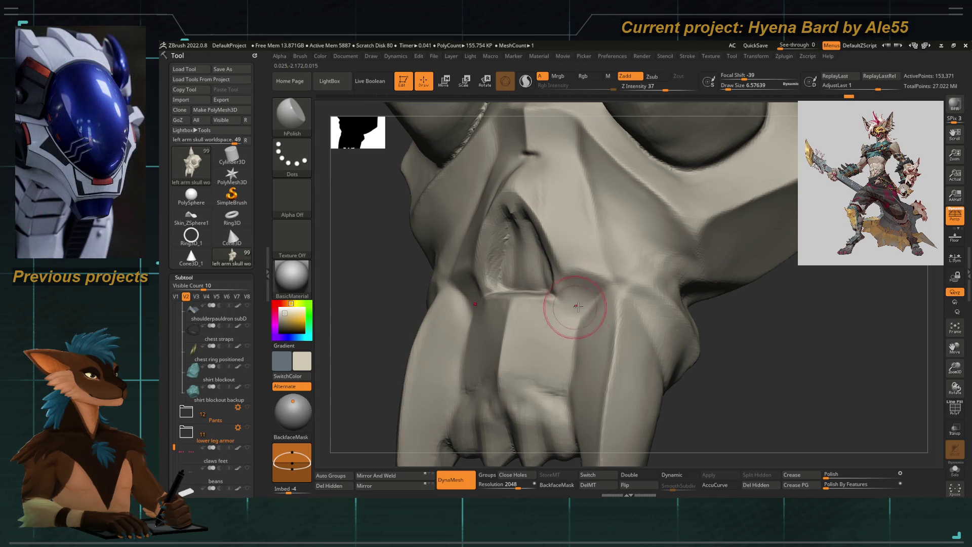
Turn to the snout's underside and add two ClayTubes strokes beside the nasal opening
right_click_drag(396, 340, 382, 340)
key("space")
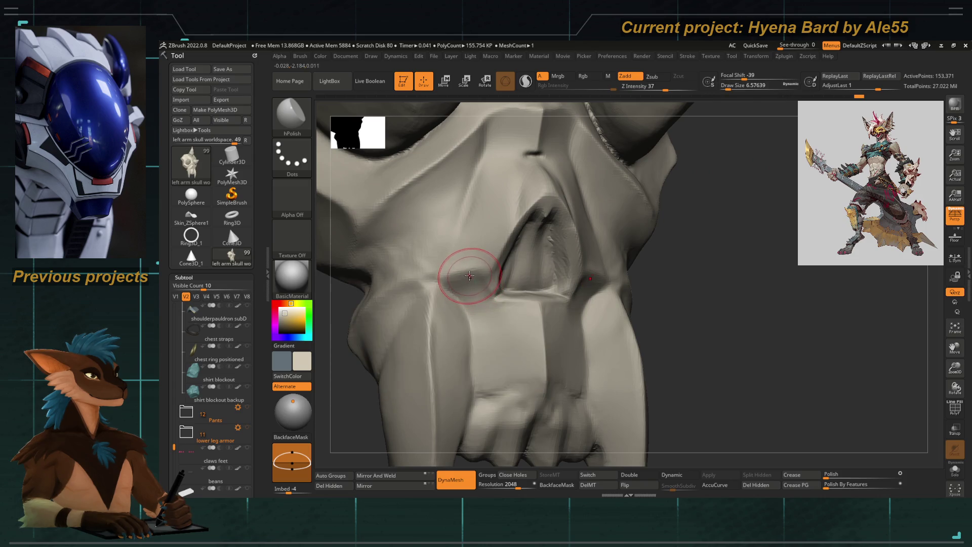
right_click_drag(466, 284, 486, 259)
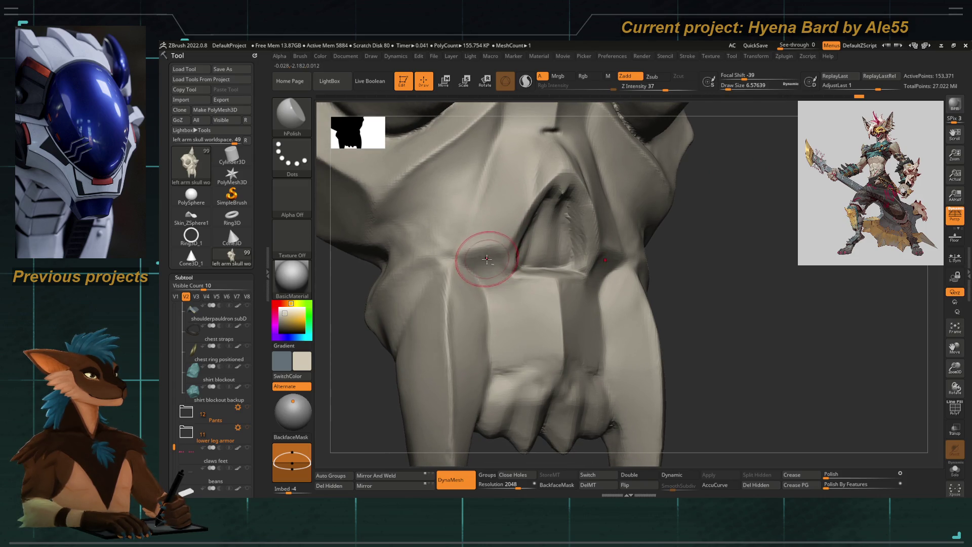
mouse_move(364, 377)
right_mouse_down()
mouse_move(358, 385)
mouse_move(354, 360)
right_mouse_up()
mouse_move(353, 360)
right_mouse_down()
mouse_move(349, 329)
mouse_move(445, 314)
right_mouse_up()
key("b")
key("c")
key("t")
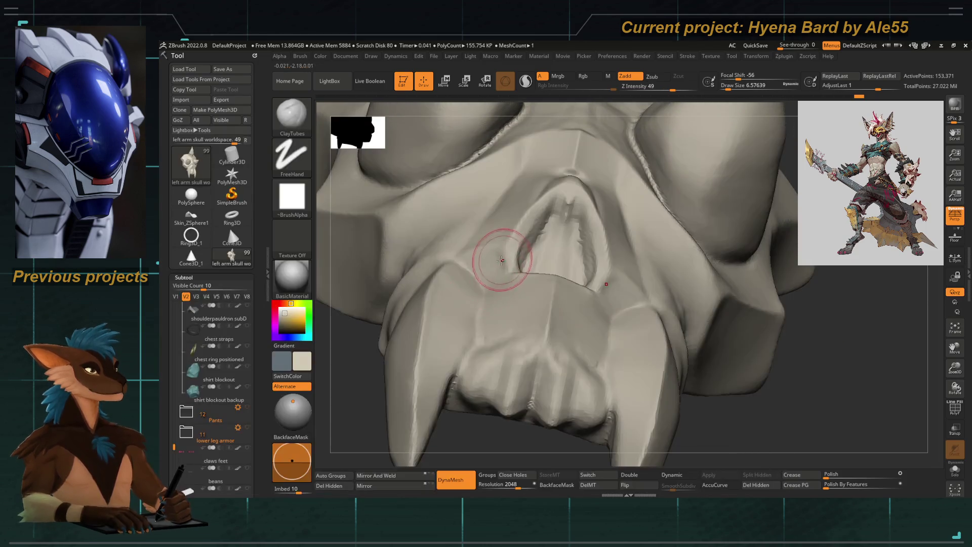
mouse_move(495, 261)
left_mouse_down()
mouse_move(495, 228)
mouse_move(483, 284)
left_mouse_up()
mouse_move(493, 213)
left_mouse_down()
mouse_move(487, 308)
mouse_move(484, 273)
mouse_move(466, 251)
mouse_move(487, 291)
left_mouse_up()
Mask the fangs, then push the palate above the upper teeth with an enlarged Move Topological brush
left_click_drag(483, 436, 488, 260)
key("b")
key("m")
key("t")
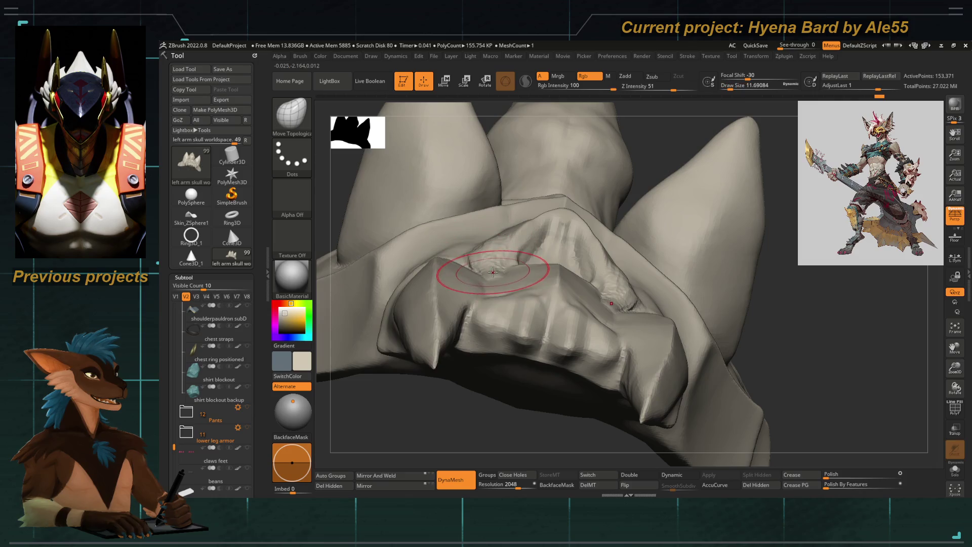
mouse_move(489, 380)
left_mouse_down()
mouse_move(471, 347)
mouse_move(419, 336)
left_mouse_up()
mouse_move(434, 250)
left_mouse_down("ctrl")
mouse_move(476, 349)
mouse_move(451, 238)
mouse_move(455, 359)
mouse_move(420, 385)
left_mouse_up("ctrl")
left_click_drag(735, 330, 410, 335)
mouse_move(474, 403)
left_mouse_down()
mouse_move(481, 416)
mouse_move(479, 276)
left_mouse_up()
key("bracketright")
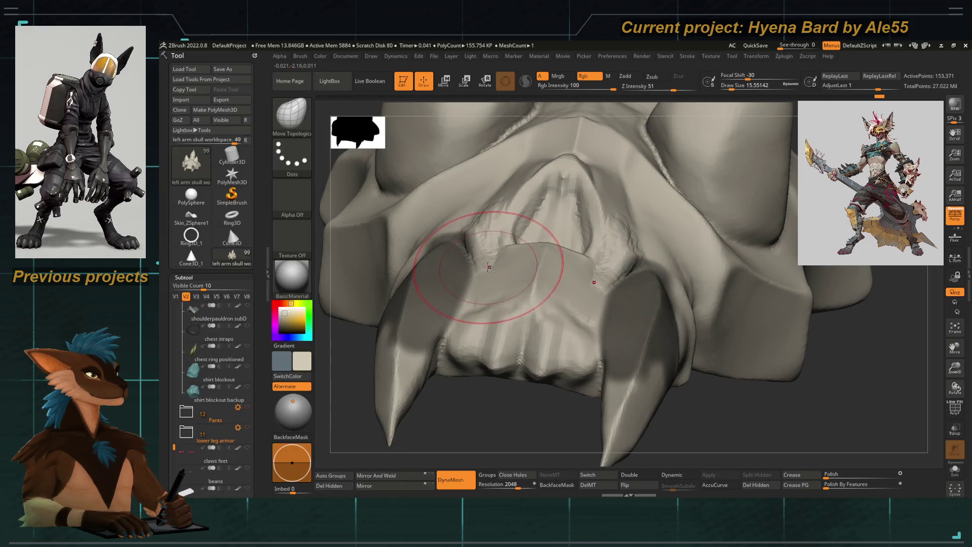
left_click_drag(486, 254, 489, 248)
Switch to a smaller hPolish brush and smooth the palate and teeth around the fangs
key("b")
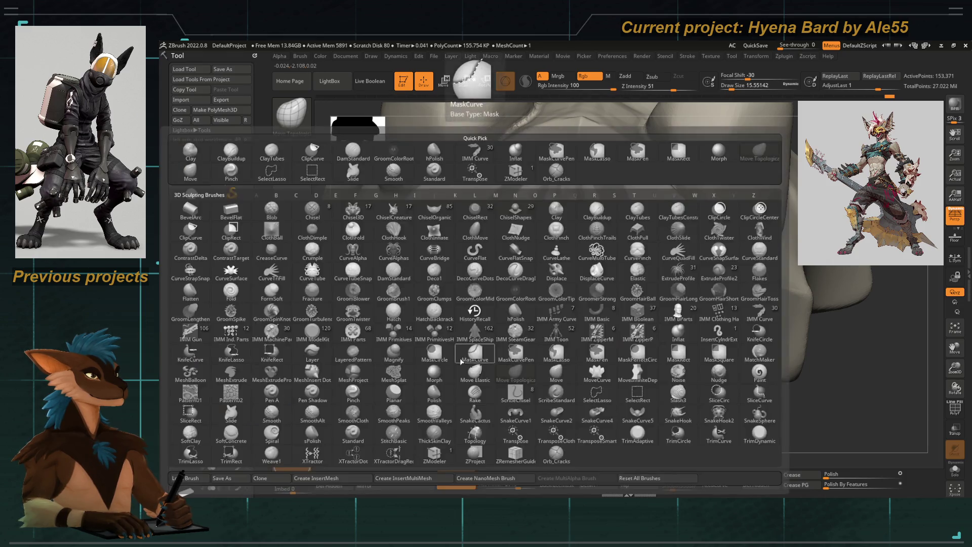
key("h")
key("p")
left_click_drag(474, 428, 446, 304)
key("space")
key("bracketleft")
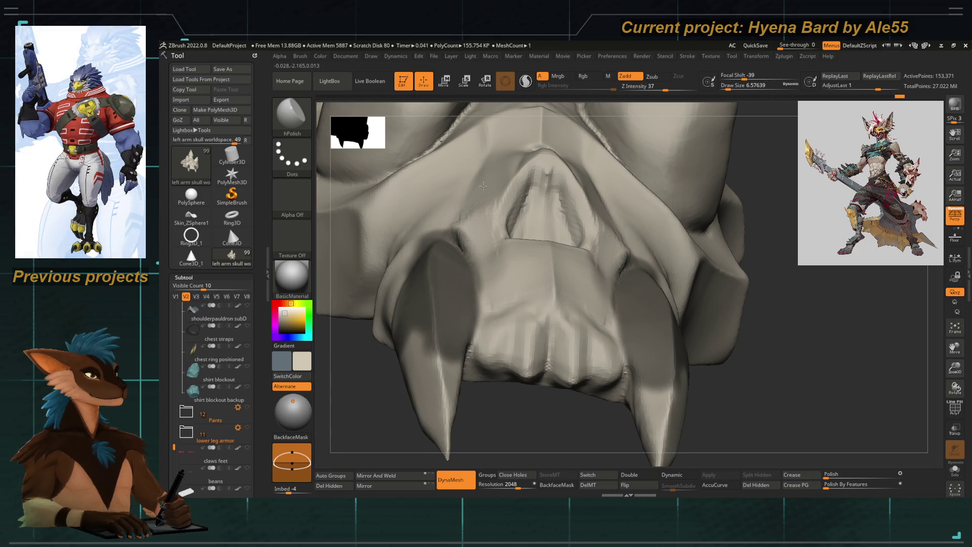
left_click_drag(492, 391, 468, 214)
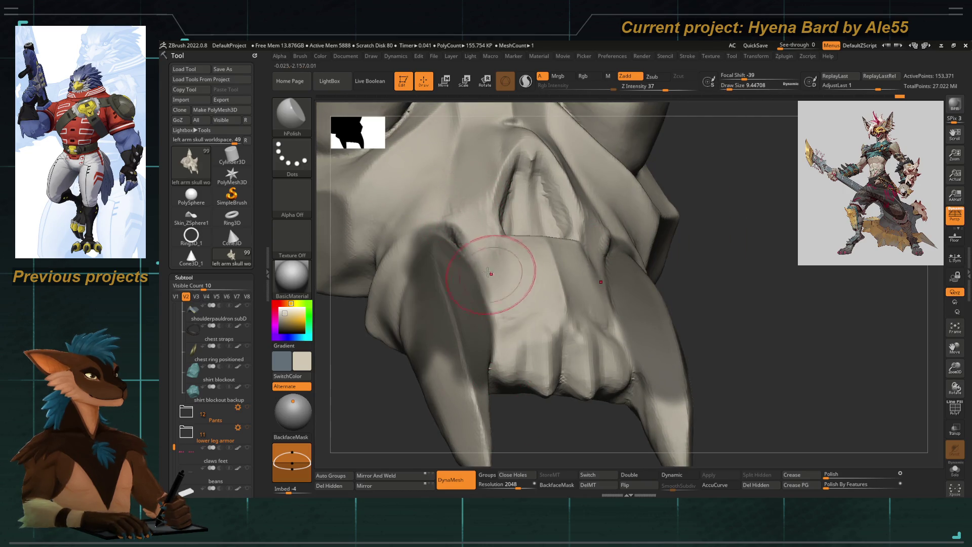
left_click_drag(370, 398, 440, 221)
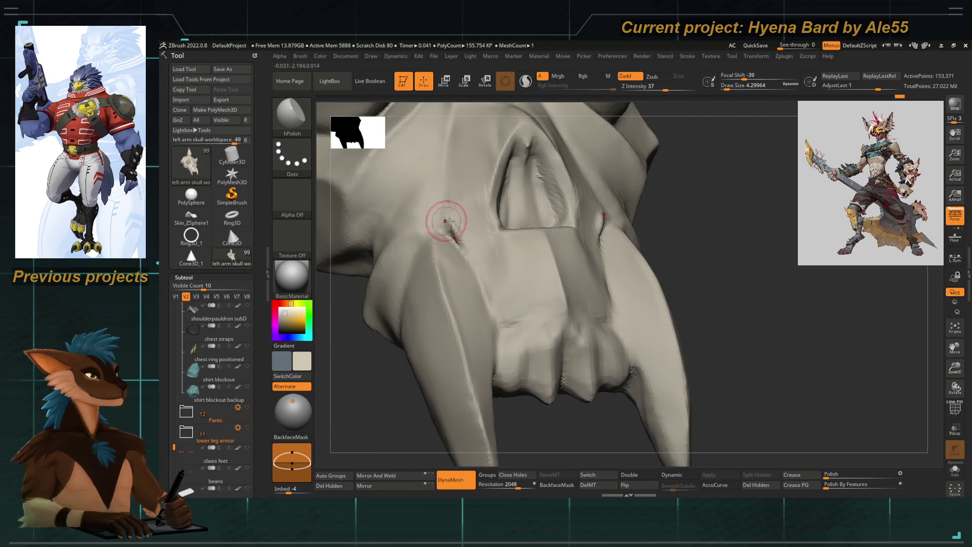
mouse_move(490, 280)
left_mouse_down()
mouse_move(402, 358)
mouse_move(402, 373)
mouse_move(416, 351)
mouse_move(372, 373)
mouse_move(486, 254)
mouse_move(506, 406)
mouse_move(477, 223)
left_mouse_up()
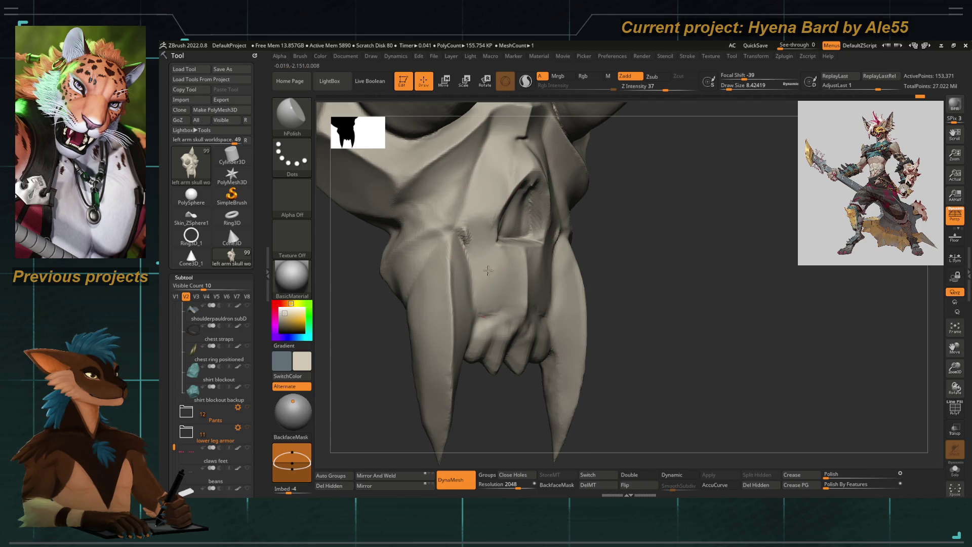
mouse_move(491, 316)
left_mouse_down()
mouse_move(405, 304)
mouse_move(389, 288)
mouse_move(481, 230)
left_mouse_up()
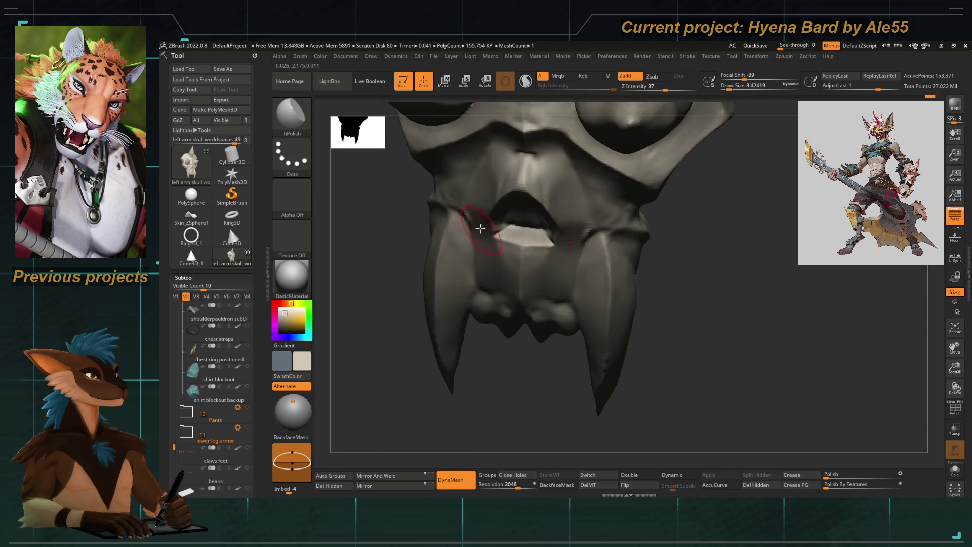
Reshape the fang tip with a slightly smaller Move Topological brush
key("b")
key("m")
key("t")
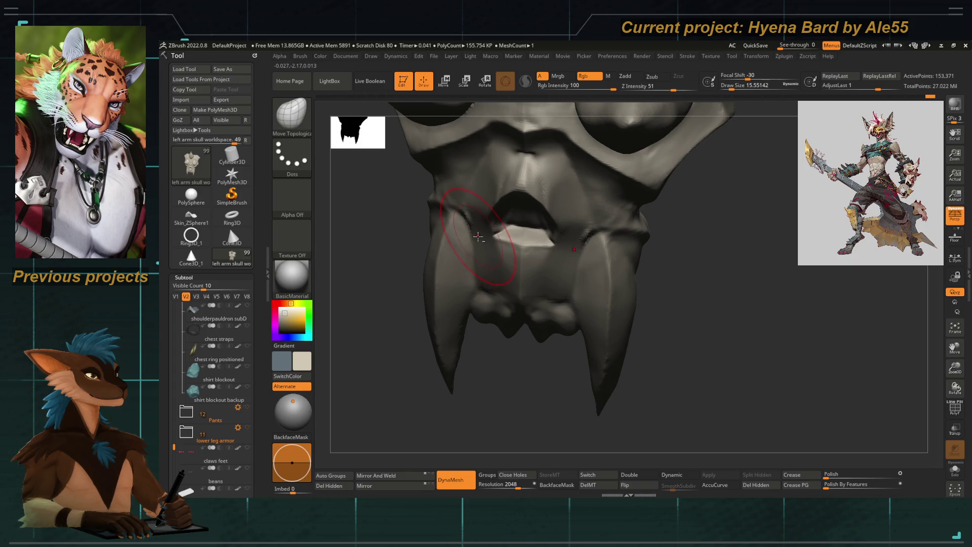
key("space")
mouse_move(482, 241)
left_mouse_down()
mouse_move(486, 354)
mouse_move(506, 323)
mouse_move(462, 335)
left_mouse_up()
Carve a crease along the fang with DamStandard, then zoom out with Move Topological active
key("b")
key("d")
key("s")
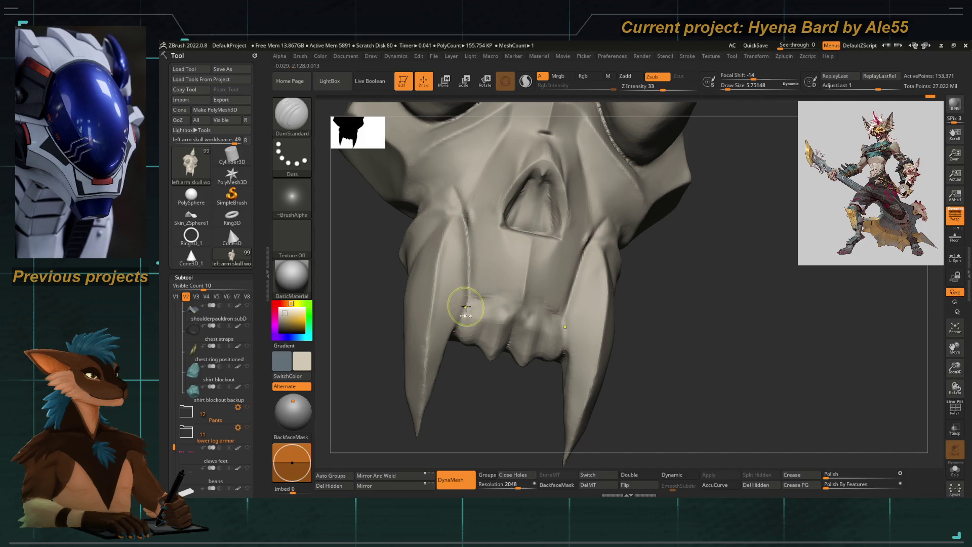
mouse_move(446, 385)
left_mouse_down()
mouse_move(455, 358)
mouse_move(452, 373)
mouse_move(445, 321)
mouse_move(480, 443)
left_mouse_up()
mouse_move(484, 304)
left_mouse_down()
mouse_move(469, 393)
mouse_move(439, 336)
mouse_move(468, 412)
mouse_move(488, 330)
mouse_move(556, 269)
mouse_move(557, 278)
mouse_move(493, 226)
left_mouse_up()
key("b")
key("m")
key("t")
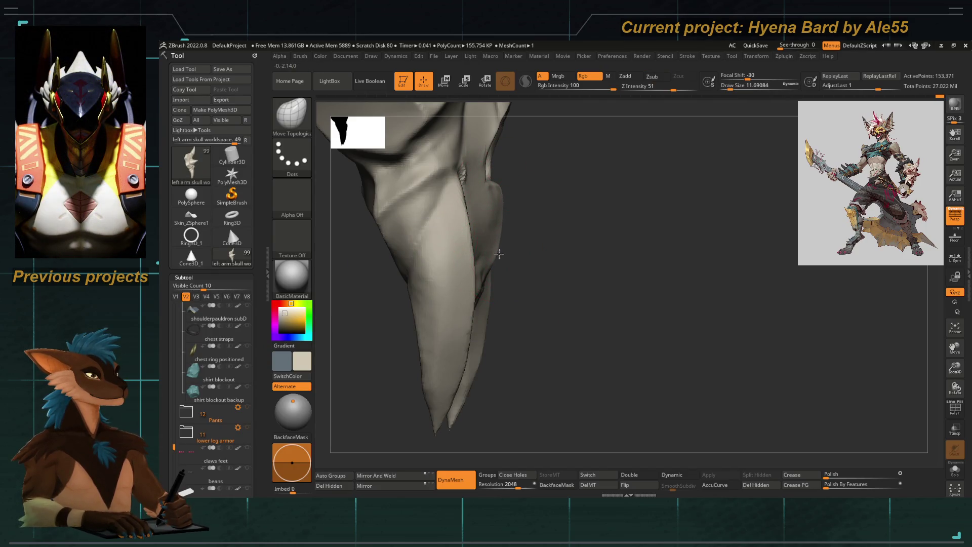
mouse_move(546, 268)
left_mouse_down("alt")
mouse_move(406, 315)
mouse_move(394, 268)
mouse_move(434, 336)
mouse_move(418, 369)
mouse_move(423, 297)
mouse_move(393, 371)
mouse_move(464, 276)
left_mouse_up("alt")
Select DamStandard at a reduced draw size for cutting creases
key("b")
key("d")
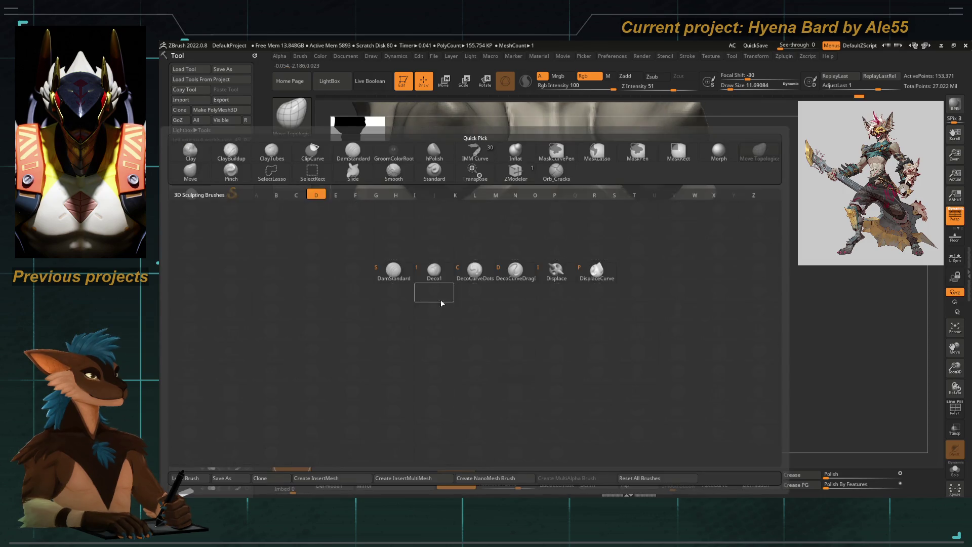
key("s")
key("bracketleft")
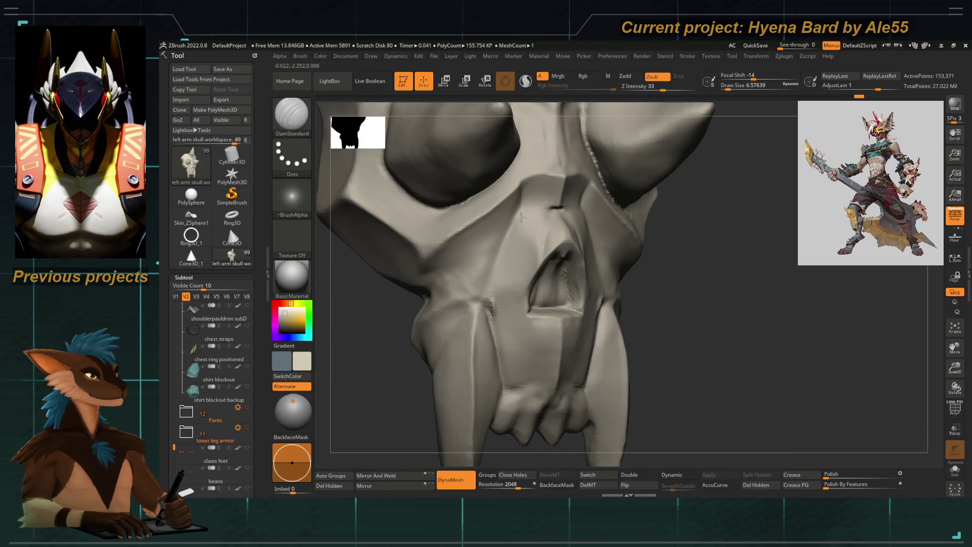
mouse_move(455, 281)
left_mouse_down()
mouse_move(476, 283)
mouse_move(499, 222)
left_mouse_up()
Switch to hPolish and start polishing the cheek below the eye socket, masking as needed
key("b")
key("h")
key("p")
key("space")
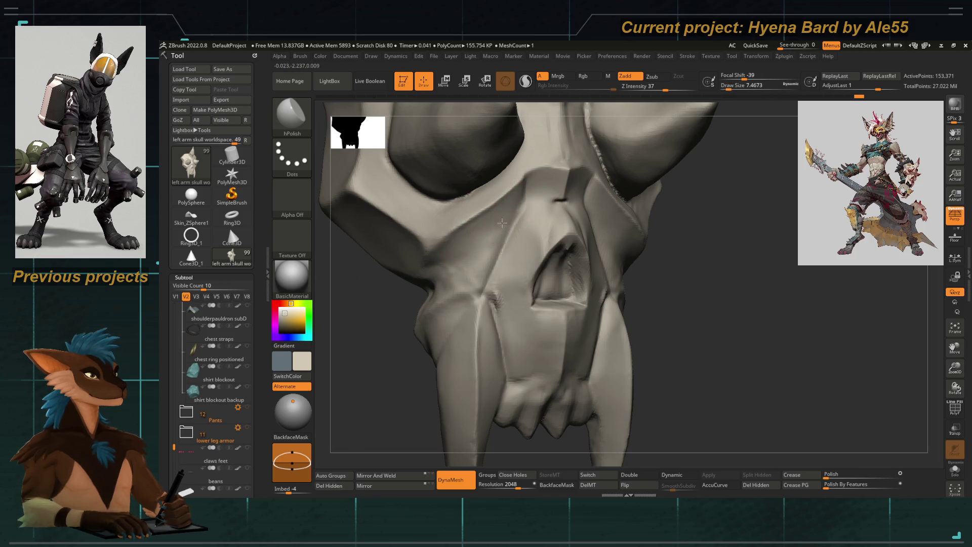
left_click_drag(424, 295, 503, 255)
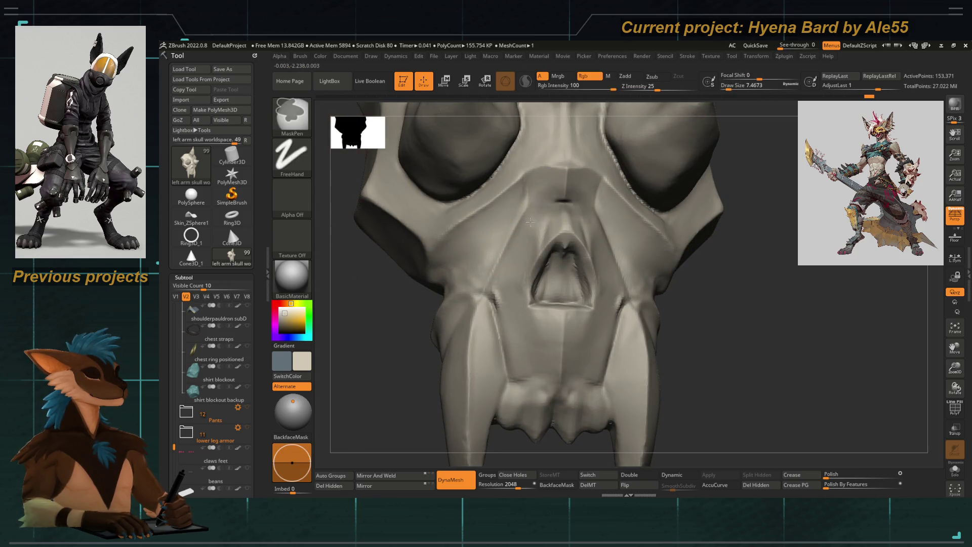
key("space")
mouse_move(376, 369)
left_mouse_down()
mouse_move(475, 284)
mouse_move(500, 198)
left_mouse_up()
key("space")
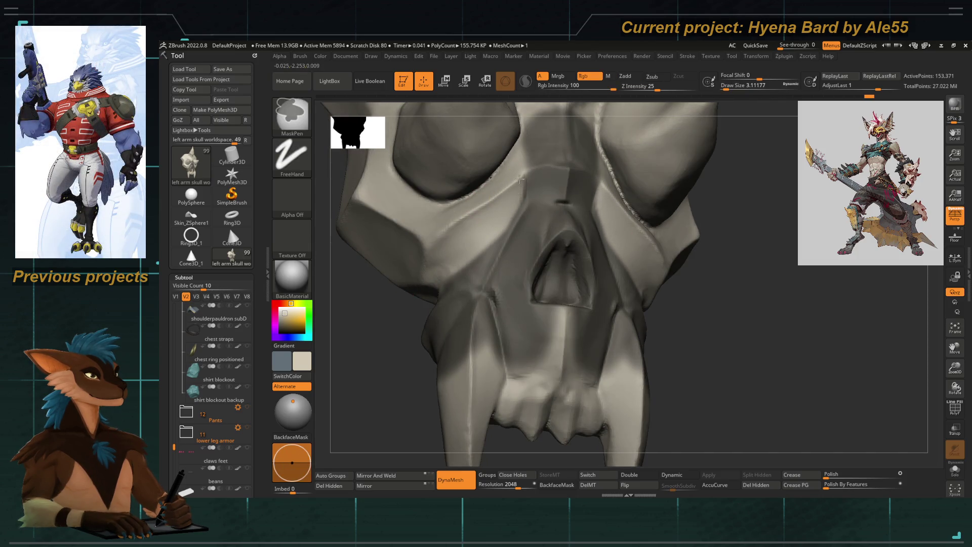
left_click_drag(369, 343, 439, 283)
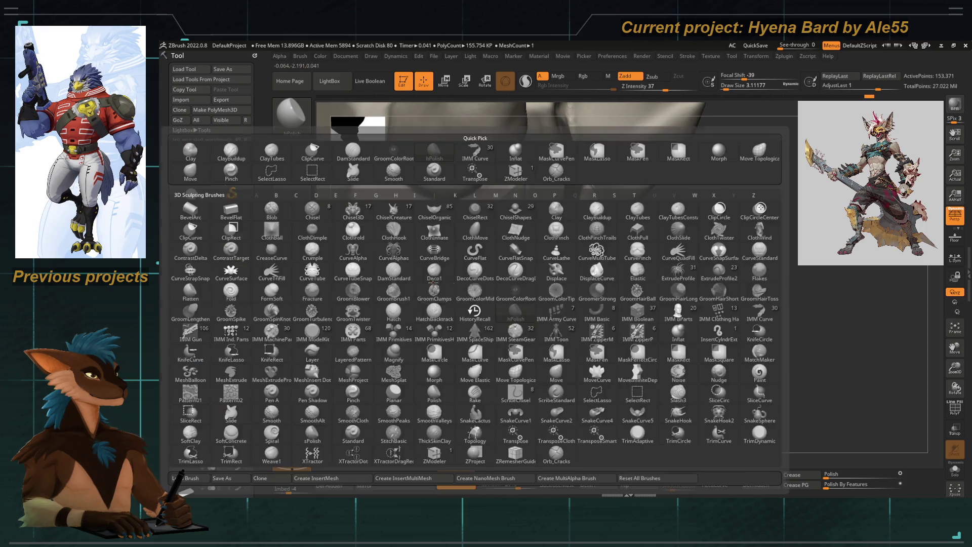
key("bracketright")
key("bracketright")
key("bracketright")
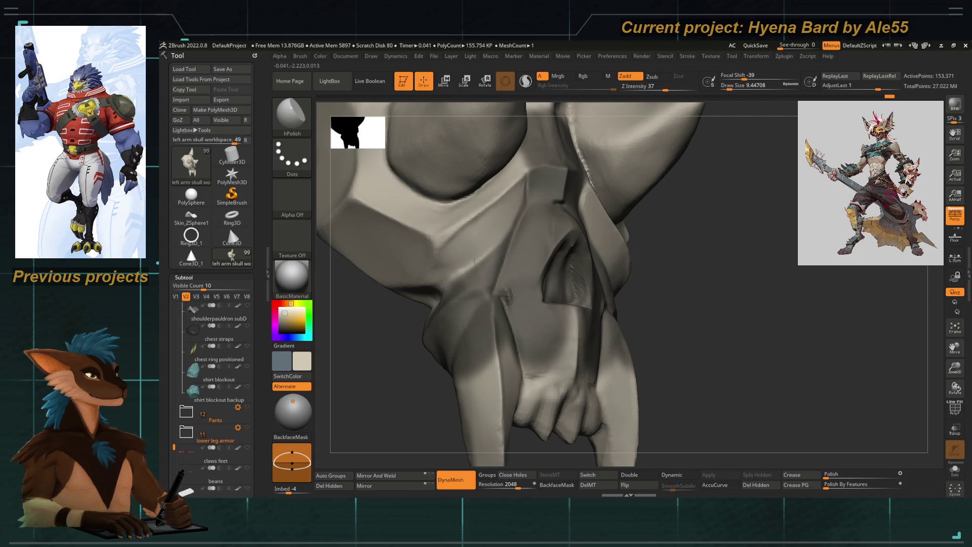
Mask the cheek area and pick the hPolish brush from the H brush list
mouse_move(386, 375)
left_mouse_down()
mouse_move(380, 402)
mouse_move(398, 310)
mouse_move(443, 371)
mouse_move(415, 393)
mouse_move(396, 391)
mouse_move(440, 310)
mouse_move(477, 278)
left_mouse_up()
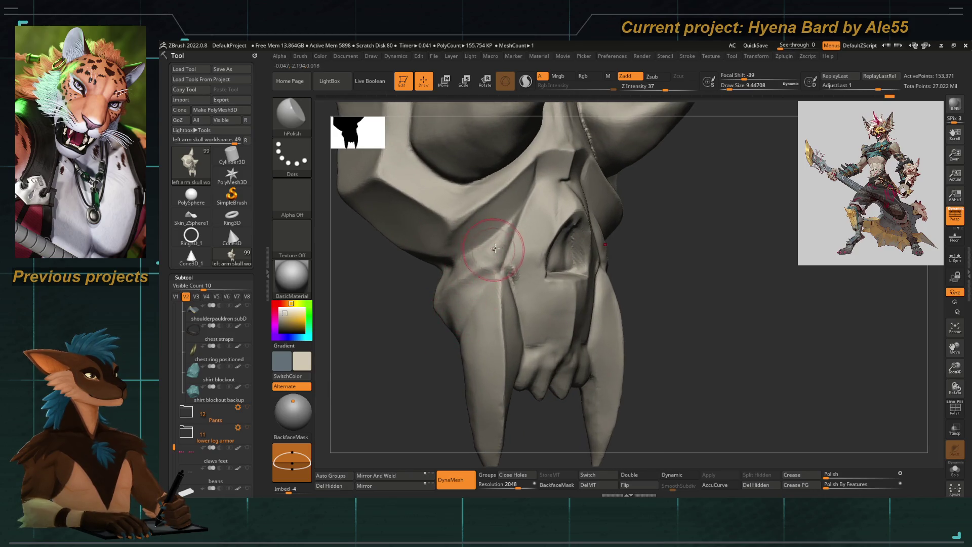
key("ctrl")
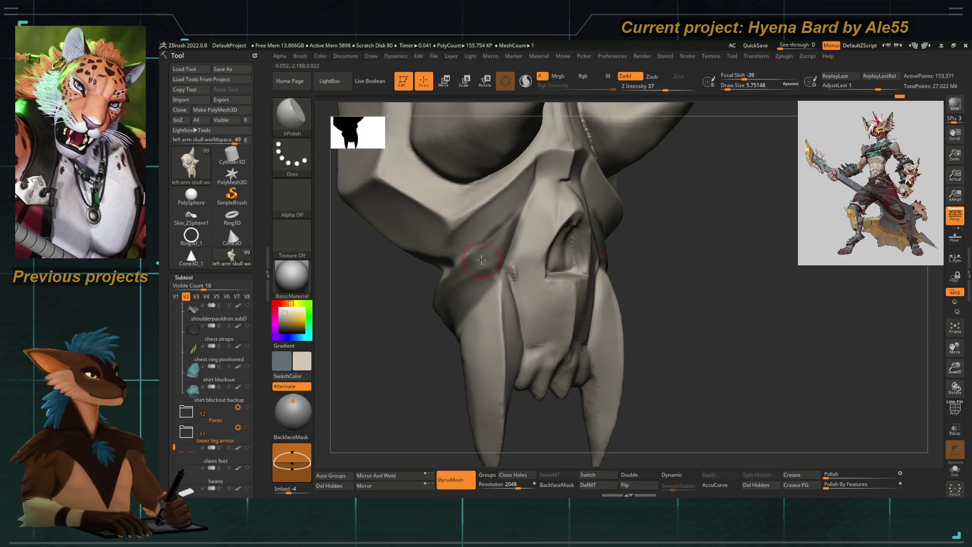
right_click_drag(476, 263, 445, 305)
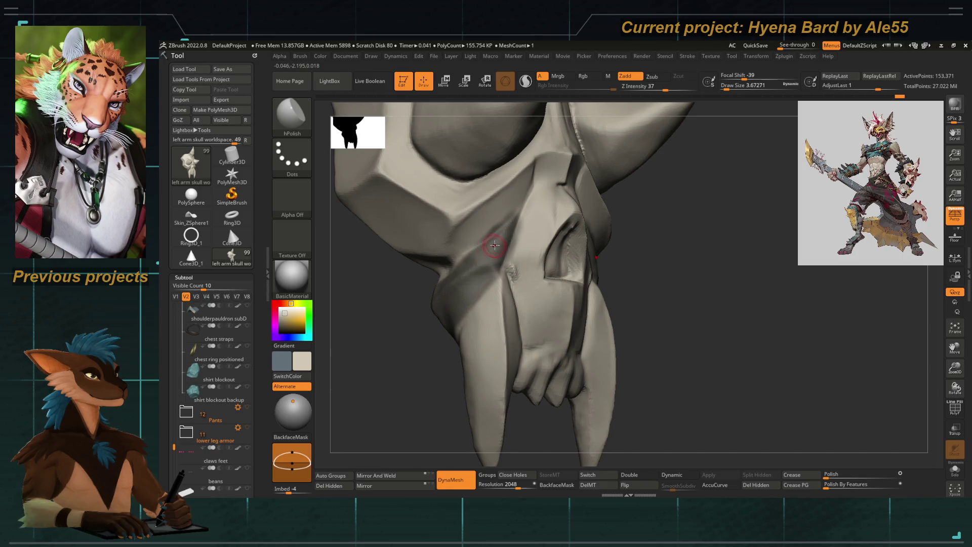
mouse_move(506, 234)
right_mouse_down()
mouse_move(373, 329)
mouse_move(479, 229)
mouse_move(545, 201)
right_mouse_up()
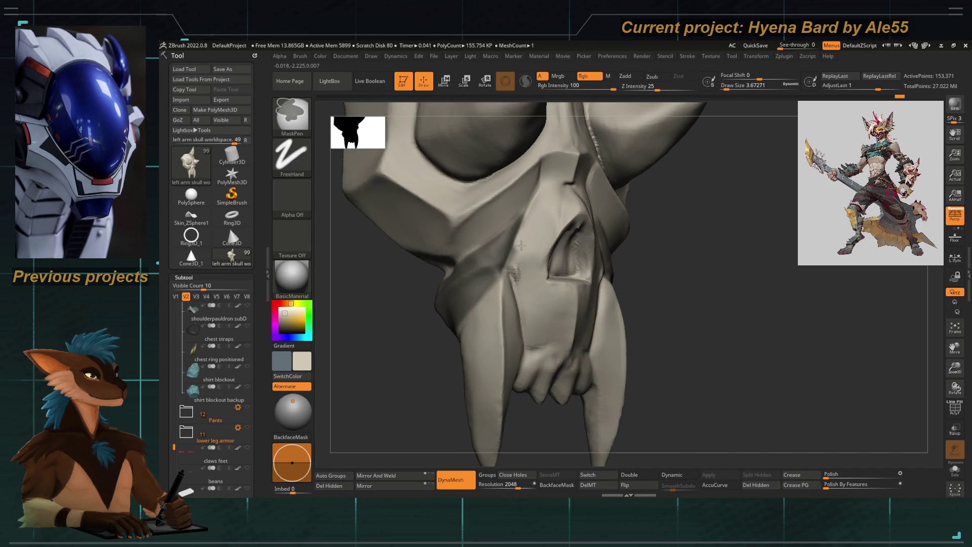
right_click_drag(419, 202, 425, 203)
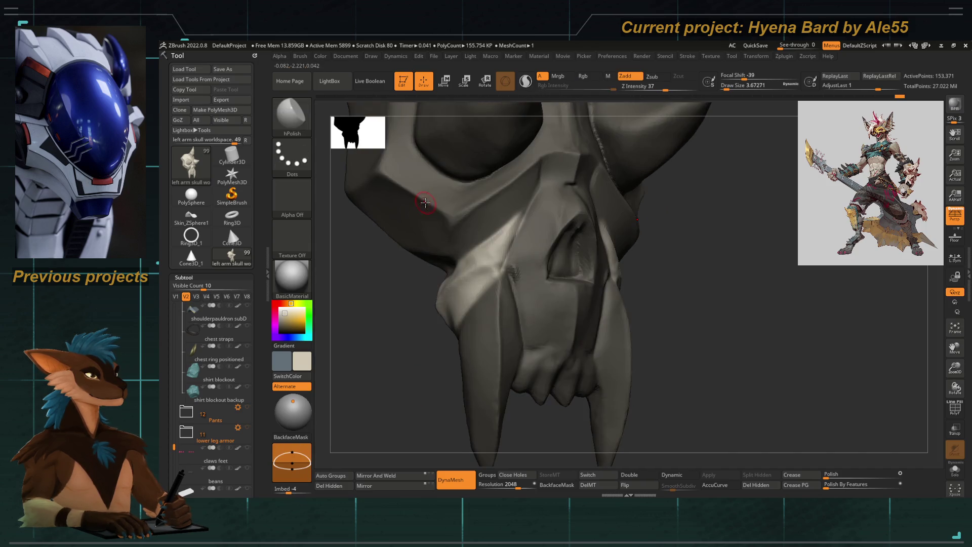
key("b")
key("h")
mouse_move(452, 283)
right_mouse_down()
mouse_move(446, 324)
mouse_move(425, 336)
mouse_move(519, 252)
right_mouse_up()
Resize the brush and smooth the cheek and fang sides at full strength
key("b")
key("space")
mouse_move(537, 261)
left_mouse_down()
mouse_move(527, 226)
mouse_move(517, 241)
left_mouse_up()
key("space")
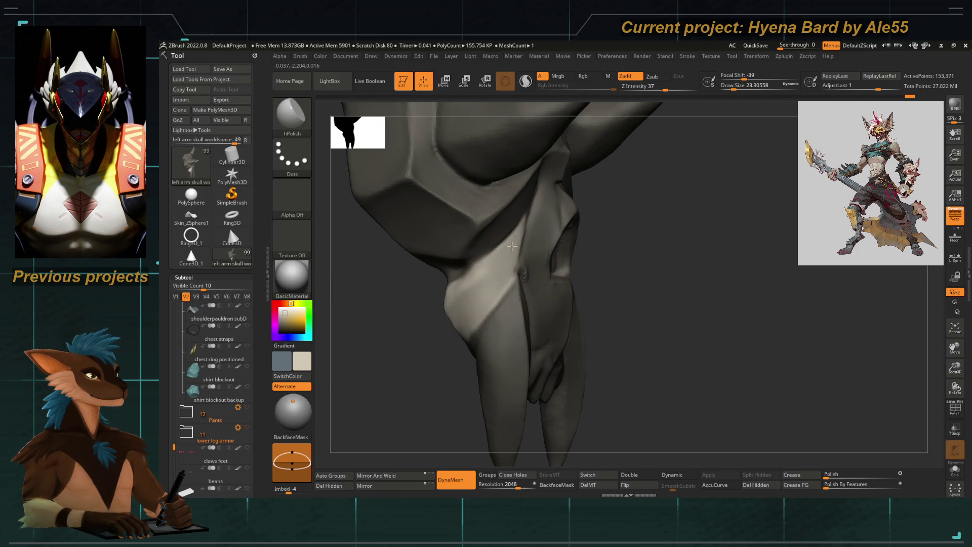
key("shift")
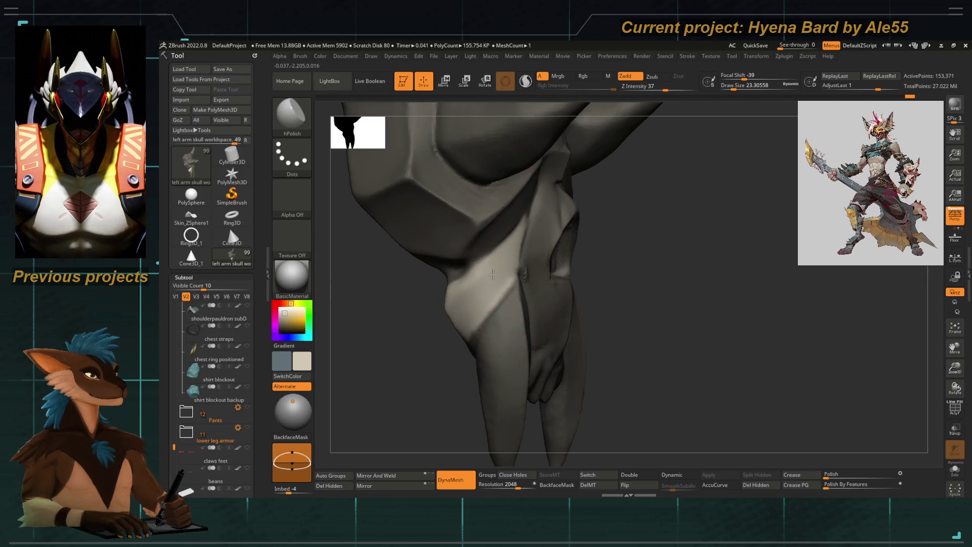
Frame the whole skull and DynaMesh it into even polygons
key("f")
mouse_move(425, 342)
left_mouse_down()
mouse_move(412, 263)
mouse_move(382, 288)
mouse_move(441, 289)
mouse_move(426, 282)
mouse_move(441, 393)
left_mouse_up()
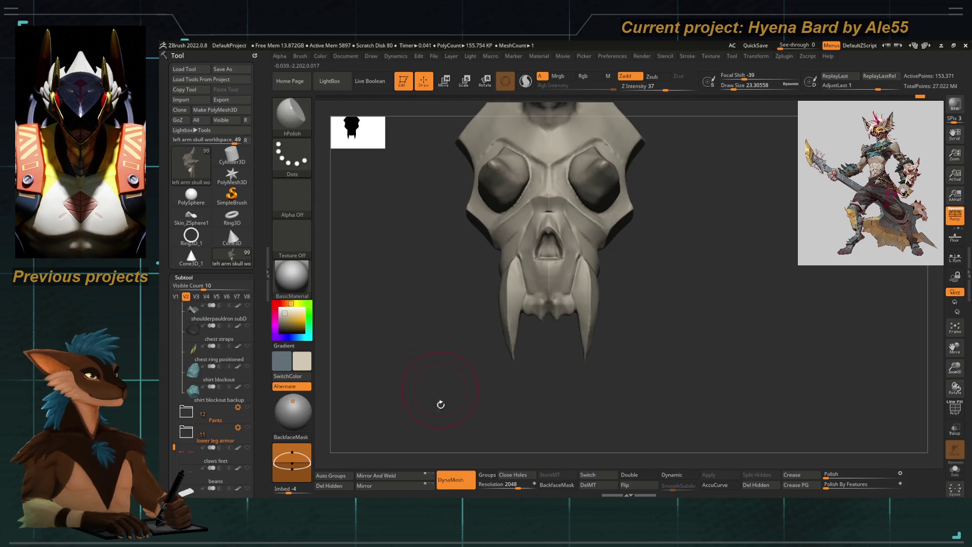
left_click(439, 473)
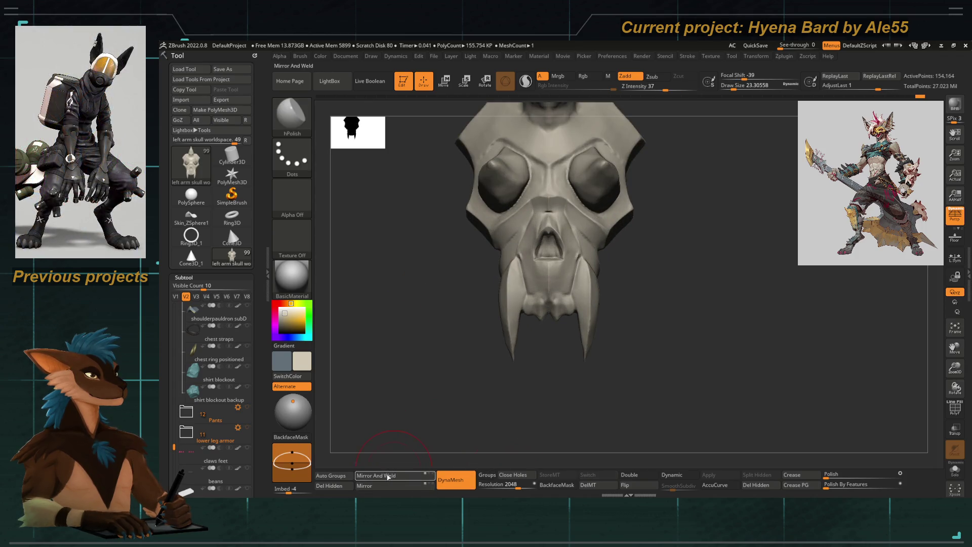
Zoom in on the nose cavity and switch to the hPolish brush
mouse_move(436, 325)
left_mouse_down()
mouse_move(427, 375)
mouse_move(460, 369)
mouse_move(460, 341)
left_mouse_up()
key("b")
key("t")
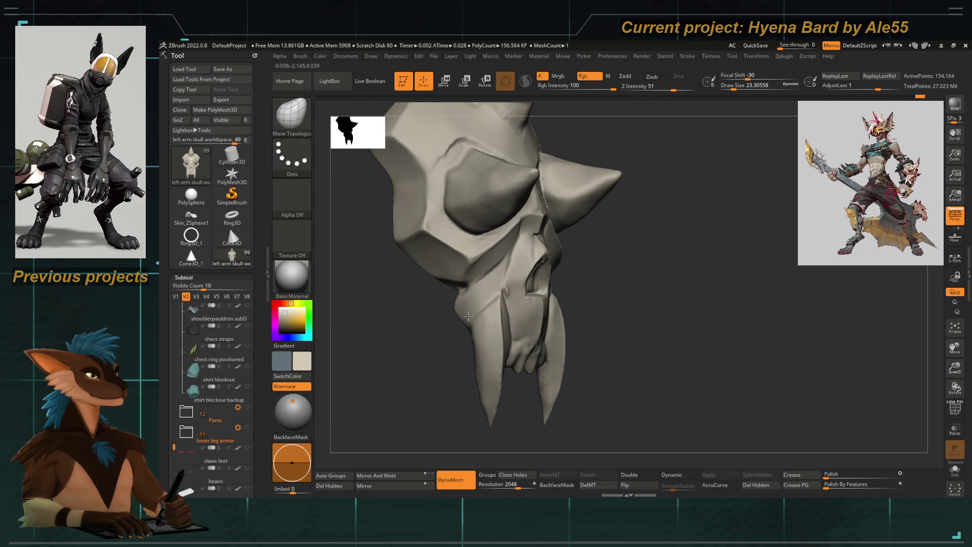
mouse_move(491, 303)
left_mouse_down()
mouse_move(400, 382)
mouse_move(510, 290)
left_mouse_up()
key("b")
key("h")
key("p")
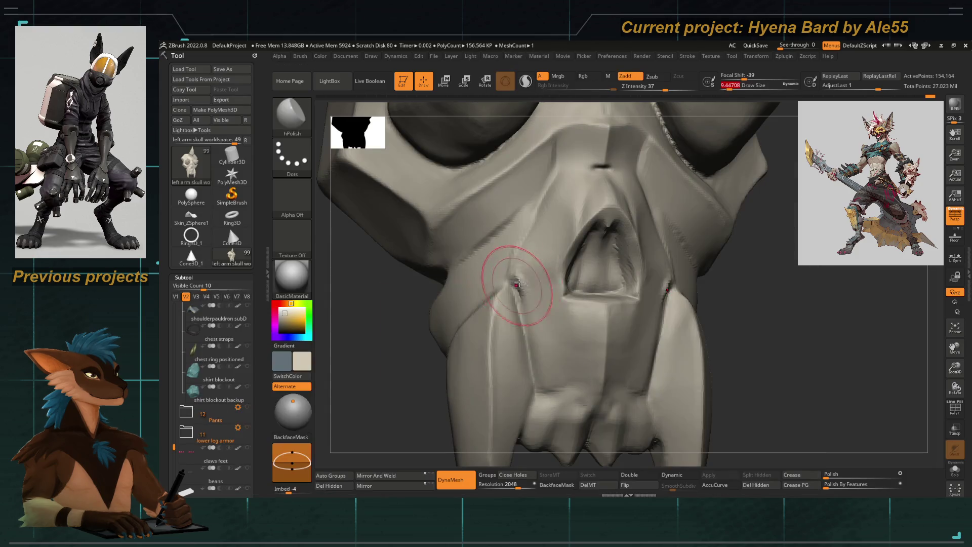
Pick MaskLasso and mask the left cheek along a straight line
key("space")
key("2")
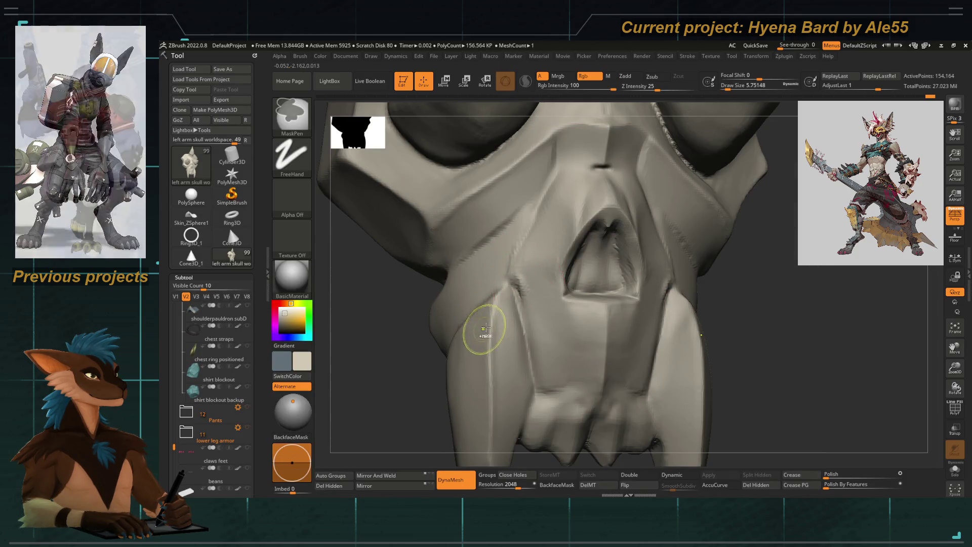
left_click(299, 130, "ctrl")
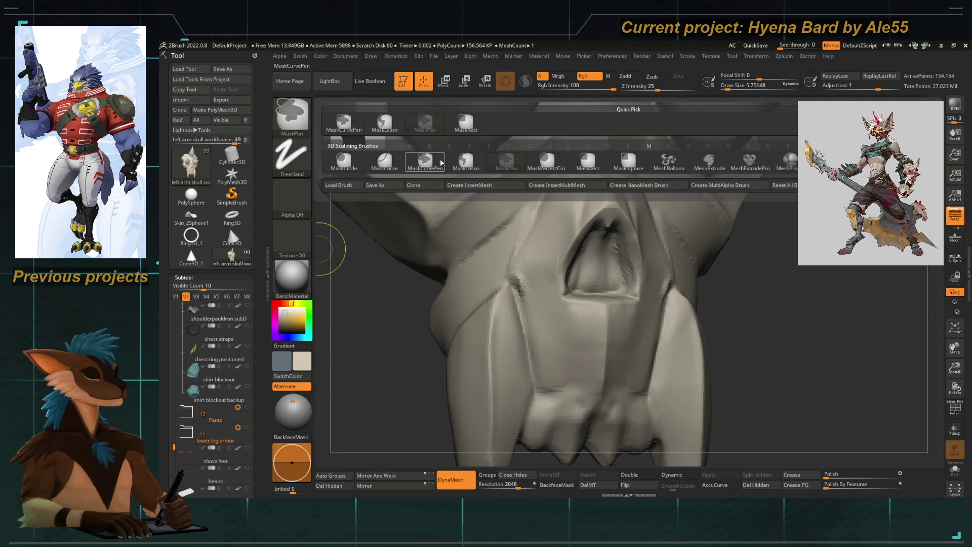
left_click(385, 162)
mouse_move(369, 400)
left_mouse_down()
mouse_move(489, 276)
mouse_move(502, 282)
left_mouse_up()
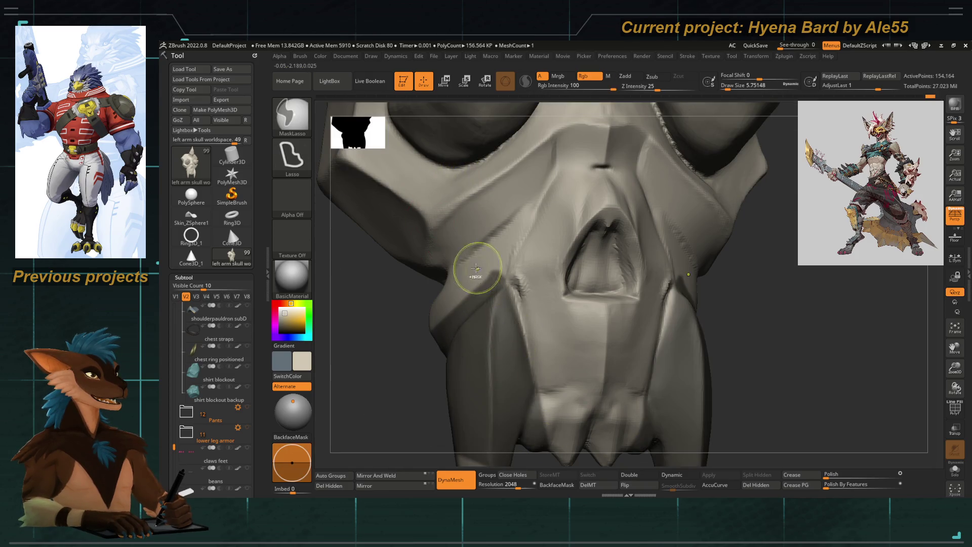
left_click_drag(395, 383, 496, 282)
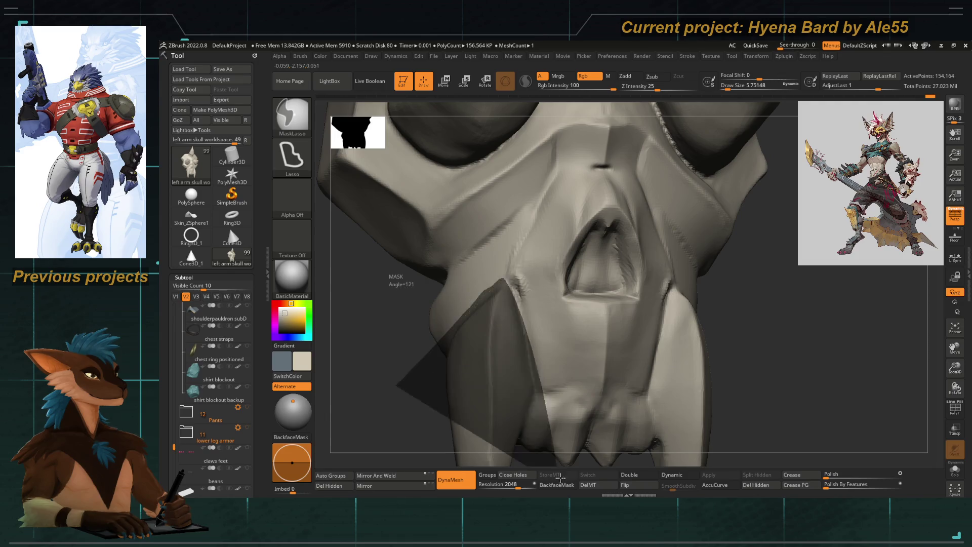
Polish the cheek beside the nasal opening flat with a resized hPolish brush
key("b")
key("h")
key("p")
key("space")
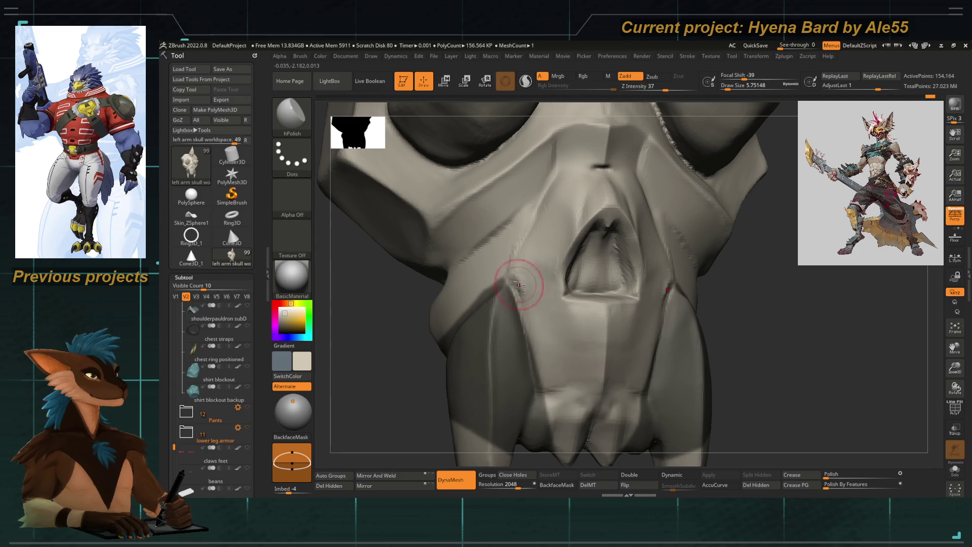
key("space")
left_click_drag(518, 279, 534, 317)
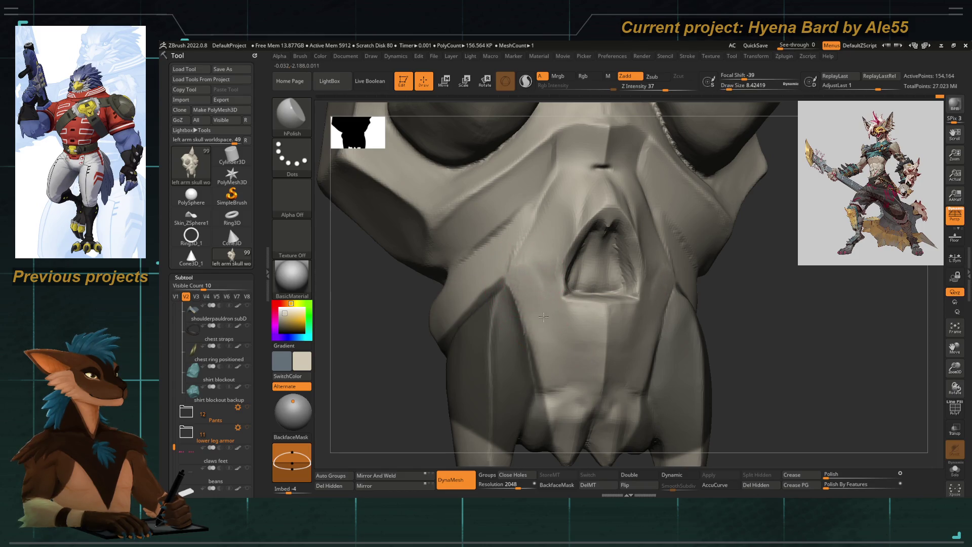
key("space")
mouse_move(562, 192)
left_mouse_down()
mouse_move(567, 202)
mouse_move(373, 334)
mouse_move(392, 350)
mouse_move(437, 350)
left_mouse_up()
key("space")
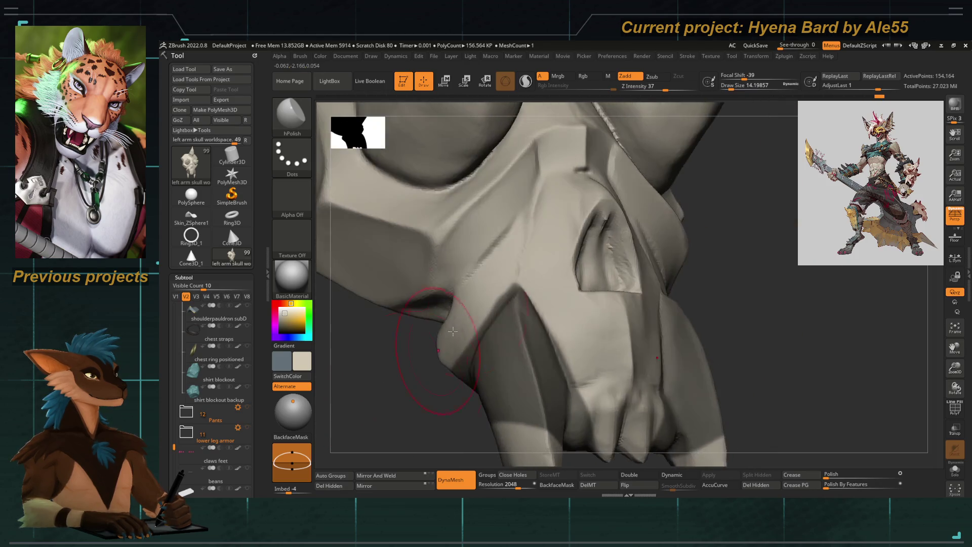
key("bracketleft")
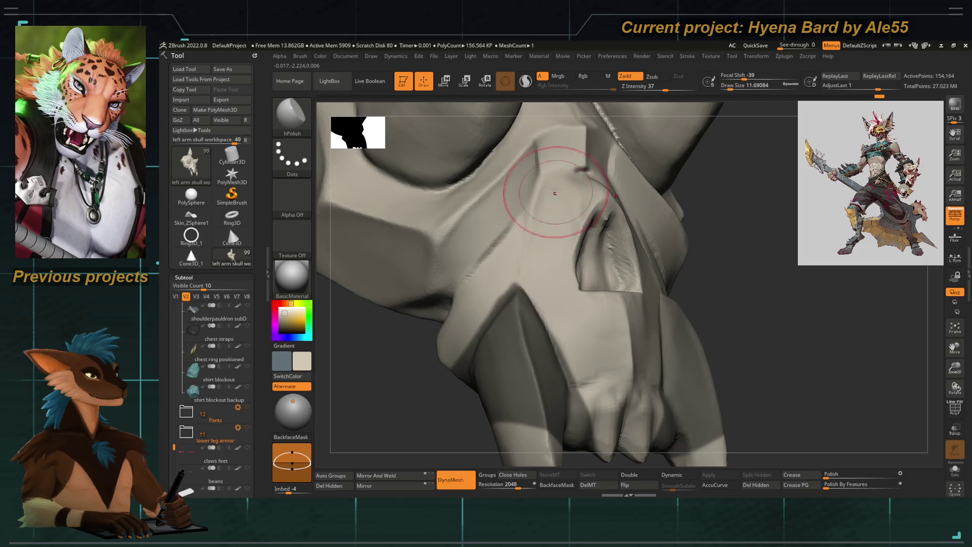
left_click_drag(455, 380, 431, 337)
Select the DamStandard brush in Zsub mode
key("b")
key("d")
key("s")
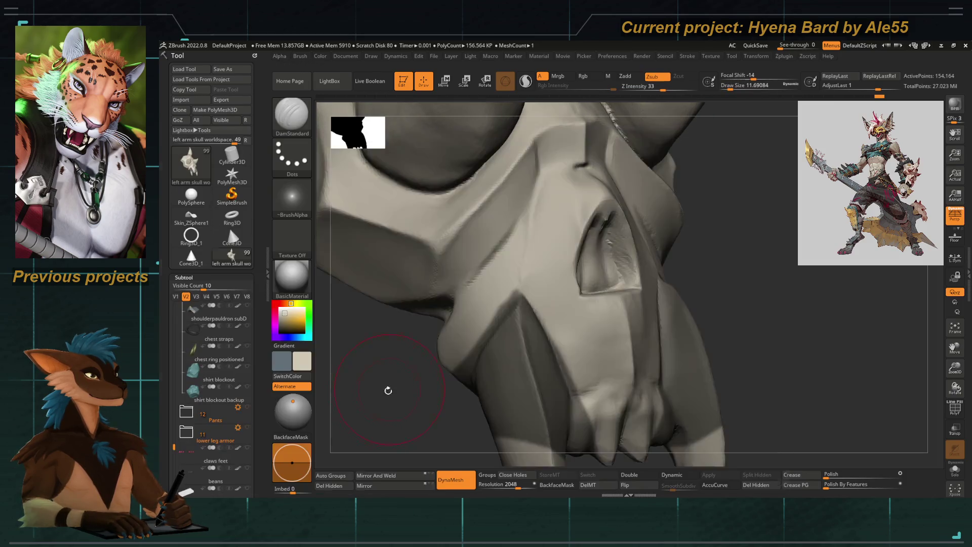
Carve a sharp DamStandard crease along the lower cheek ridge
key("ctrl")
left_click_drag(408, 402, 469, 326)
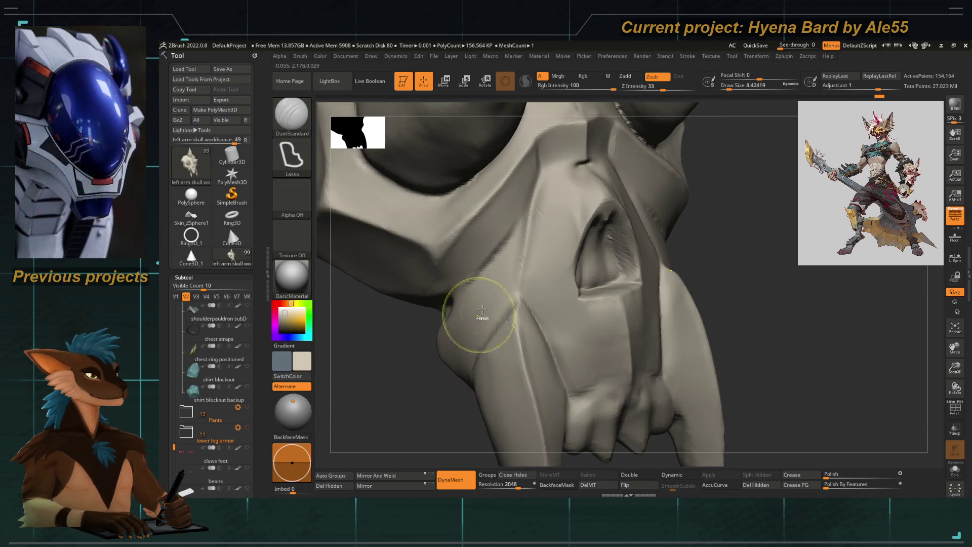
left_click_drag(539, 182, 516, 349)
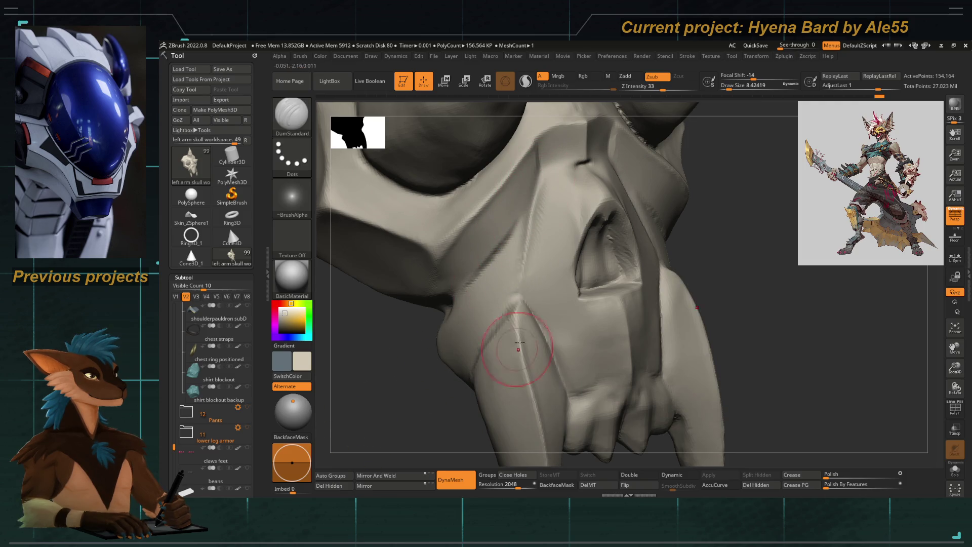
Inspect the fangs from below, then return to the hPolish brush
left_click_drag(438, 398, 514, 292)
left_click_drag(441, 449, 521, 298)
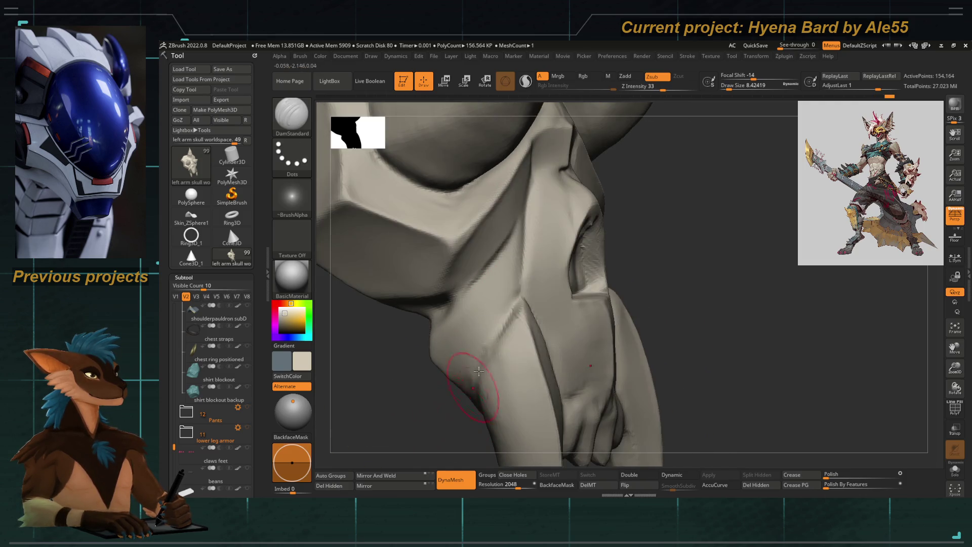
mouse_move(455, 441)
left_mouse_down()
mouse_move(506, 365)
mouse_move(521, 354)
mouse_move(532, 375)
mouse_move(548, 358)
mouse_move(554, 321)
mouse_move(439, 408)
mouse_move(495, 354)
mouse_move(515, 383)
mouse_move(582, 224)
left_mouse_up()
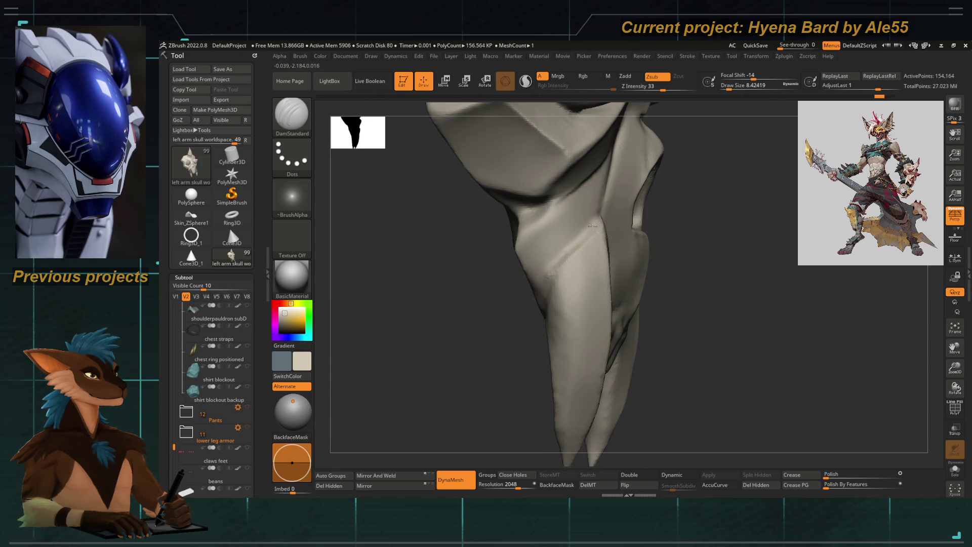
left_click_drag(506, 349, 575, 256)
mouse_move(610, 417)
left_mouse_down()
mouse_move(531, 438)
mouse_move(386, 347)
mouse_move(442, 332)
mouse_move(488, 369)
mouse_move(488, 335)
mouse_move(582, 321)
mouse_move(466, 278)
mouse_move(526, 324)
left_mouse_up()
key("b")
key("h")
key("p")
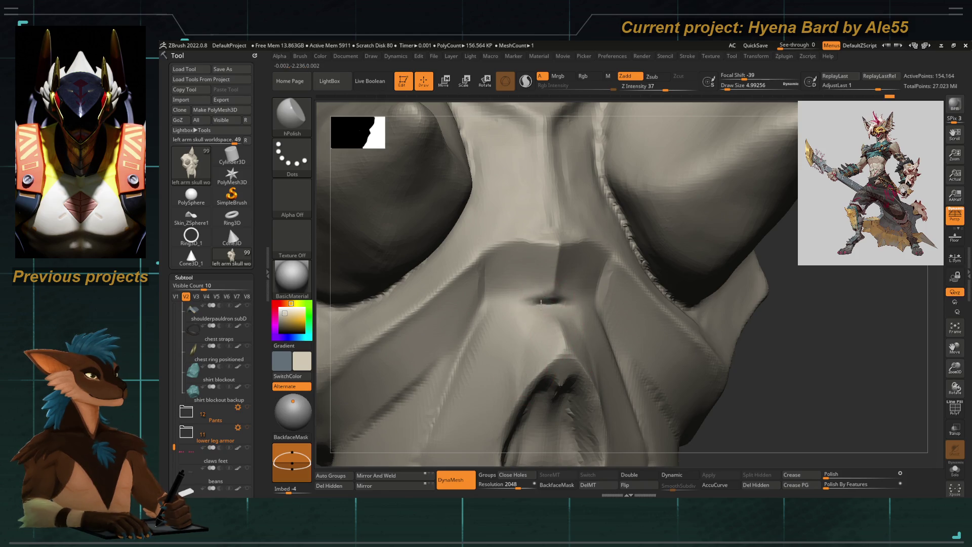
Polish the dent above the nasal opening with a larger hPolish brush and Shift-smoothing
left_click_drag(542, 292, 539, 290)
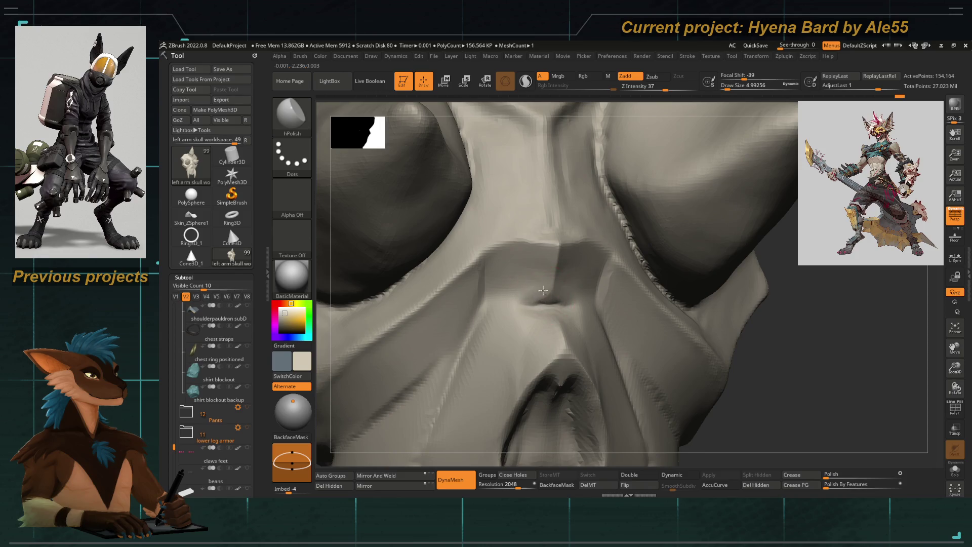
key("space")
left_click_drag(521, 303, 550, 279)
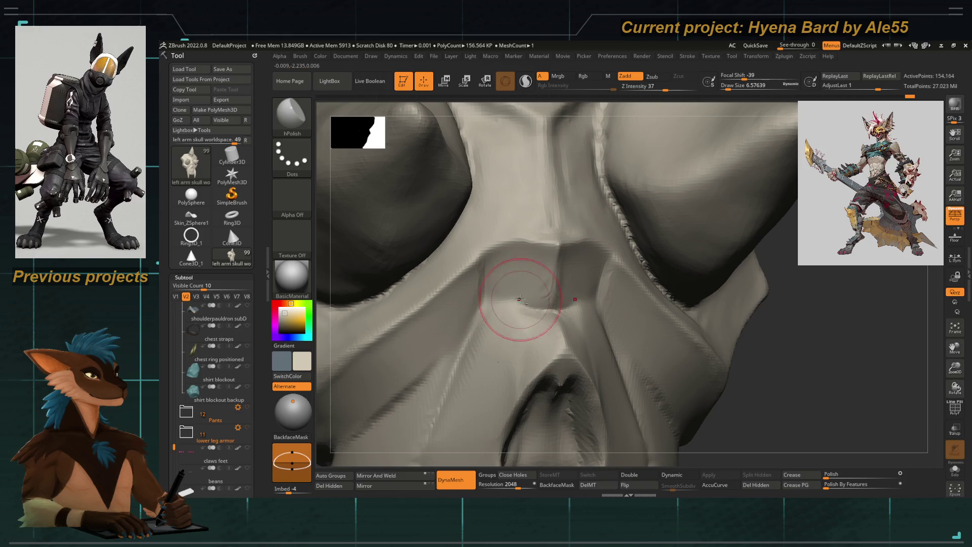
key("shift")
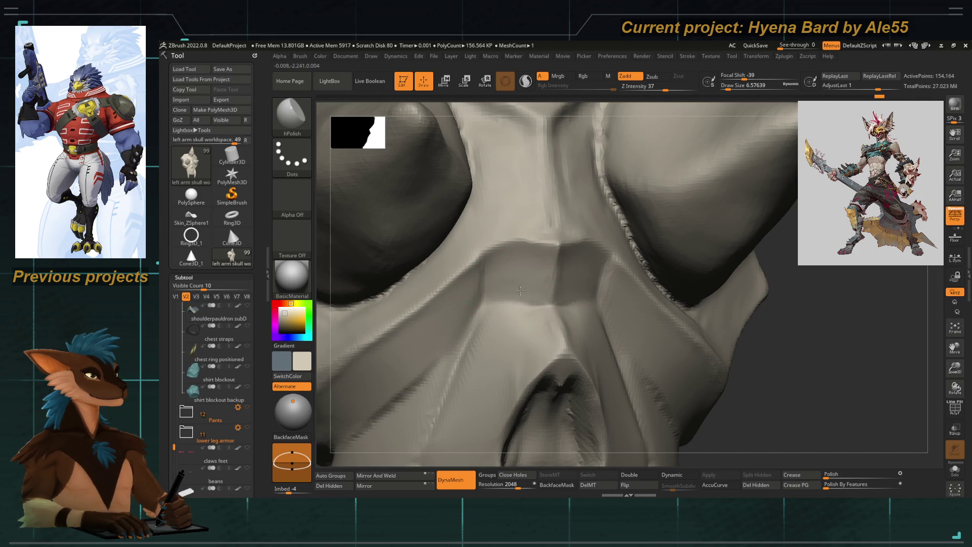
key("shift")
mouse_move(516, 332)
left_mouse_down()
mouse_move(416, 373)
mouse_move(436, 366)
mouse_move(431, 255)
mouse_move(434, 347)
mouse_move(449, 352)
mouse_move(439, 329)
mouse_move(485, 306)
mouse_move(445, 288)
left_mouse_up()
Keep hPolish, enlarge the brush, and refine the side planes below the eye socket
key("b")
key("h")
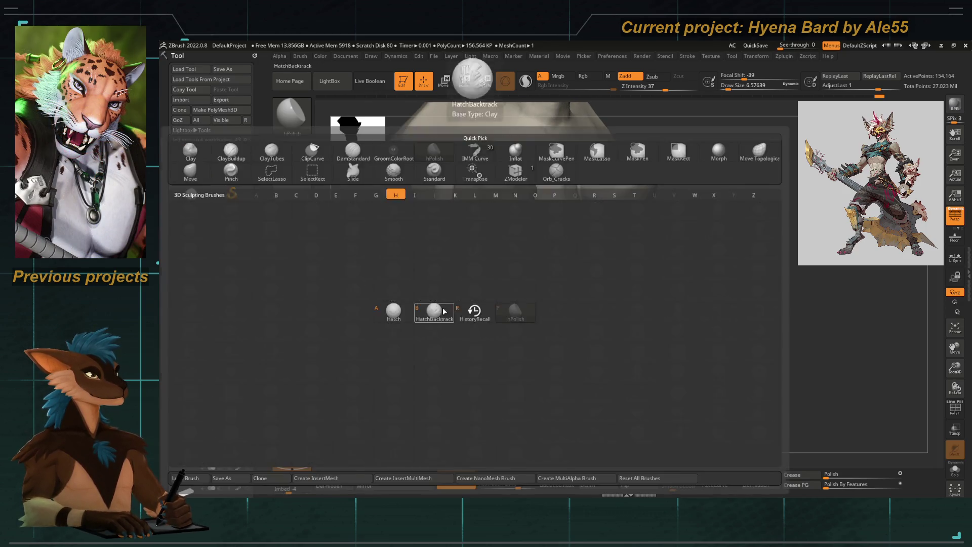
key("Escape")
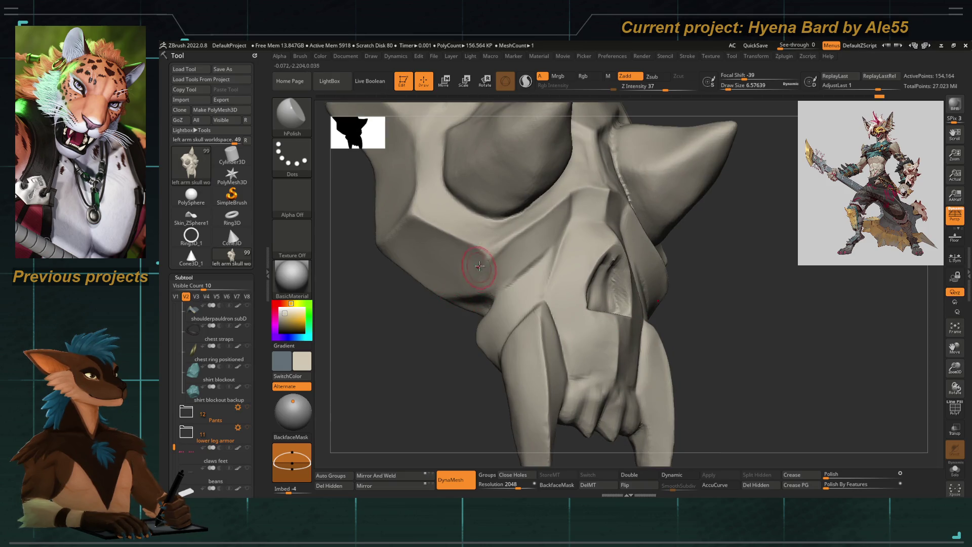
left_click_drag(478, 267, 481, 257)
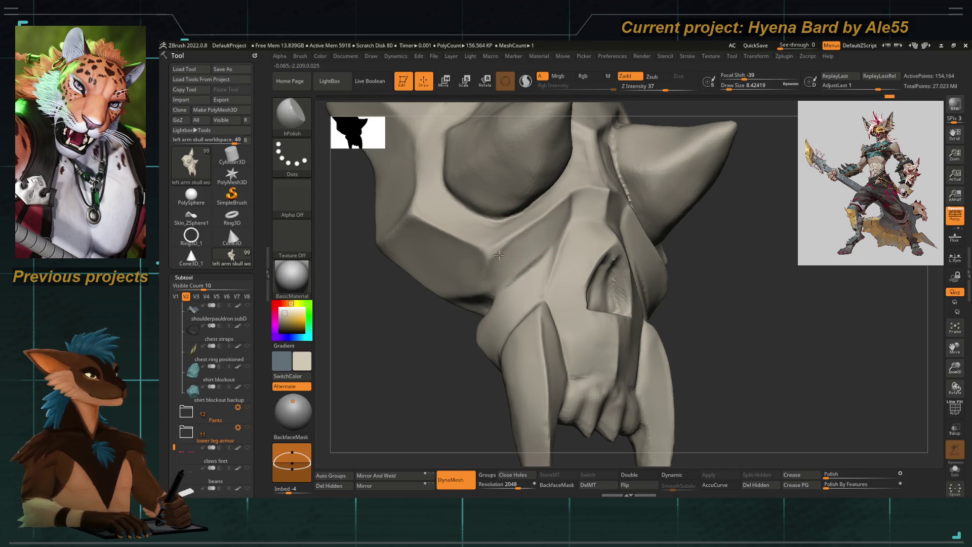
mouse_move(448, 308)
left_mouse_down()
mouse_move(441, 326)
mouse_move(458, 287)
mouse_move(446, 310)
mouse_move(467, 290)
left_mouse_up()
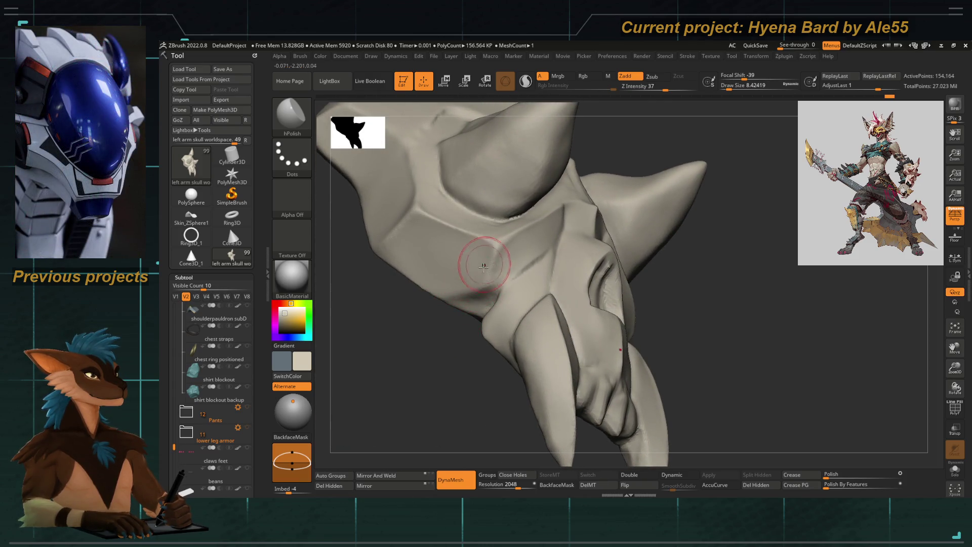
key("space")
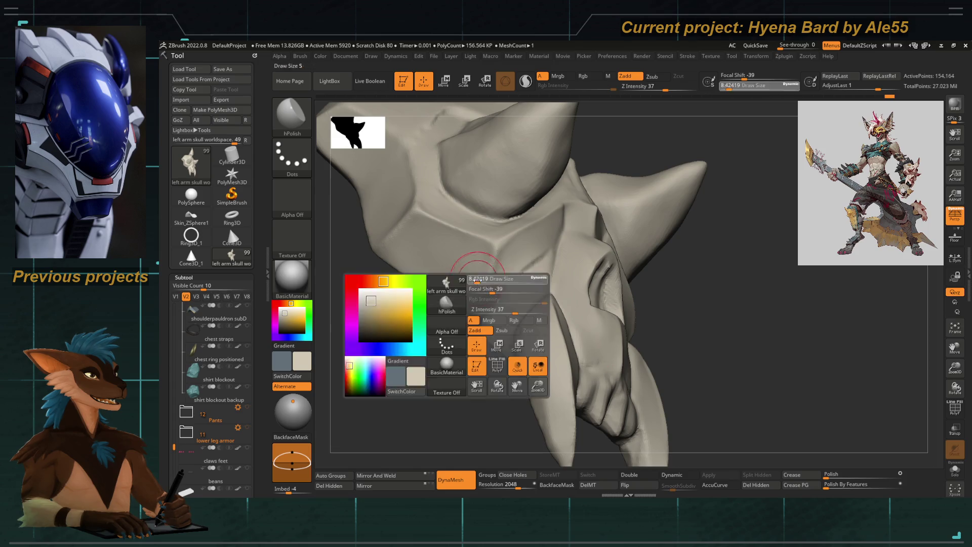
Reshape the fang-jaw joint with Move Topological and sharpen it with Pinch
mouse_move(434, 347)
left_mouse_down()
mouse_move(481, 270)
mouse_move(507, 290)
mouse_move(499, 278)
mouse_move(520, 285)
left_mouse_up()
type("bmtbpi")
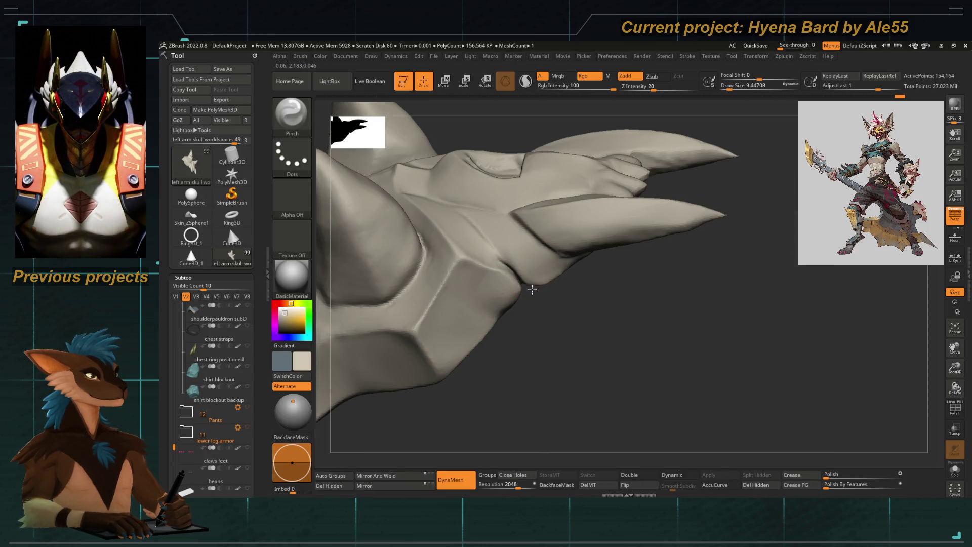
mouse_move(560, 358)
left_mouse_down()
mouse_move(517, 278)
mouse_move(552, 349)
mouse_move(421, 347)
mouse_move(465, 403)
mouse_move(418, 353)
mouse_move(416, 324)
mouse_move(438, 314)
mouse_move(428, 326)
left_mouse_up()
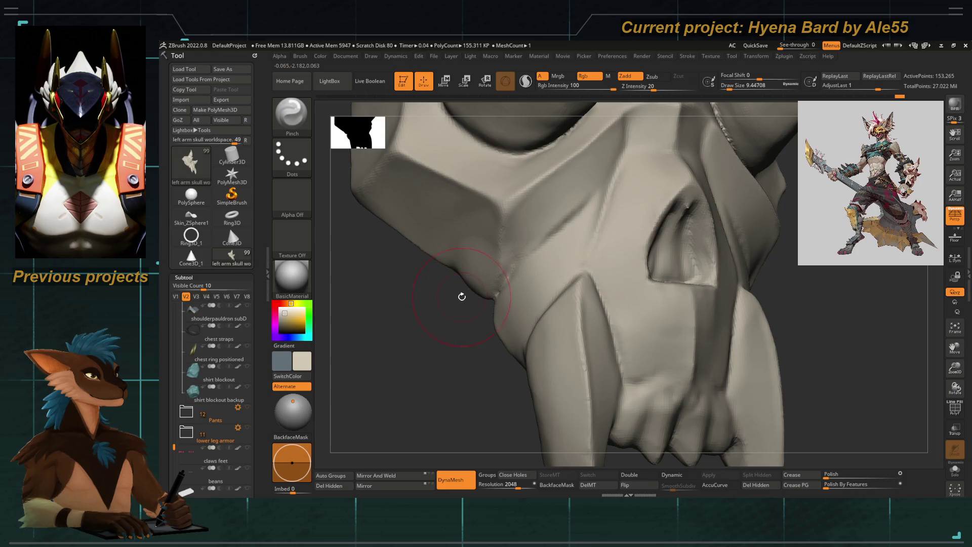
Switch to hPolish, size the brush, and polish the brow ridge
key("b")
key("h")
key("p")
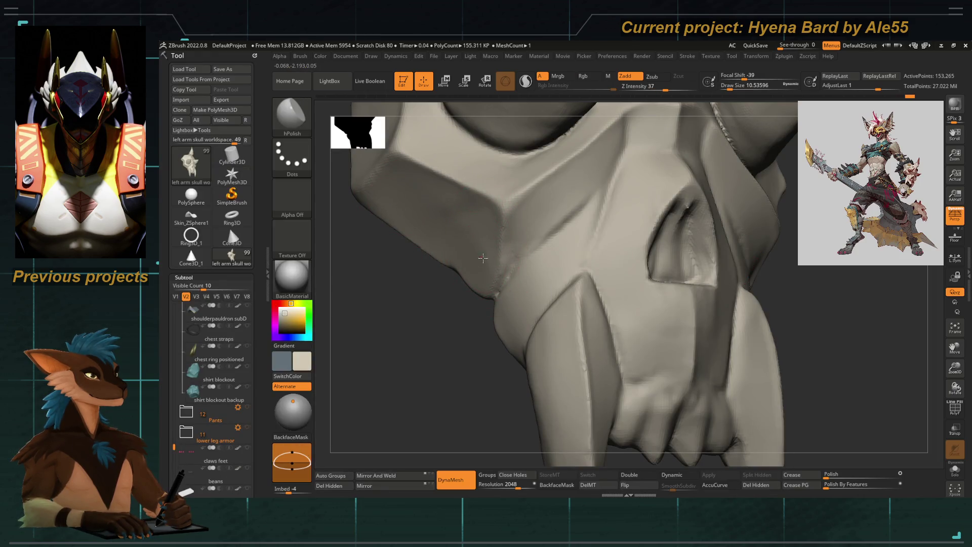
left_click_drag(432, 250, 429, 257)
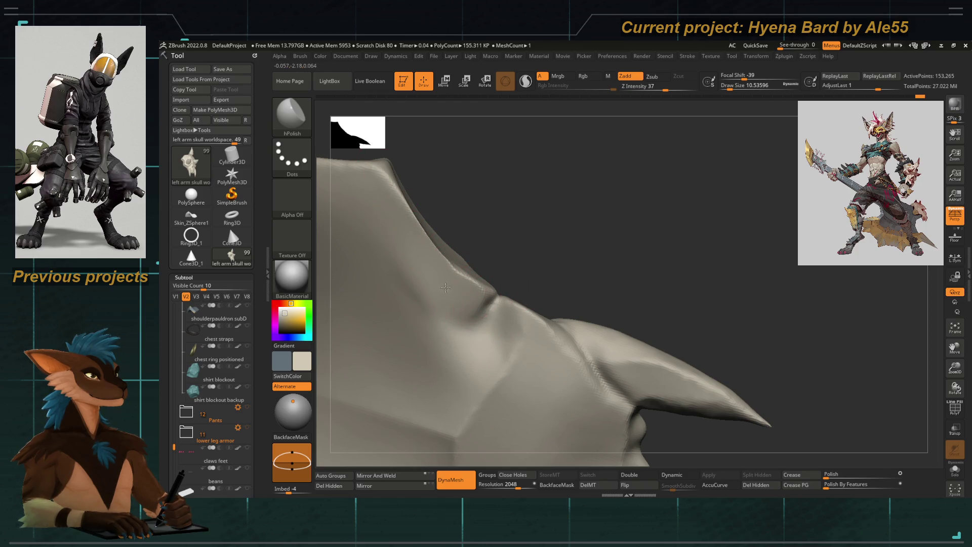
right_click_drag(414, 287, 445, 281)
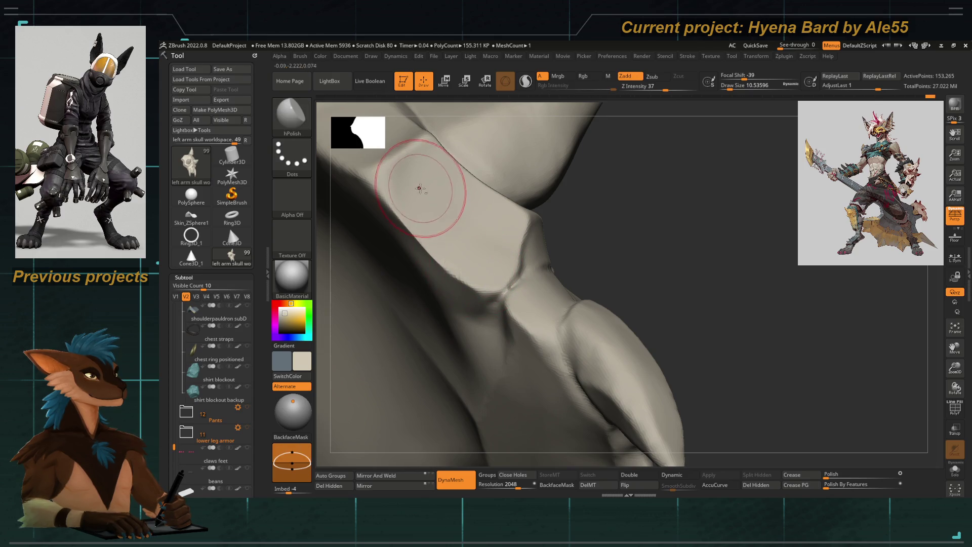
mouse_move(502, 259)
right_mouse_down()
mouse_move(445, 314)
mouse_move(482, 282)
right_mouse_up()
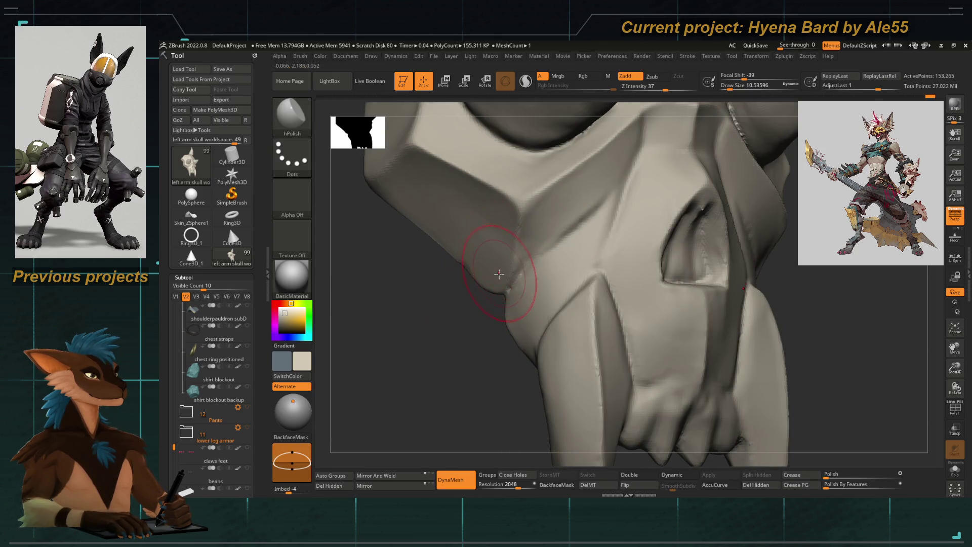
key("bracketleft")
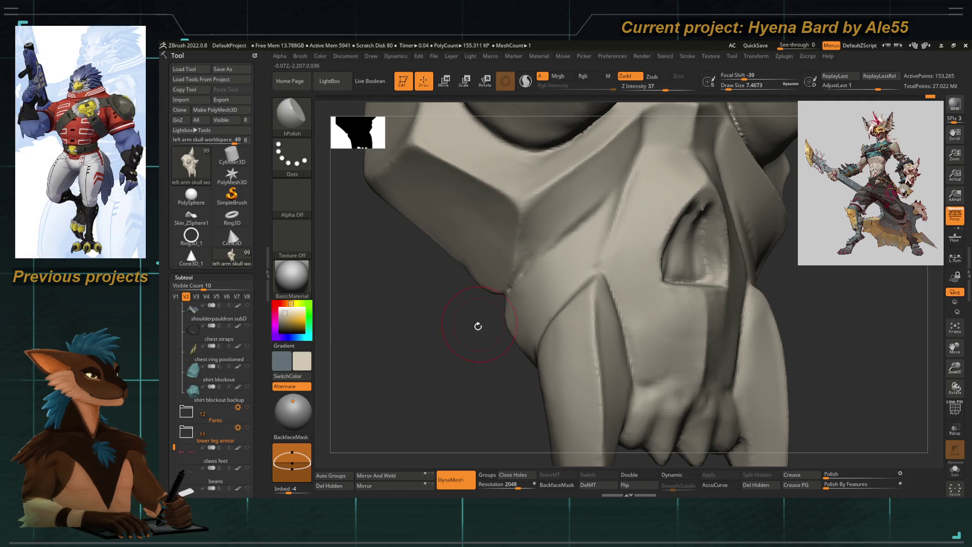
right_click_drag(481, 322, 506, 293)
key("space")
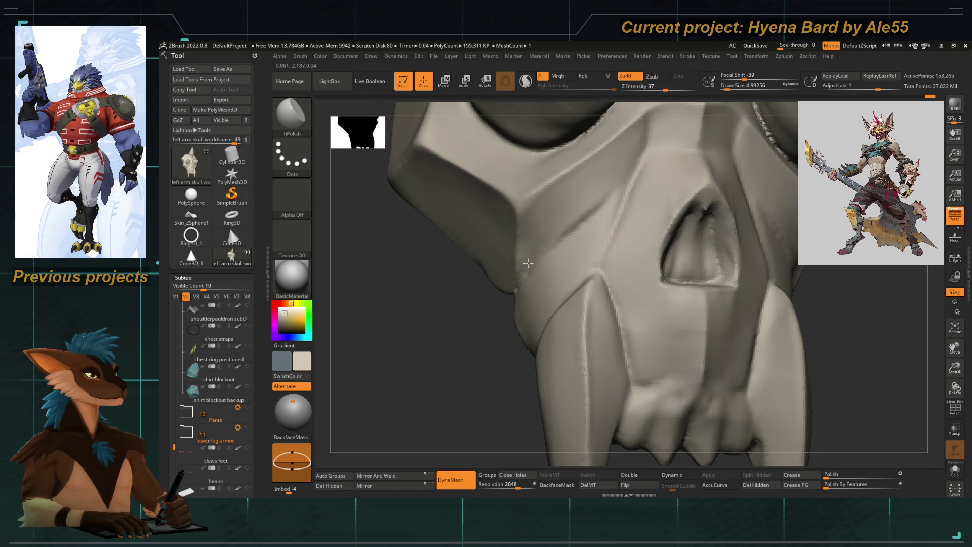
key("space")
key("bracketright")
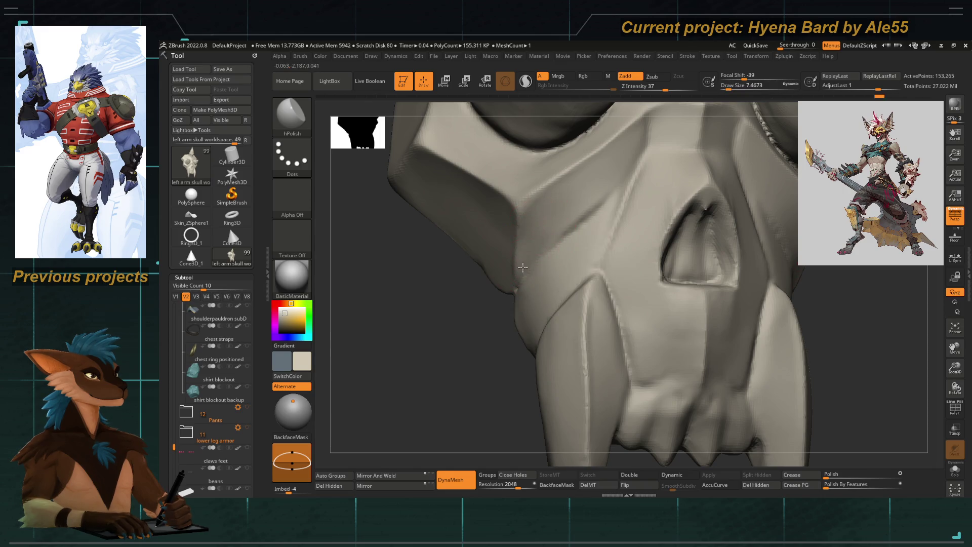
mouse_move(547, 238)
left_mouse_down()
mouse_move(530, 263)
mouse_move(606, 182)
mouse_move(567, 206)
mouse_move(633, 133)
left_mouse_up()
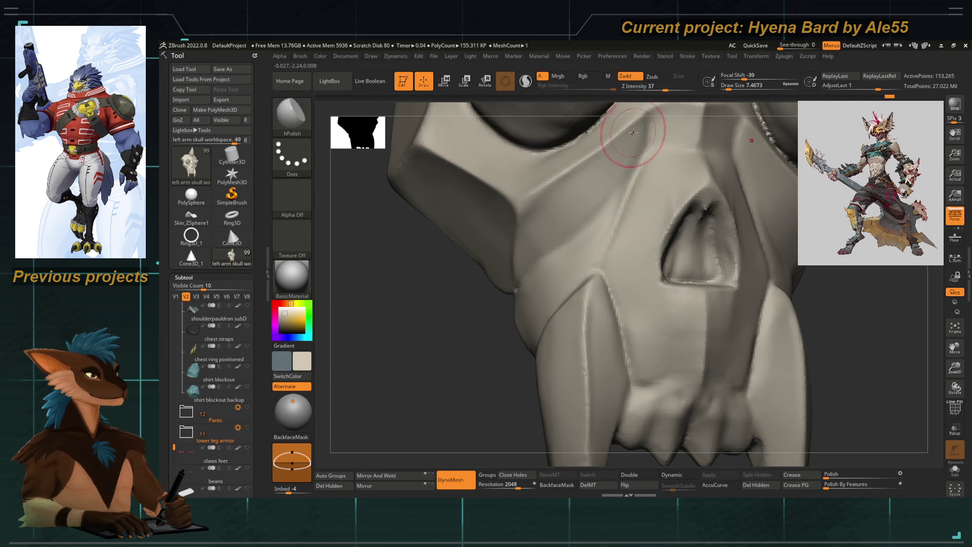
Review the whole horned skull and shrink the brush for finer polishing
mouse_move(531, 206)
right_mouse_down()
mouse_move(447, 295)
mouse_move(503, 254)
mouse_move(424, 373)
mouse_move(504, 272)
right_mouse_up()
key("space")
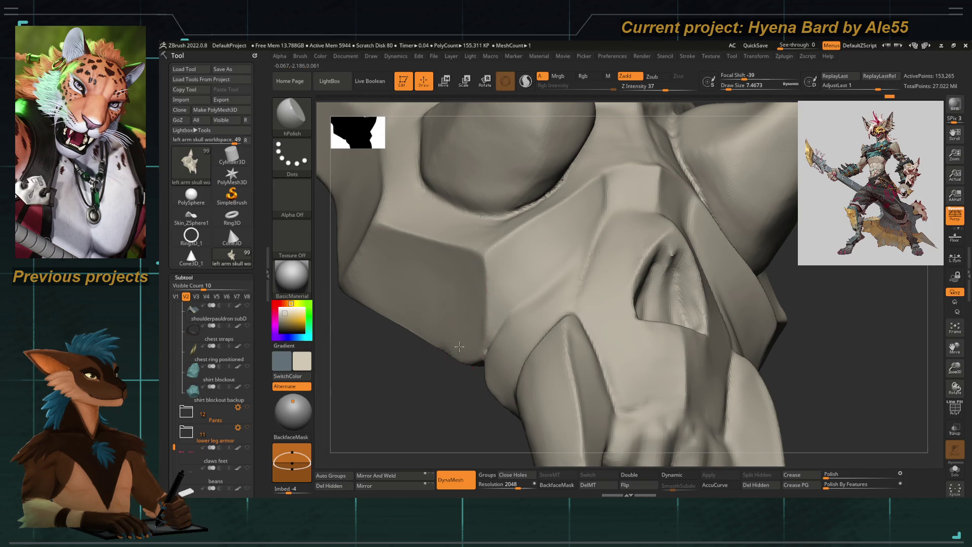
mouse_move(450, 365)
right_mouse_down()
mouse_move(455, 387)
mouse_move(414, 335)
mouse_move(439, 350)
right_mouse_up()
mouse_move(218, 353)
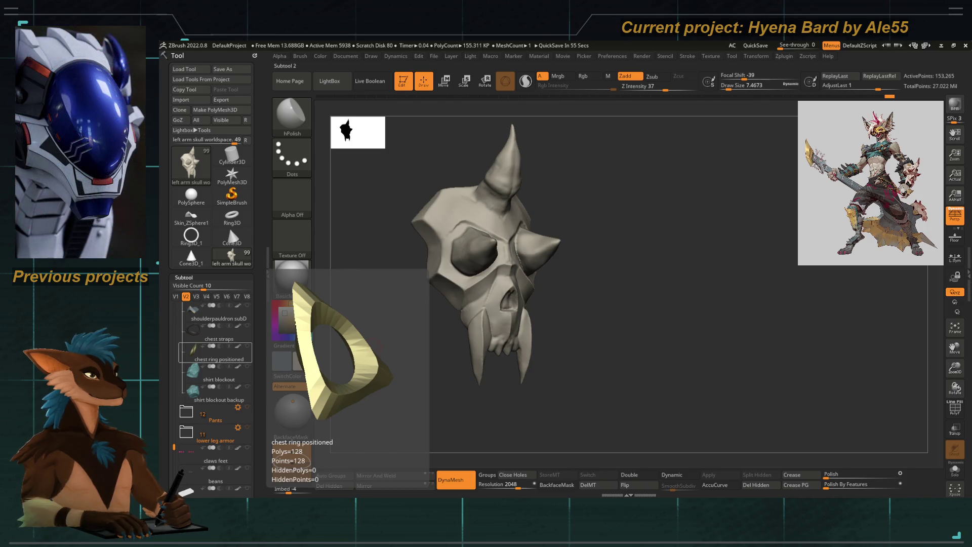
scroll(419, 277, "up", 5)
key("bracketright")
key("bracketright")
key("bracketright")
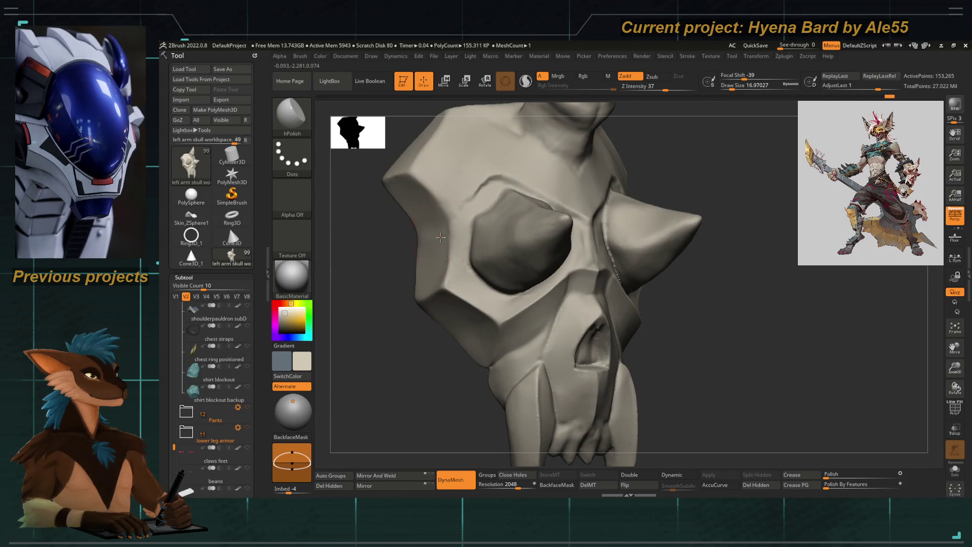
key("bracketleft")
key("space")
key("bracketleft")
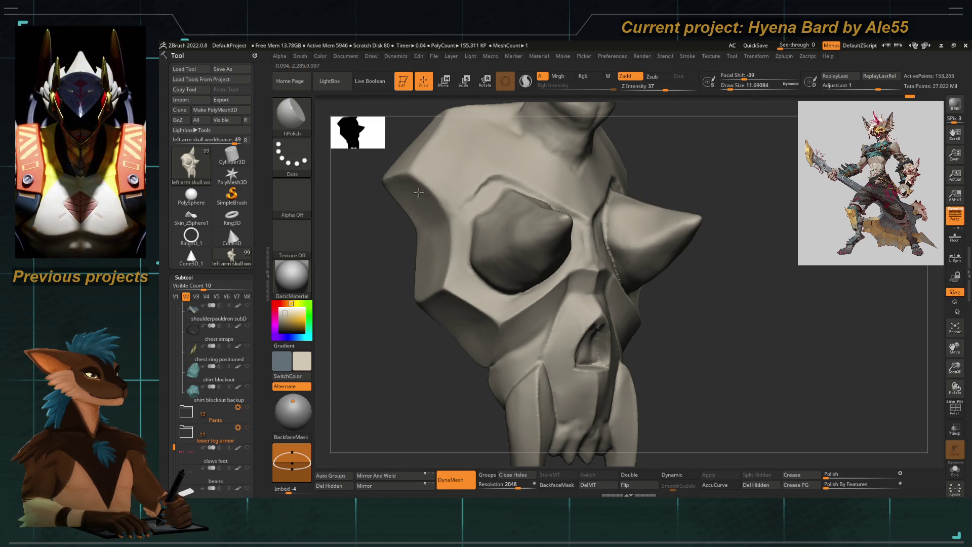
mouse_move(423, 190)
left_mouse_down()
mouse_move(412, 224)
mouse_move(445, 206)
mouse_move(430, 223)
mouse_move(541, 258)
left_mouse_up()
mouse_move(514, 271)
right_mouse_down()
mouse_move(476, 283)
mouse_move(488, 268)
right_mouse_up()
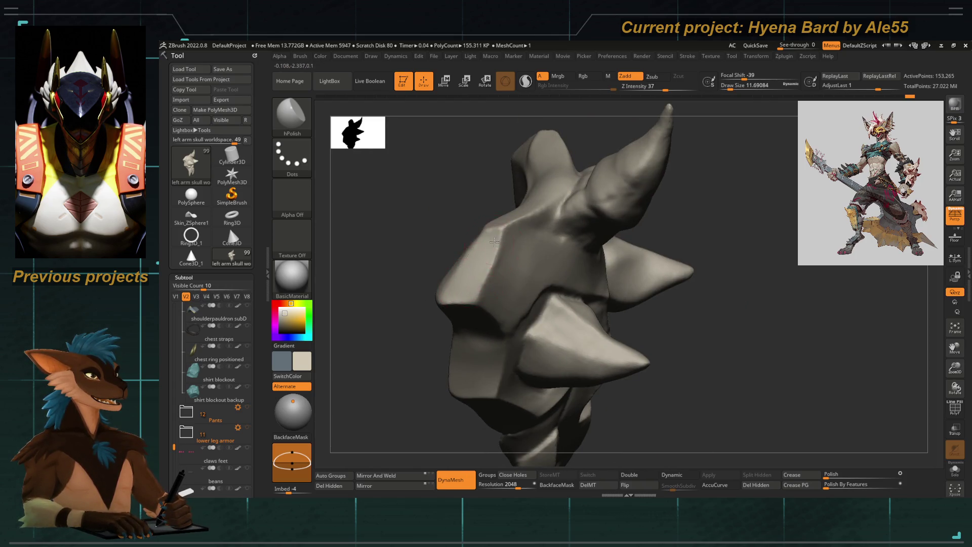
mouse_move(425, 274)
right_mouse_down()
mouse_move(397, 234)
mouse_move(419, 254)
mouse_move(408, 265)
mouse_move(432, 284)
mouse_move(431, 237)
mouse_move(456, 267)
mouse_move(467, 228)
right_mouse_up()
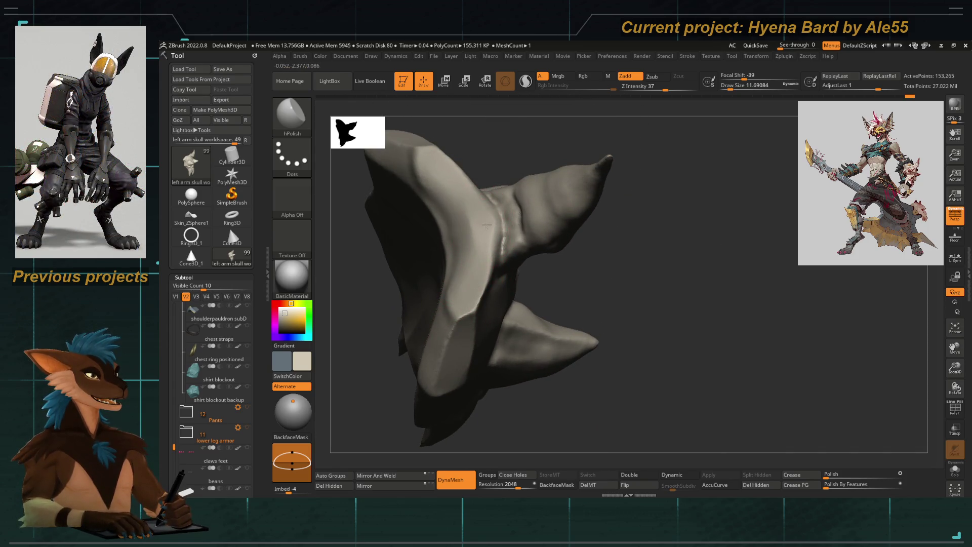
Polish around the side spike base, viewing the horns in profile
key("space")
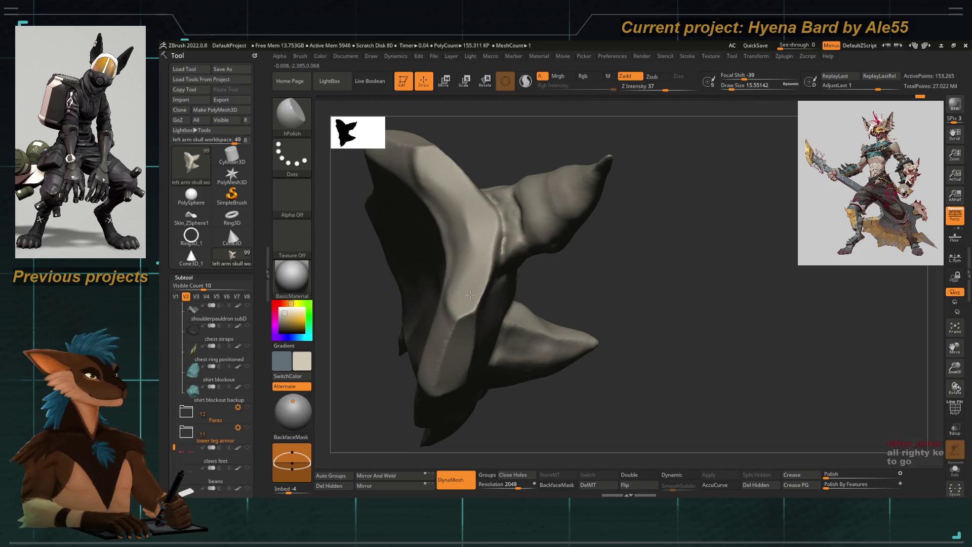
mouse_move(396, 365)
left_mouse_down()
mouse_move(373, 387)
mouse_move(466, 352)
left_mouse_up()
mouse_move(432, 393)
left_mouse_down()
mouse_move(458, 271)
mouse_move(427, 275)
mouse_move(535, 259)
left_mouse_up()
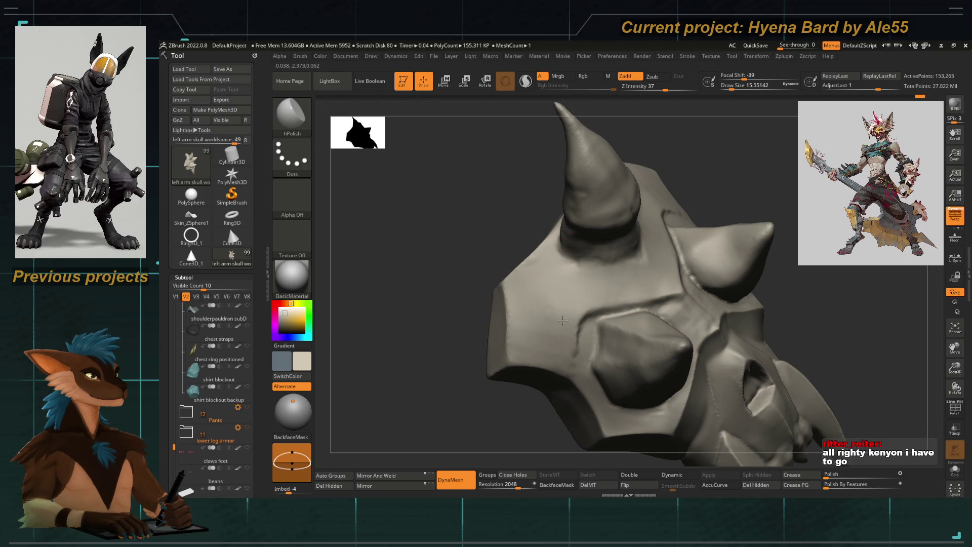
mouse_move(483, 349)
left_mouse_down()
mouse_move(469, 364)
mouse_move(508, 337)
left_mouse_up()
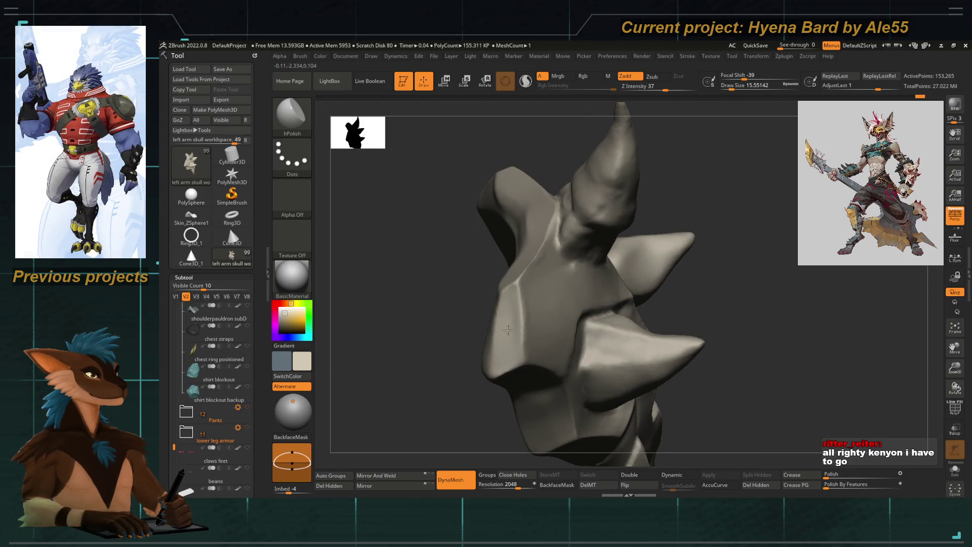
mouse_move(503, 358)
right_mouse_down()
mouse_move(482, 341)
mouse_move(505, 325)
right_mouse_up()
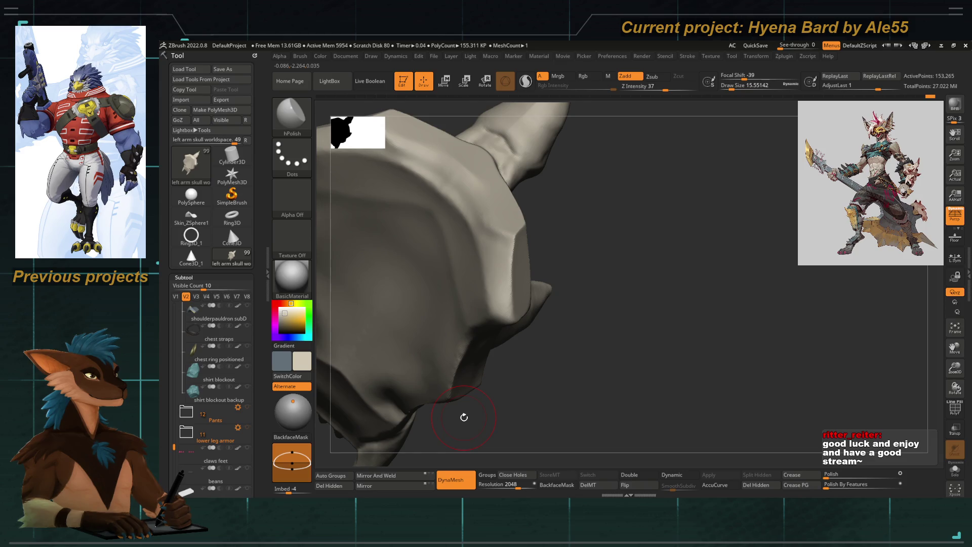
mouse_move(530, 335)
right_mouse_down()
mouse_move(539, 335)
mouse_move(506, 260)
mouse_move(482, 329)
mouse_move(442, 331)
mouse_move(503, 320)
mouse_move(488, 344)
mouse_move(493, 334)
mouse_move(462, 304)
mouse_move(510, 250)
right_mouse_up()
Shift the surface beneath the eye sockets with Move Topological
key("b")
key("m")
key("t")
left_click_drag(521, 245, 503, 262)
mouse_move(403, 317)
right_mouse_down("ctrl")
mouse_move(419, 256)
mouse_move(444, 229)
mouse_move(462, 274)
right_mouse_up("ctrl")
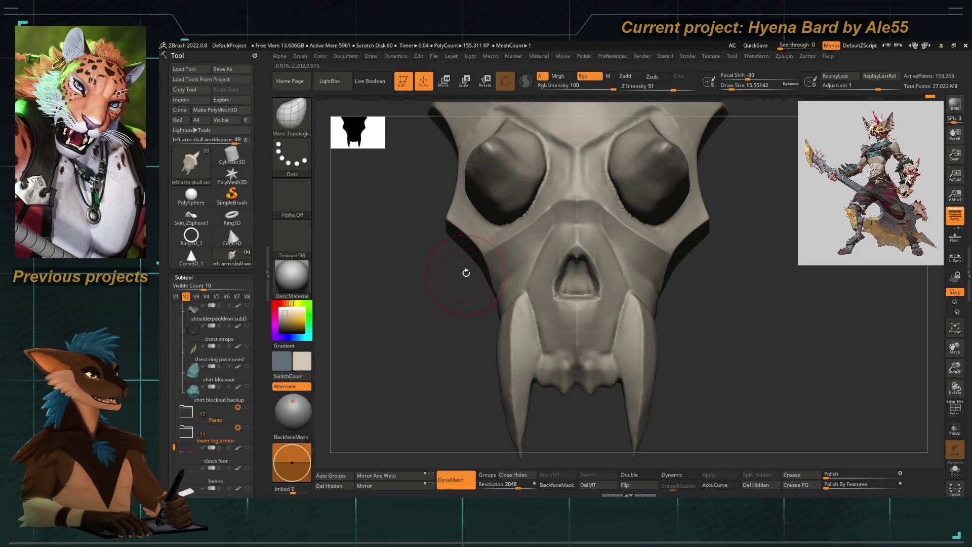
Enlarge the brush and orbit around the horns to a frontal view
key("space")
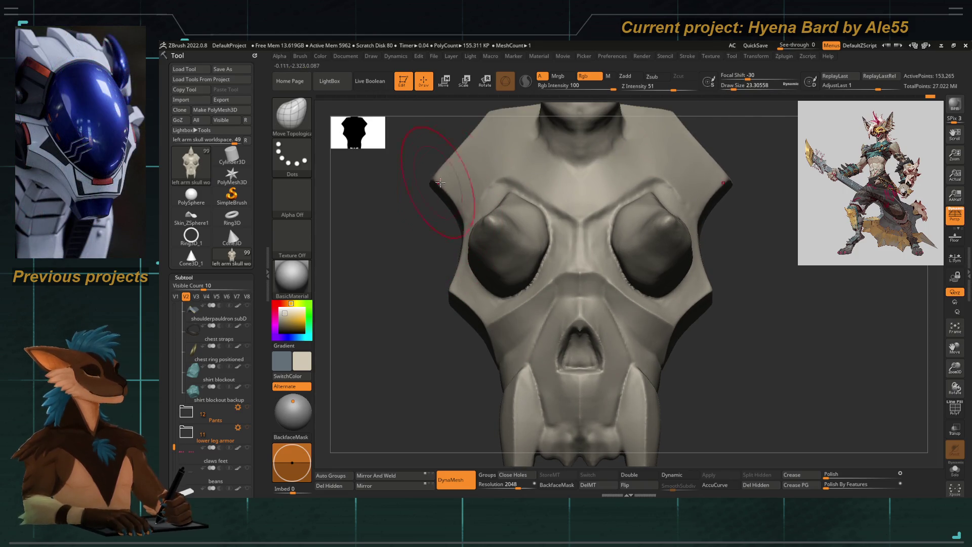
right_click_drag(465, 119, 486, 207, "alt")
mouse_move(396, 287)
right_mouse_down()
mouse_move(418, 300)
mouse_move(397, 351)
mouse_move(382, 341)
mouse_move(396, 362)
mouse_move(385, 366)
right_mouse_up()
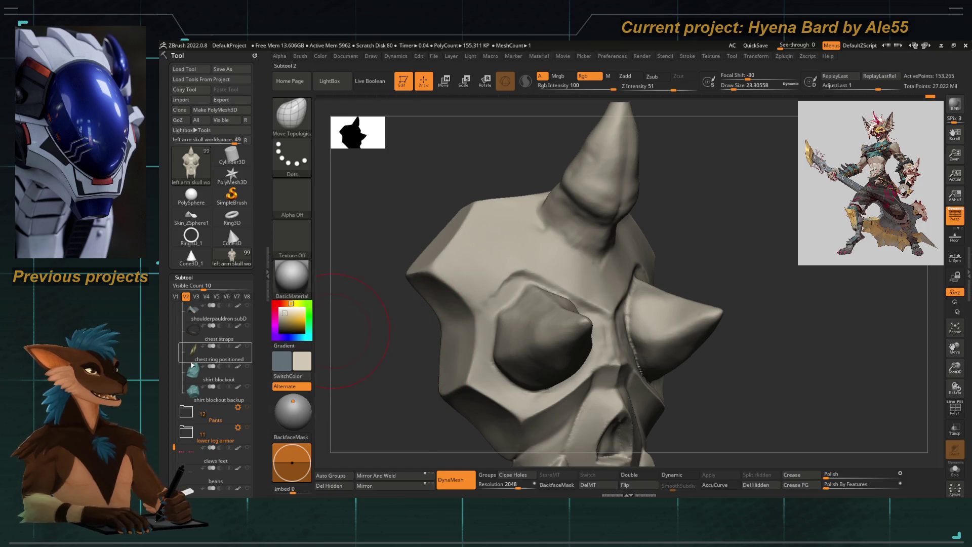
mouse_move(192, 365)
mouse_move(393, 315)
right_mouse_down()
mouse_move(370, 337)
mouse_move(430, 353)
mouse_move(412, 364)
mouse_move(458, 304)
right_mouse_up()
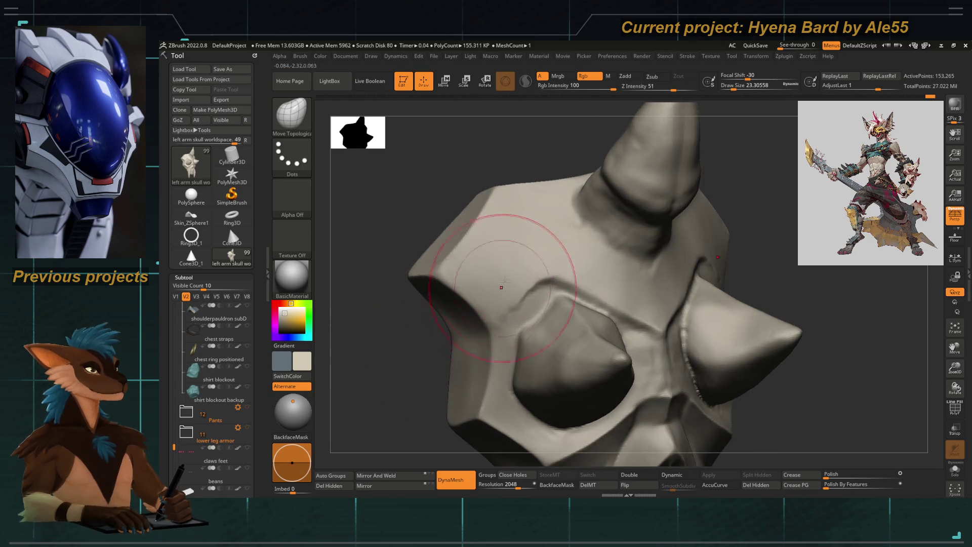
Polish the angular side plates with a smaller hPolish brush
key("b")
key("h")
key("p")
key("space")
mouse_move(461, 355)
right_mouse_down()
mouse_move(413, 374)
mouse_move(440, 399)
right_mouse_up()
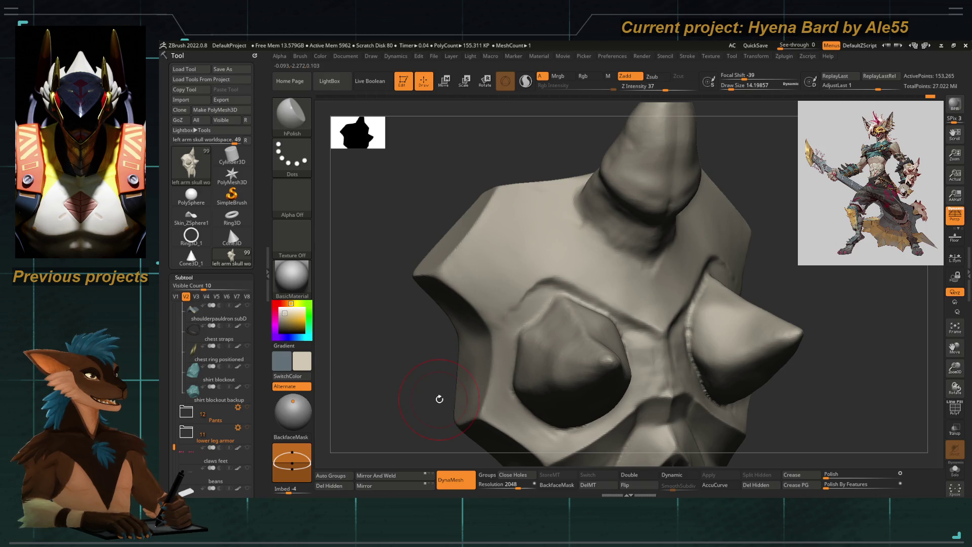
mouse_move(484, 340)
right_mouse_down()
mouse_move(393, 343)
mouse_move(393, 356)
mouse_move(436, 324)
mouse_move(420, 326)
mouse_move(456, 312)
mouse_move(404, 371)
mouse_move(482, 381)
right_mouse_up()
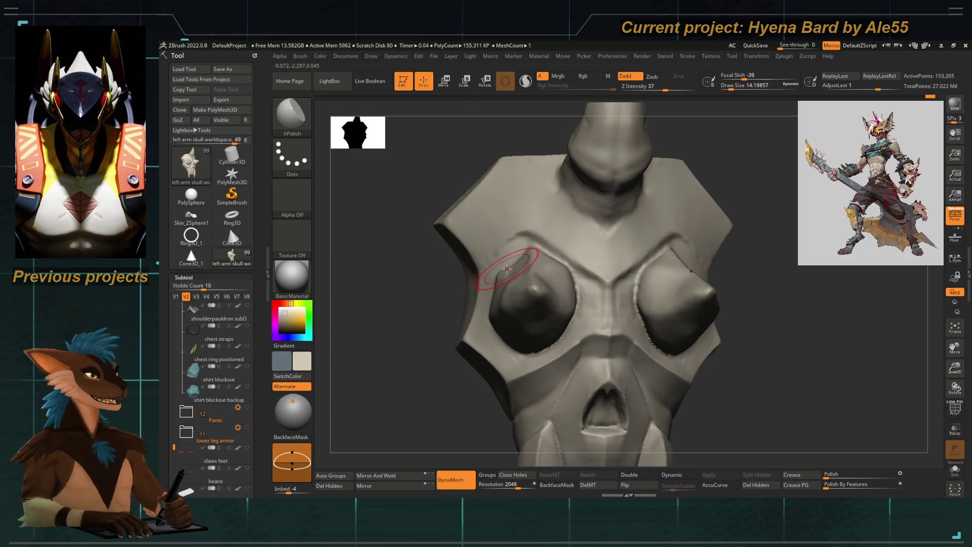
mouse_move(427, 330)
right_mouse_down()
mouse_move(460, 317)
mouse_move(425, 340)
mouse_move(472, 330)
mouse_move(439, 302)
right_mouse_up()
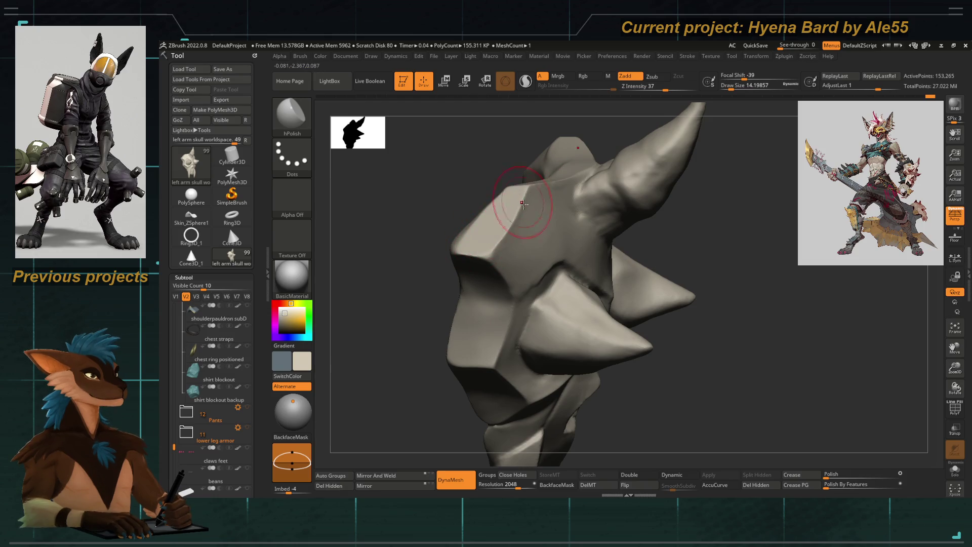
right_click_drag(370, 338, 435, 304)
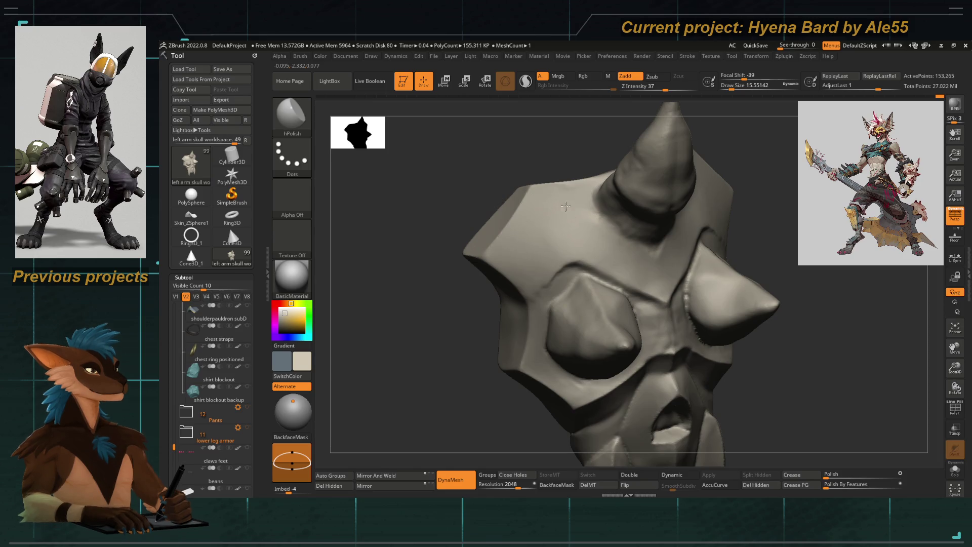
Zoom in on a broad side plate and view its edge
right_click_drag(462, 207, 497, 234)
right_click_drag(412, 249, 507, 197)
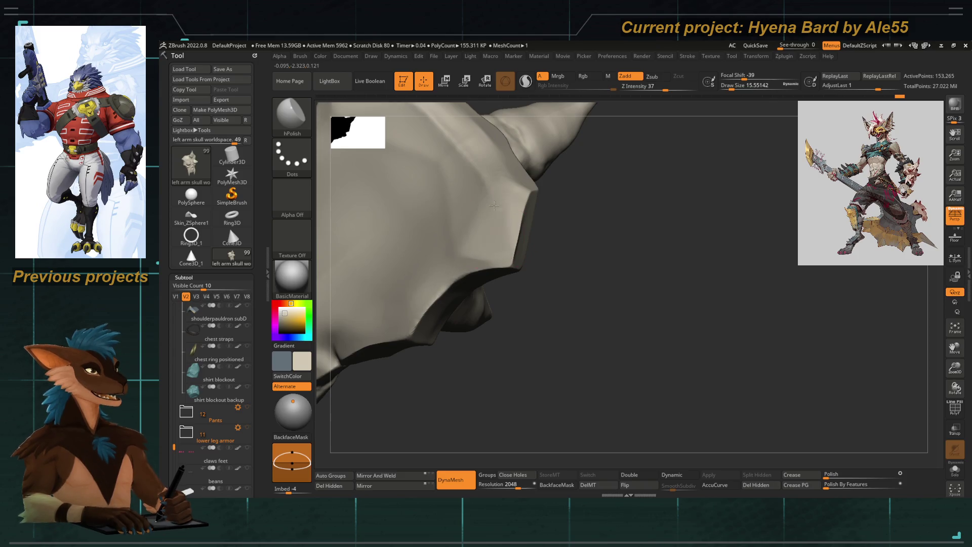
right_click_drag(471, 173, 462, 203)
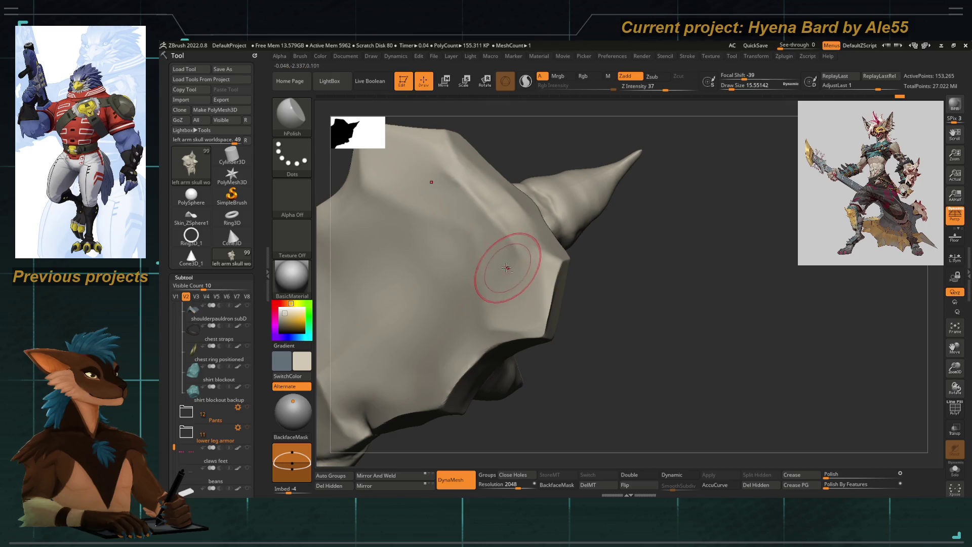
mouse_move(606, 375)
right_mouse_down()
mouse_move(518, 199)
mouse_move(402, 228)
right_mouse_up()
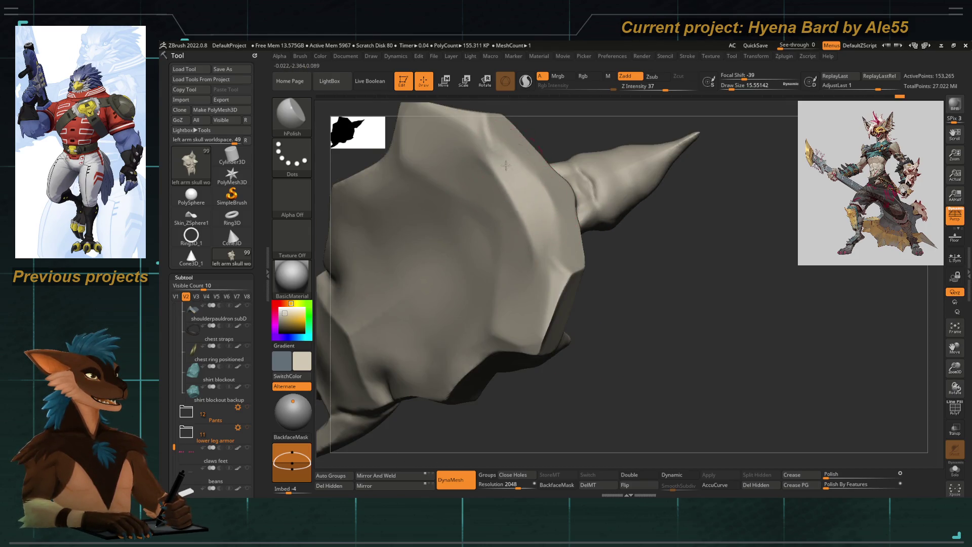
right_click_drag(505, 165, 541, 191)
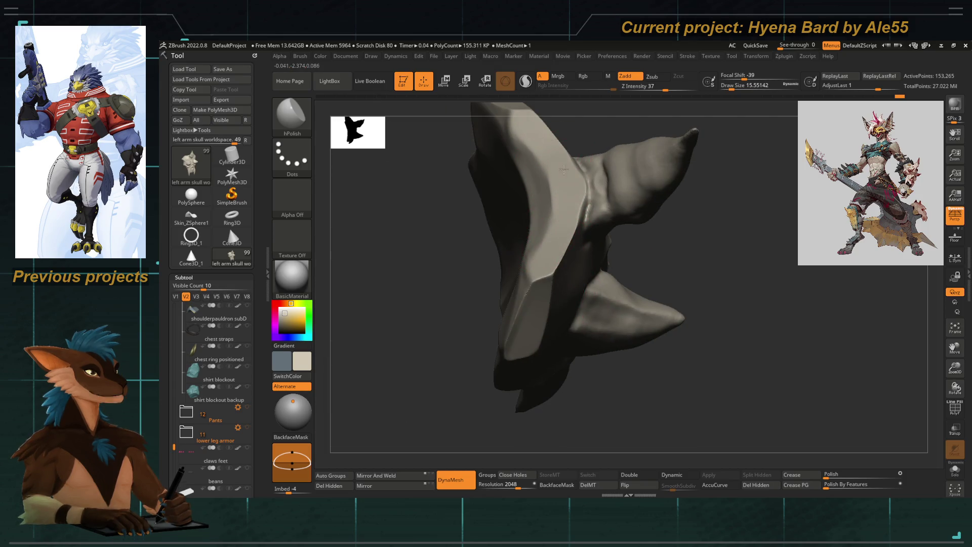
Crease the plate edge with Move Topological, smooth it, then show the full character
key("b")
key("m")
key("t")
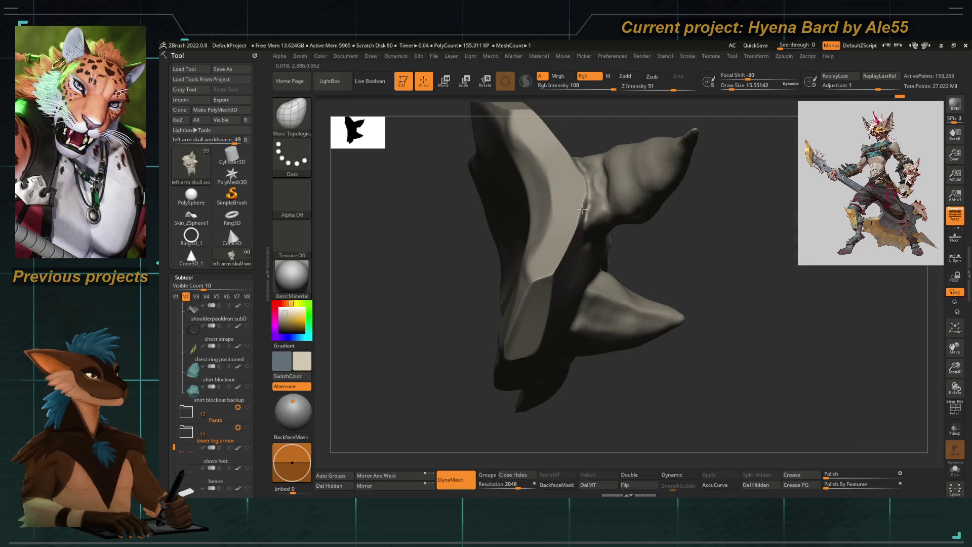
left_click_drag(575, 208, 567, 232)
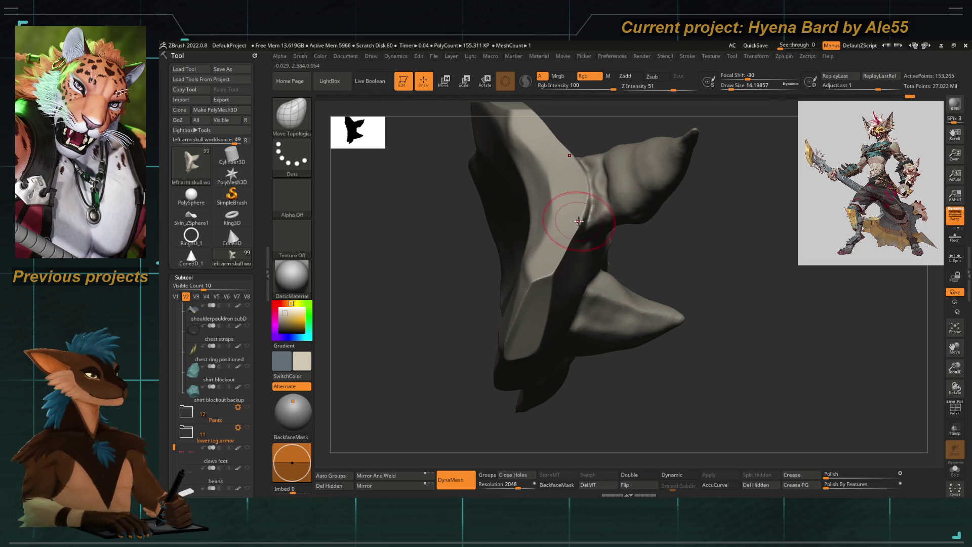
mouse_move(566, 235)
right_mouse_down()
mouse_move(554, 243)
mouse_move(542, 217)
right_mouse_up()
key("shift")
mouse_move(542, 293)
right_mouse_down()
mouse_move(412, 267)
mouse_move(466, 310)
mouse_move(465, 206)
right_mouse_up()
right_click_drag(515, 228, 472, 272, "ctrl")
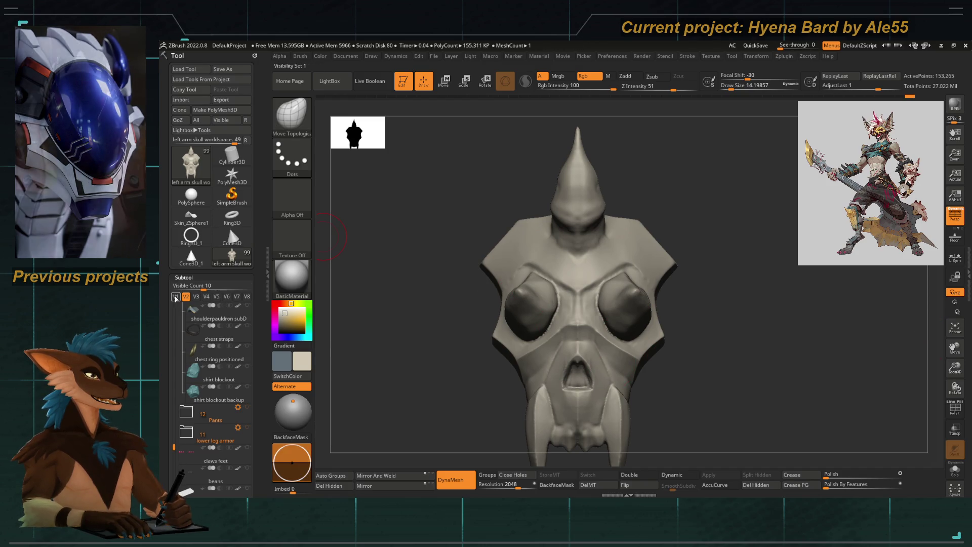
key("1")
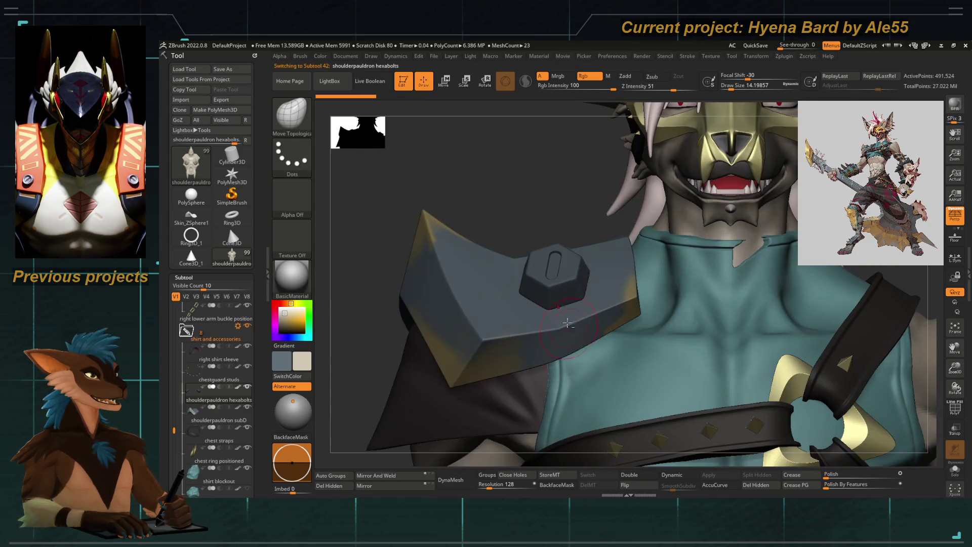
Isolate the shoulderpauldron hexabolts subtool and show its polygroups with wireframe (PolyF)
left_click_drag(259, 396, 259, 341)
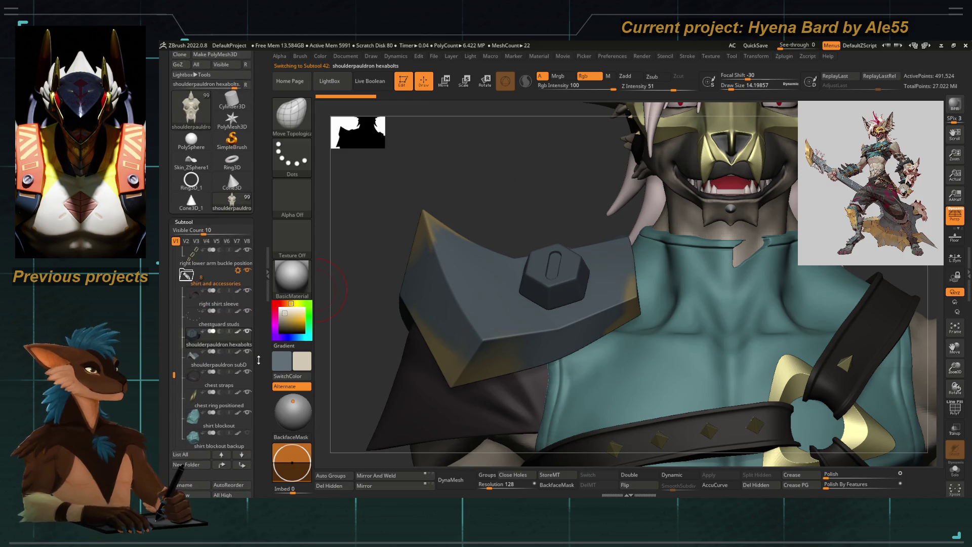
left_click(955, 468)
key("f")
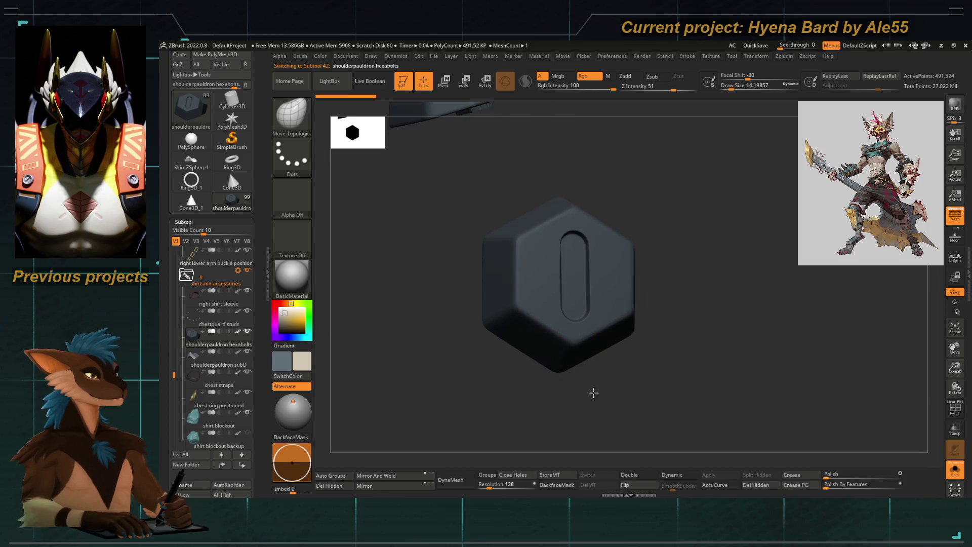
left_click(955, 407)
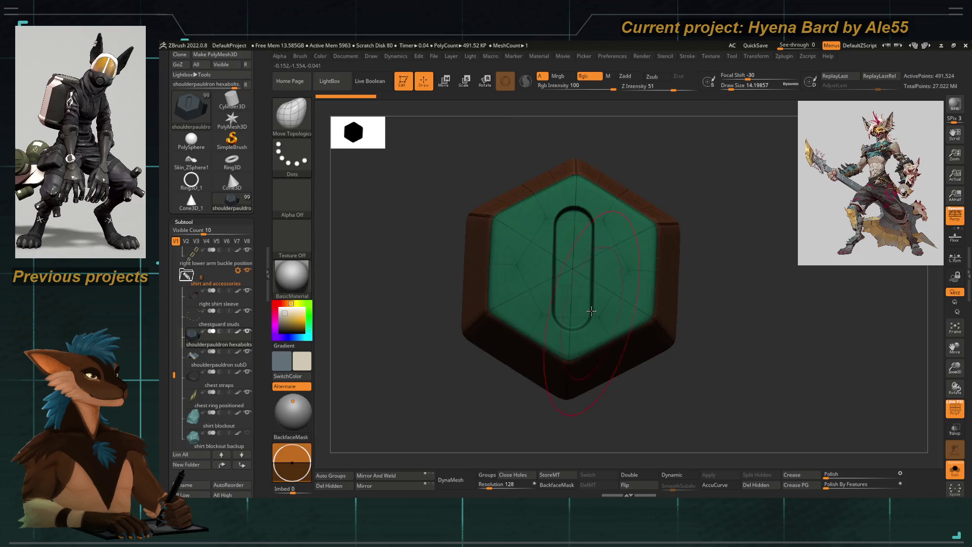
Inspect the bolt from the side, front and below, then turn Solo off to restore all subtools
left_click_drag(640, 419, 608, 412)
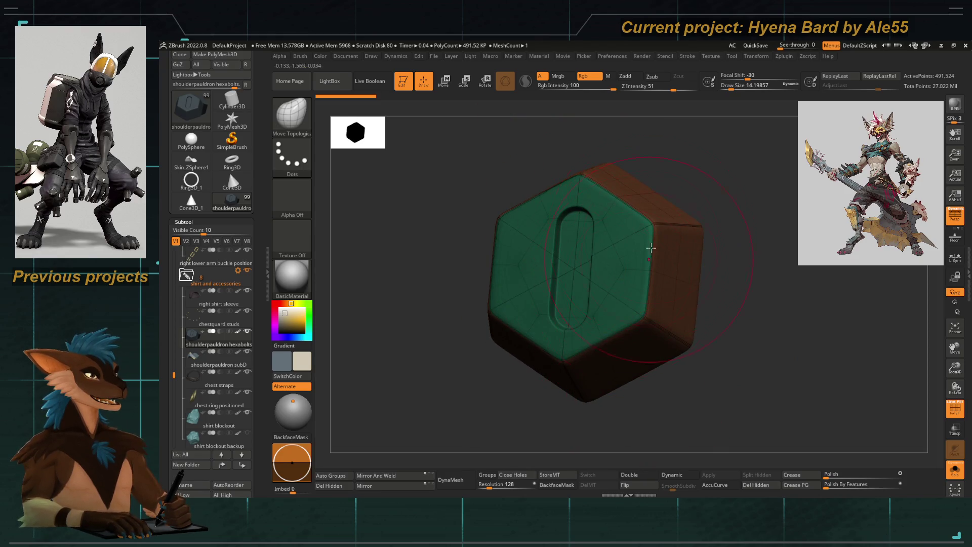
left_click_drag(436, 386, 526, 282, "shift")
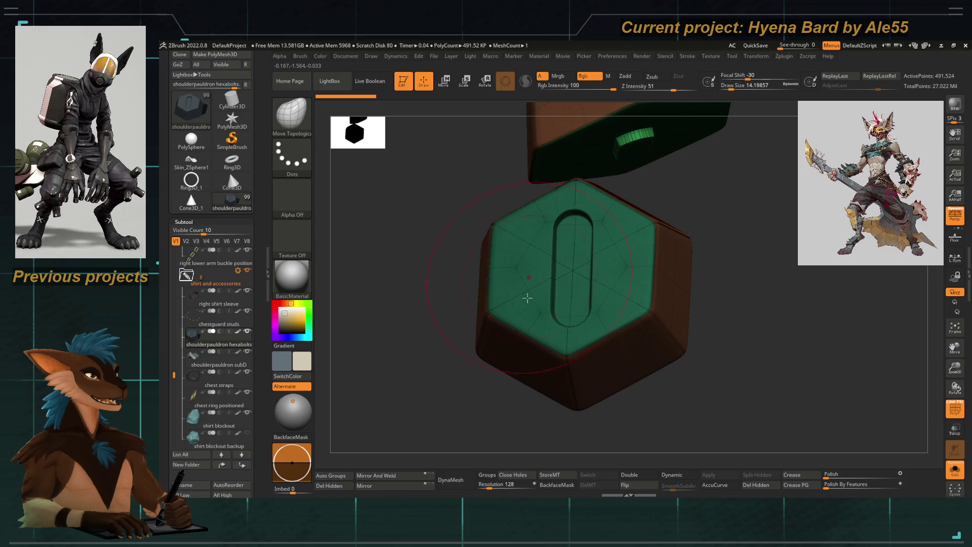
mouse_move(459, 401)
left_mouse_down()
mouse_move(456, 412)
mouse_move(473, 342)
mouse_move(445, 358)
mouse_move(462, 360)
mouse_move(462, 300)
left_mouse_up()
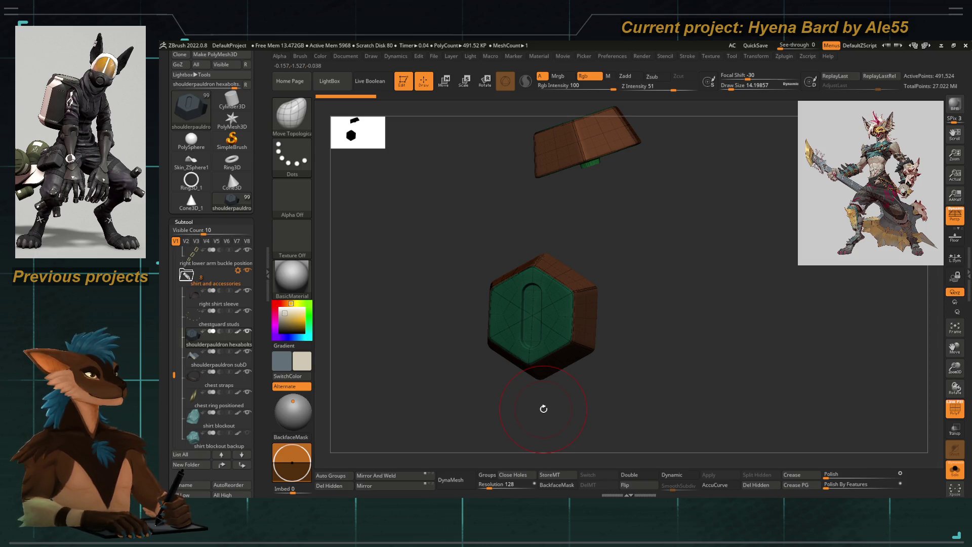
left_click_drag(447, 375, 532, 308)
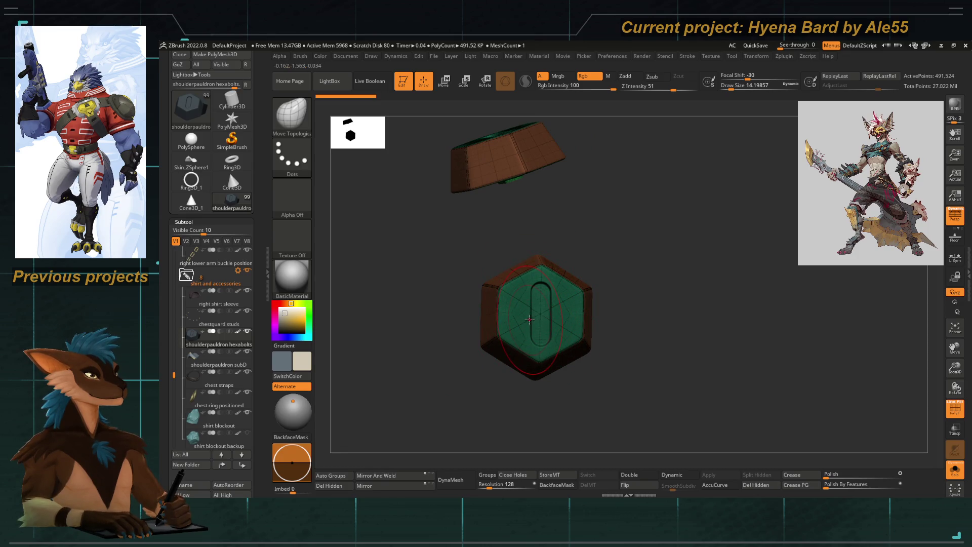
mouse_move(465, 378)
left_mouse_down()
mouse_move(458, 301)
mouse_move(466, 232)
mouse_move(472, 379)
left_mouse_up()
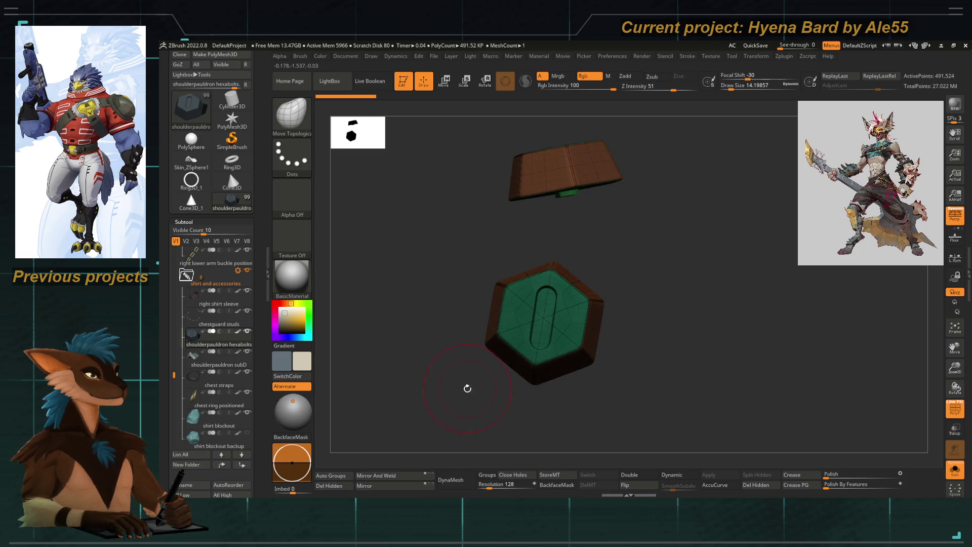
key("alt+s")
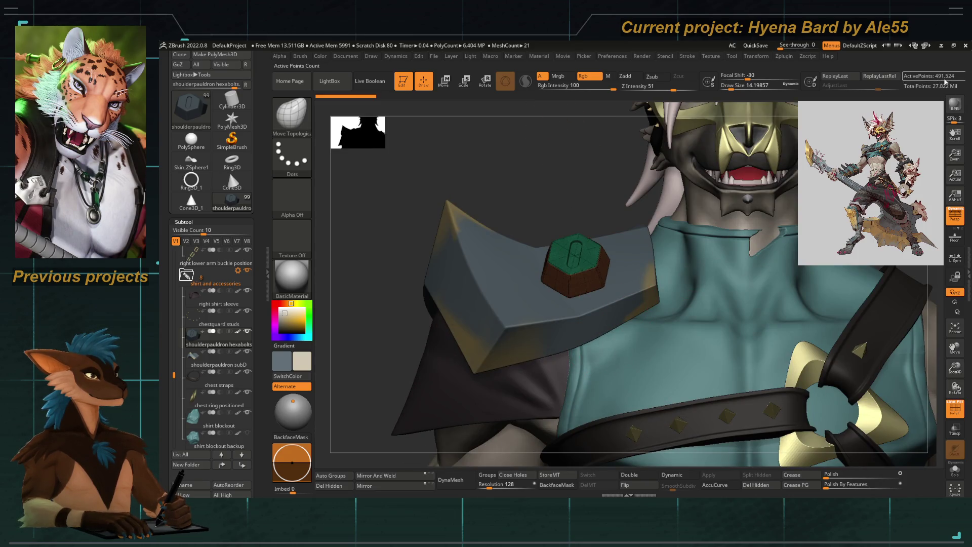
right_click_drag(501, 238, 523, 233)
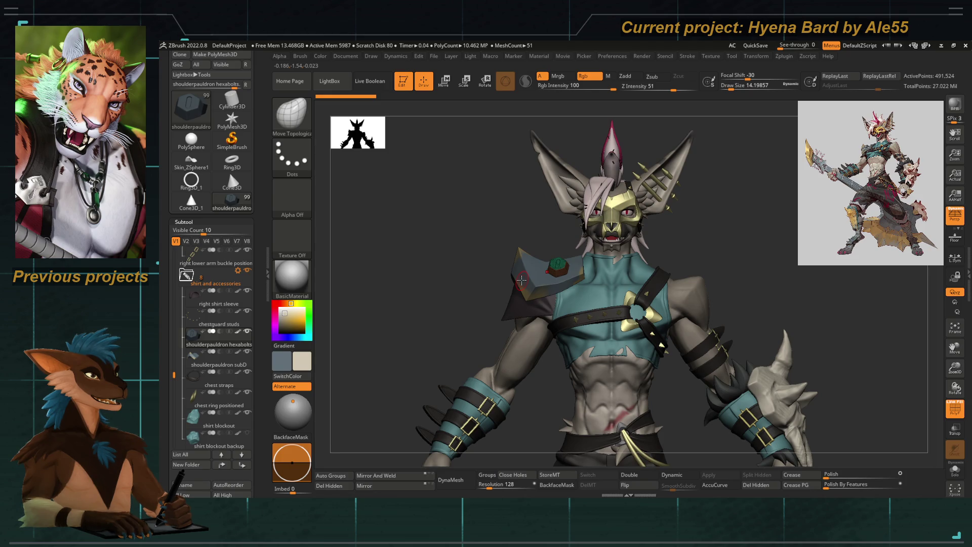
Zoom out and turn the hyena to a front-facing full-body view
right_click_drag(521, 280, 784, 232)
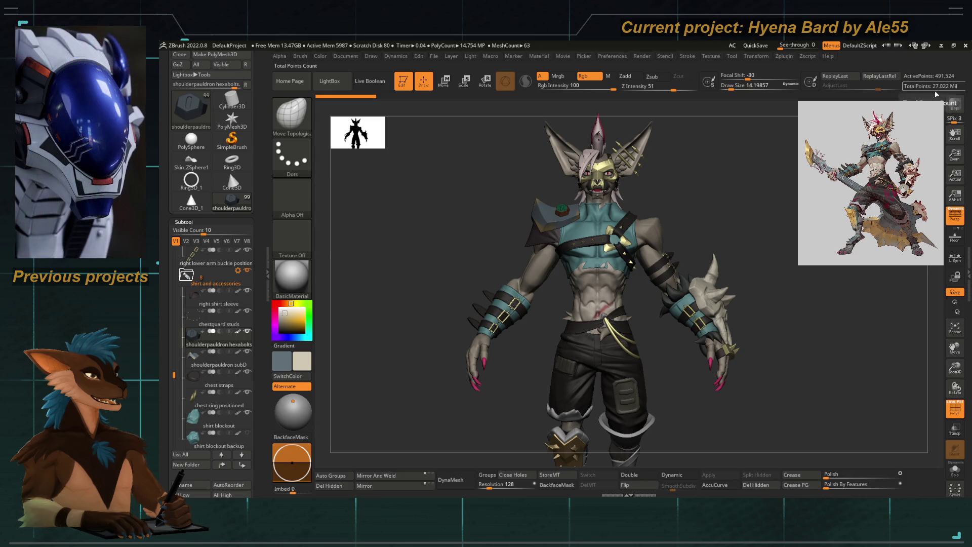
mouse_move(468, 286)
right_mouse_down()
mouse_move(449, 284)
mouse_move(456, 298)
right_mouse_up()
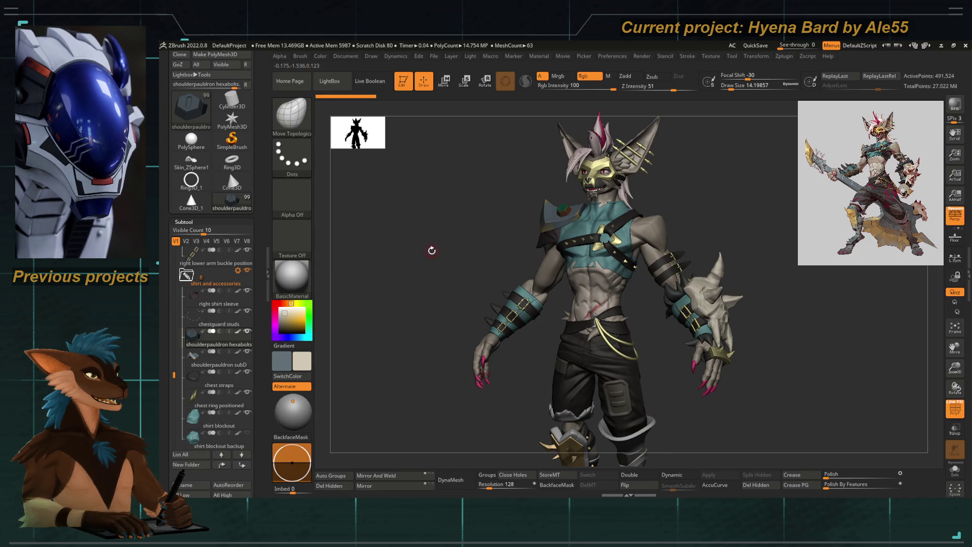
mouse_move(441, 266)
right_mouse_down()
mouse_move(484, 274)
mouse_move(459, 227)
mouse_move(503, 261)
right_mouse_up()
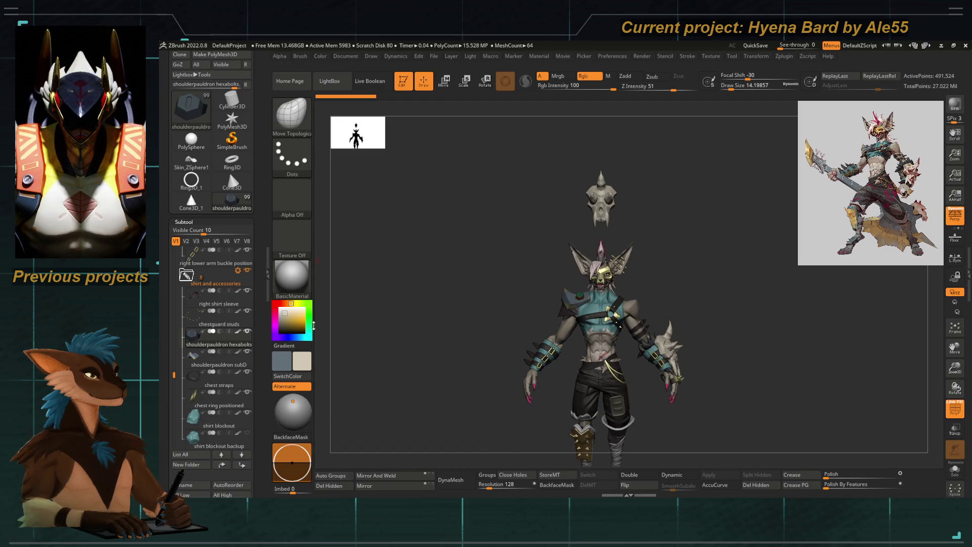
Browse the Tool palette's tools and make the Cone3D primitive the active tool
scroll(217, 273, "down", 5)
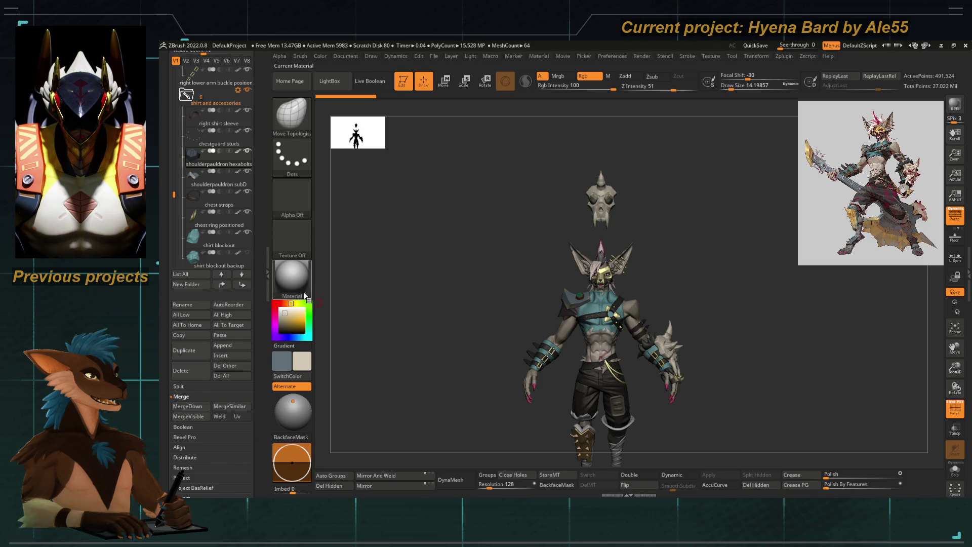
scroll(261, 259, "down", 4)
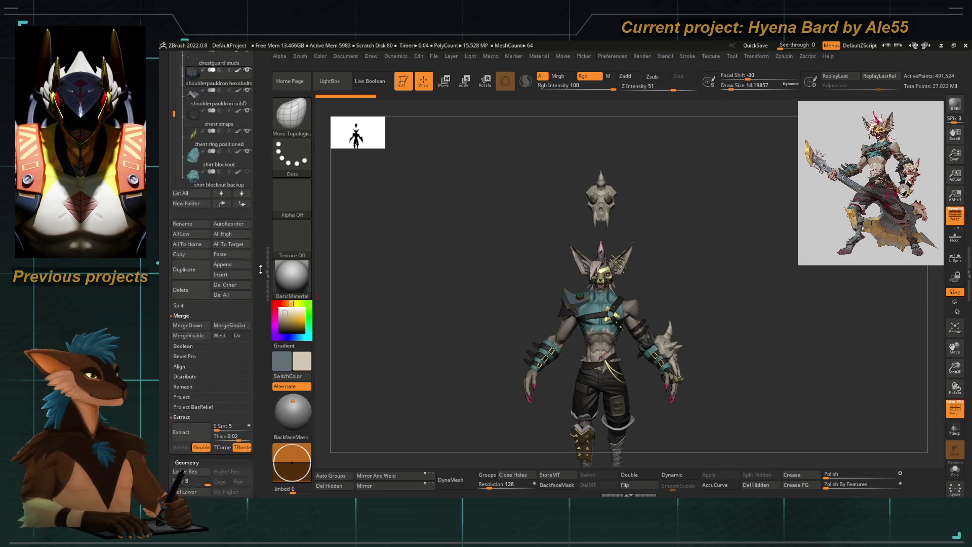
scroll(261, 260, "up", 2)
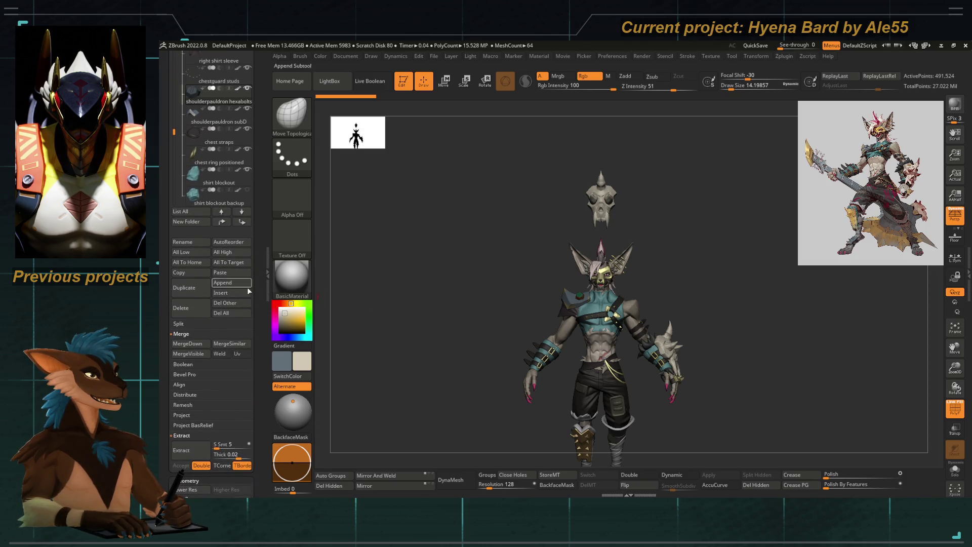
left_click(241, 286)
scroll(261, 300, "up", 2)
scroll(261, 300, "up", 6)
left_click_drag(228, 144, 210, 142)
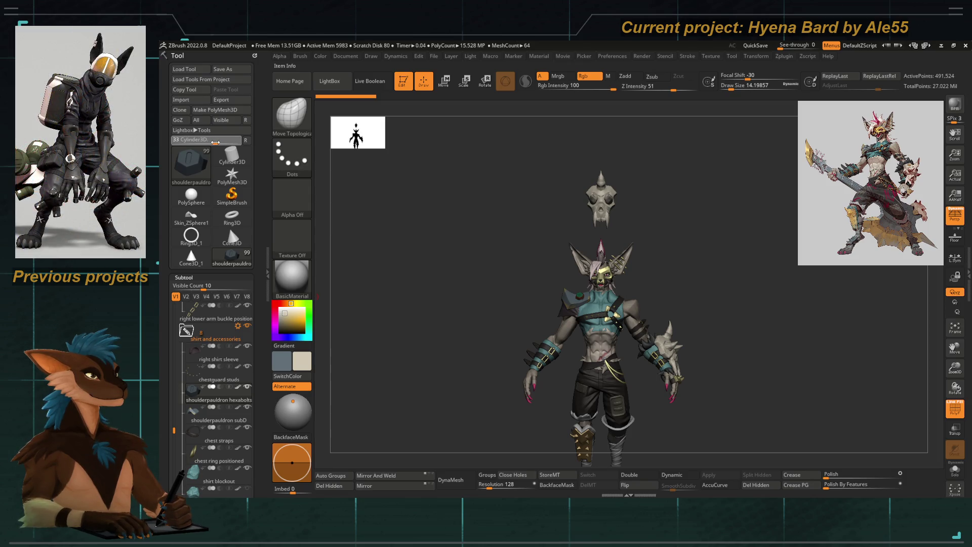
left_click(191, 256)
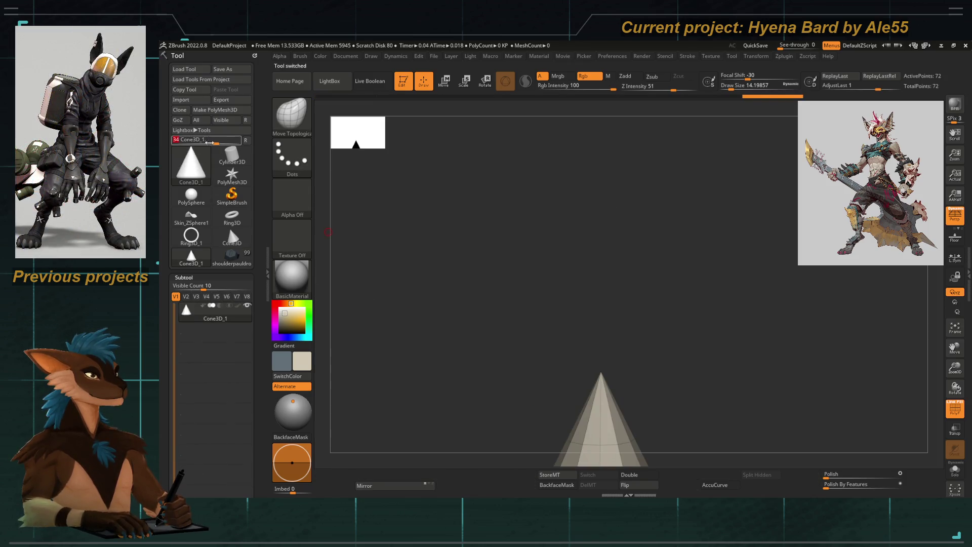
Switch the active tool to Cylinder3D and set its Initialize VDivide to 4
left_click_drag(214, 143, 217, 142)
mouse_move(419, 284)
left_mouse_down()
mouse_move(428, 373)
mouse_move(382, 263)
left_mouse_up()
scroll(191, 252, "down", 10)
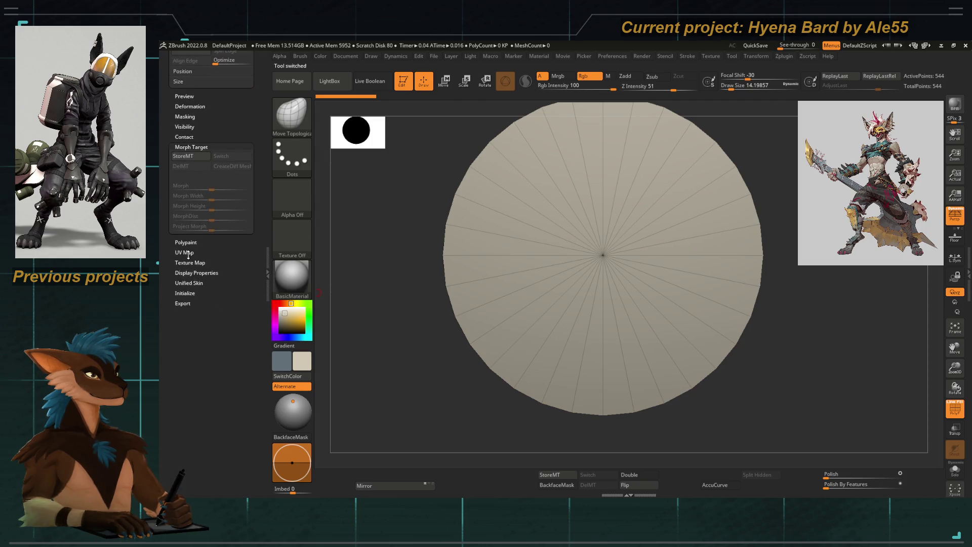
left_click(185, 293)
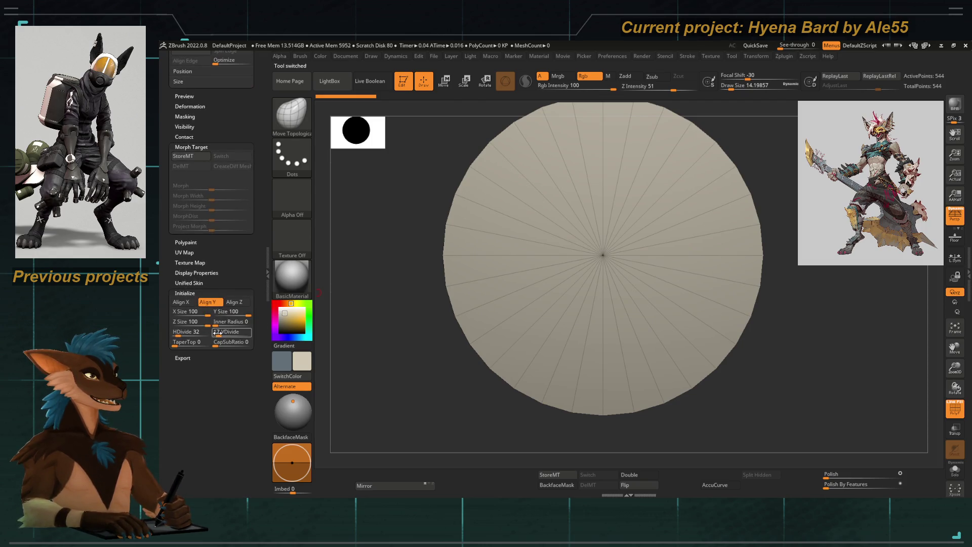
type("17")
left_click_drag(416, 408, 329, 310, "shift")
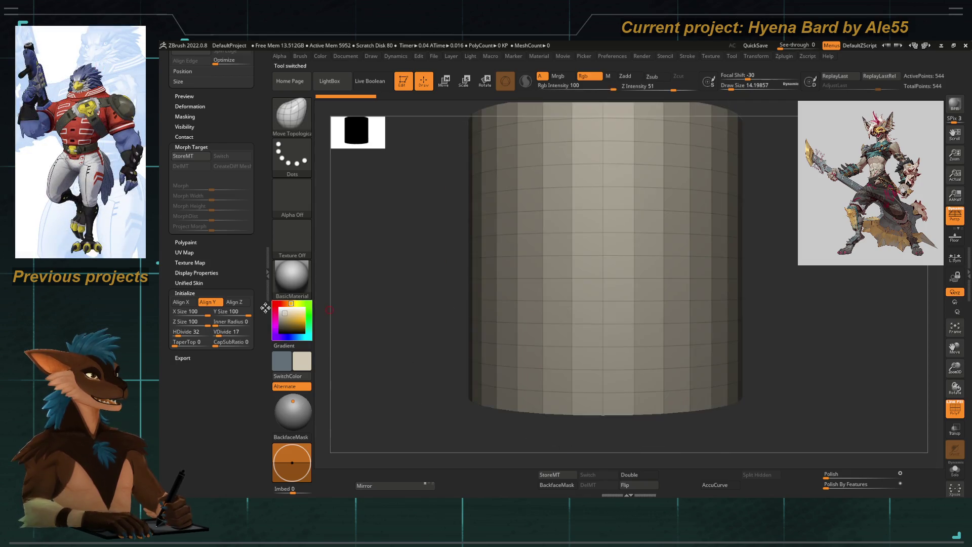
type("38")
key("Return")
type("3")
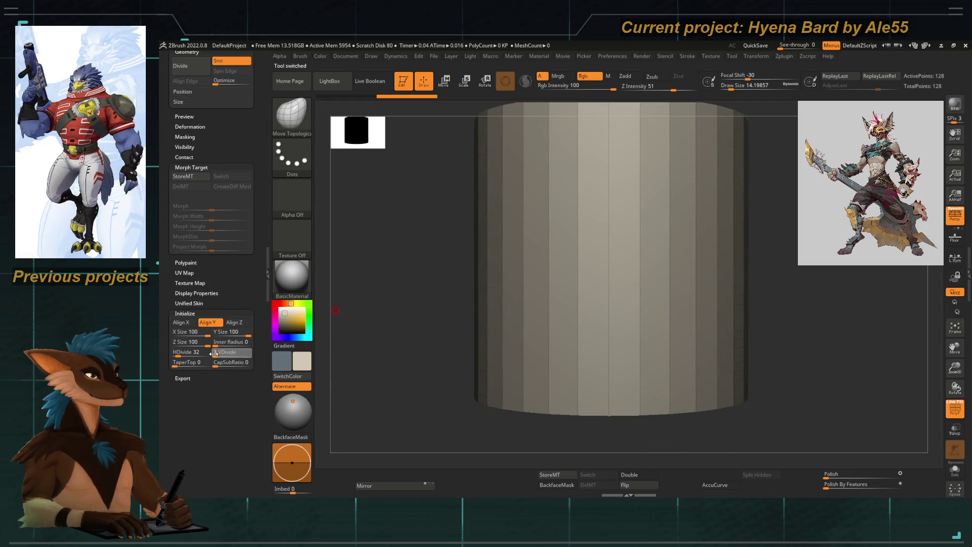
key("Return")
Set HDivide to 6, turning the cylinder into a hexagonal prism
left_click_drag(363, 299, 554, 260)
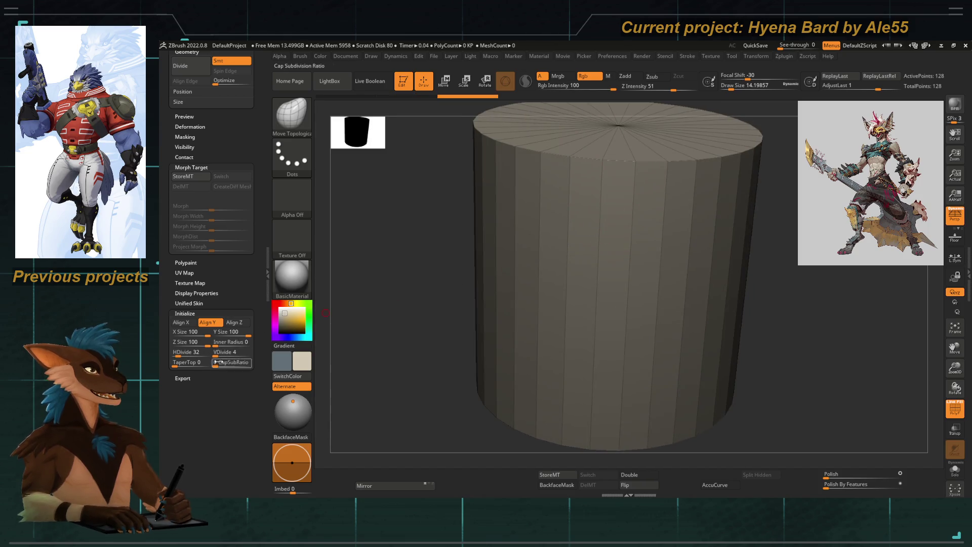
left_click(186, 353)
type("6")
mouse_move(391, 282)
left_mouse_down("shift")
mouse_move(389, 338)
mouse_move(606, 216)
left_mouse_up("shift")
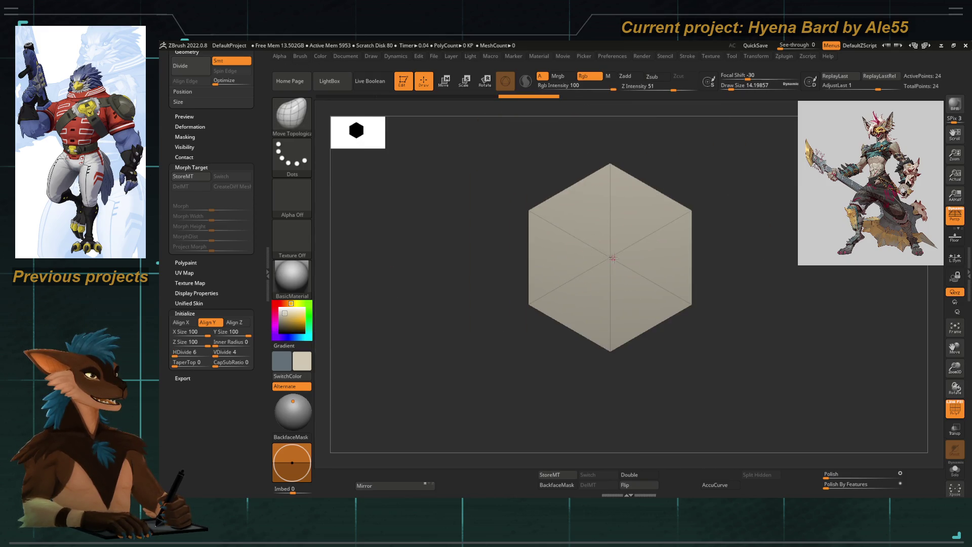
left_click_drag(613, 258, 568, 351, "alt")
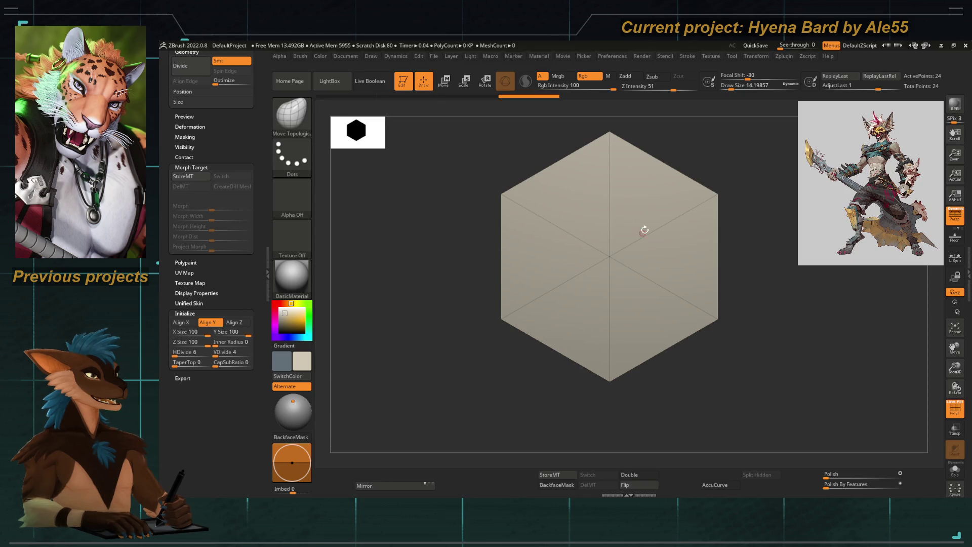
left_click_drag(502, 400, 506, 319, "shift")
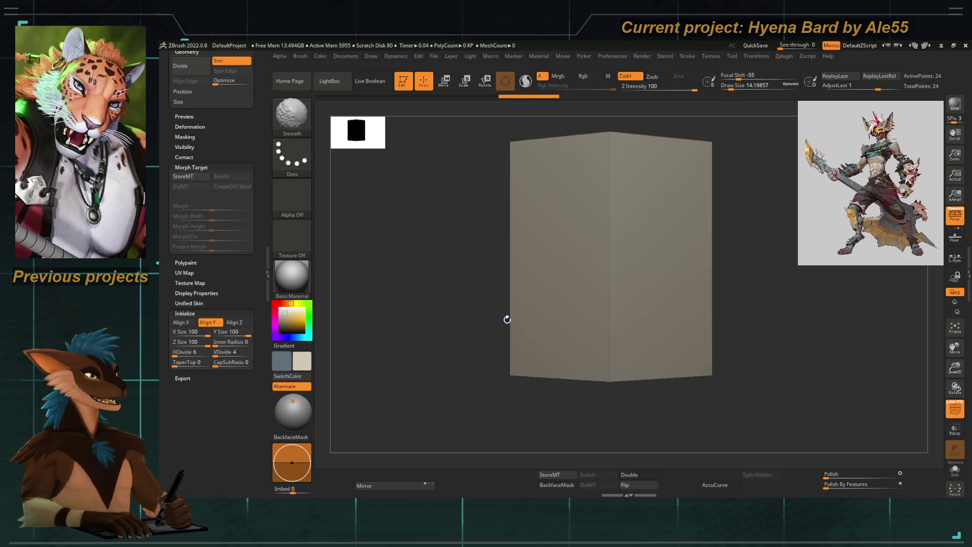
Return to the shoulderpauldron hexabolts tool, frame the whole character, and open the Append mesh list
mouse_move(260, 263)
left_mouse_down()
mouse_move(260, 380)
mouse_move(260, 321)
left_mouse_up()
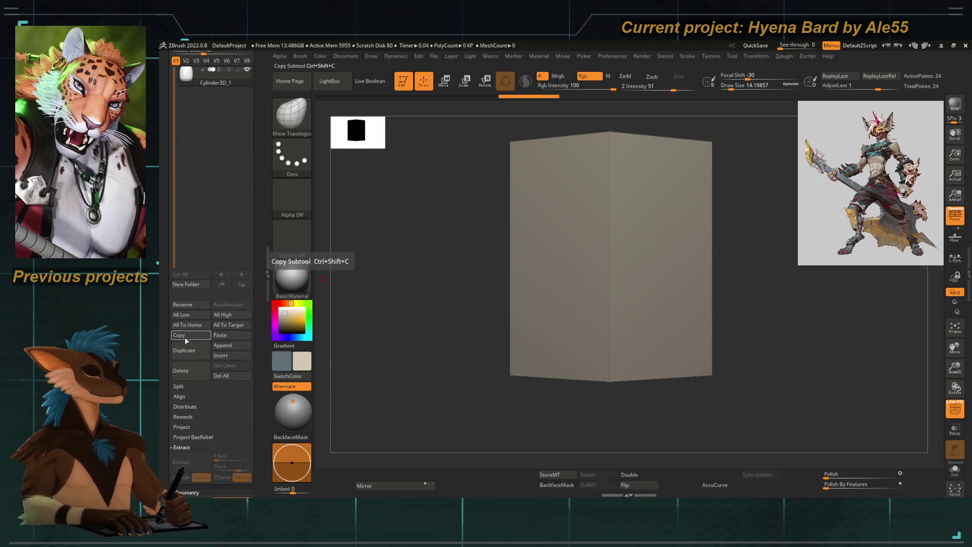
scroll(195, 274, "up", 5)
left_click(231, 255)
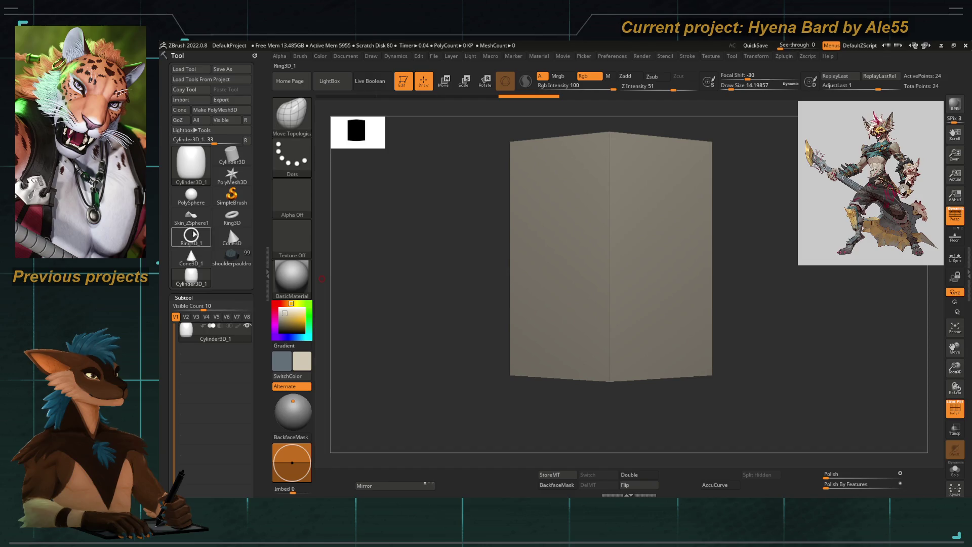
mouse_move(458, 249)
right_mouse_down("ctrl")
mouse_move(455, 352)
mouse_move(516, 280)
right_mouse_up("ctrl")
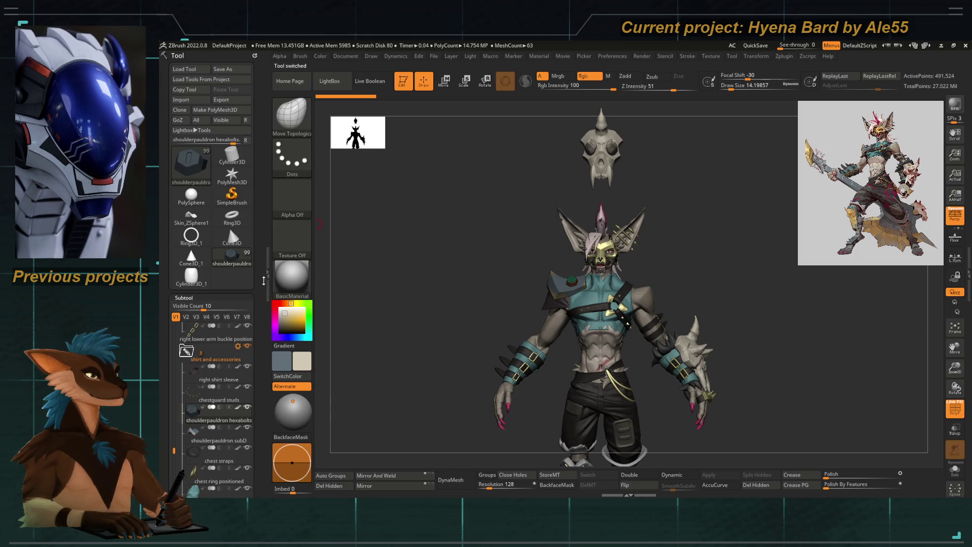
scroll(257, 418, "down", 5)
scroll(257, 418, "down", 8)
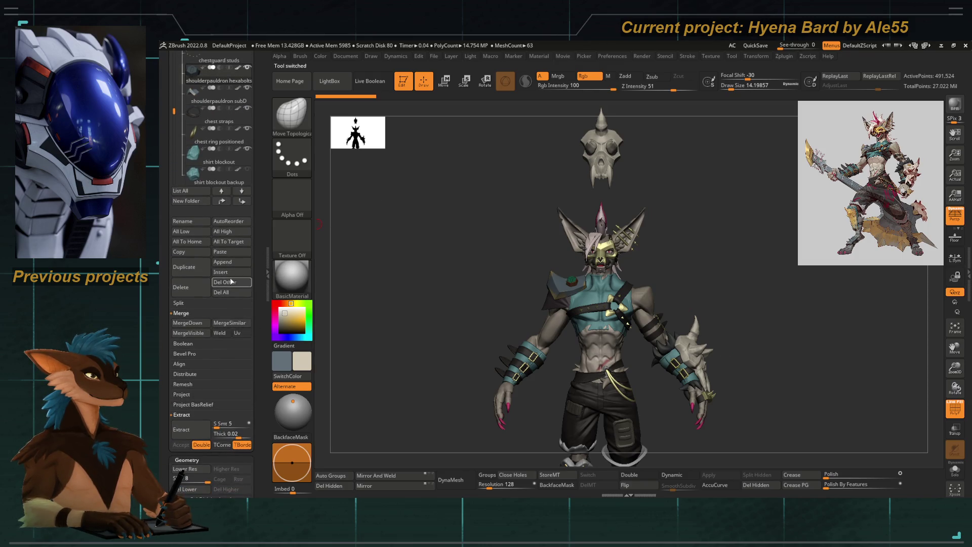
left_click(231, 263)
Append the hexagonal cylinder as a subtool, then rotate and move it with the gizmo
left_click(321, 332)
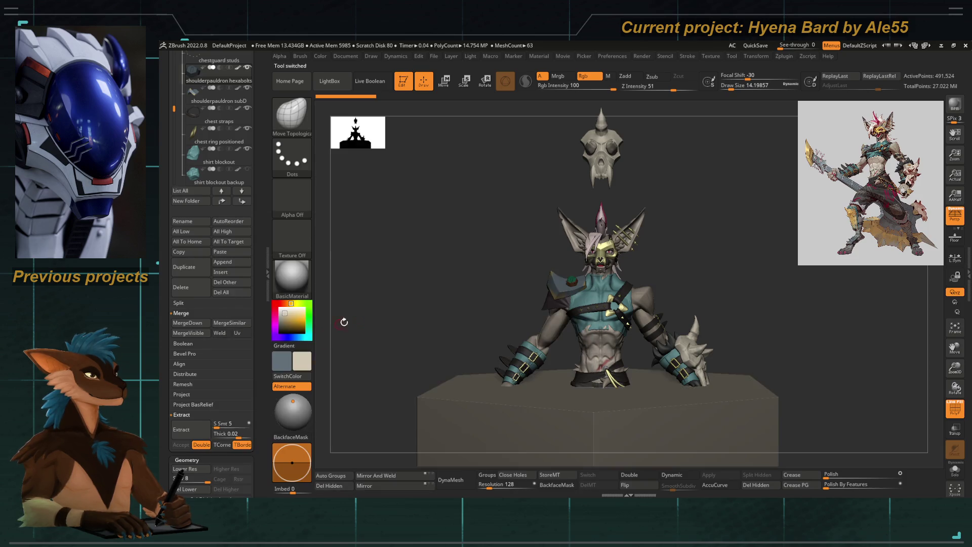
mouse_move(438, 305)
left_mouse_down()
mouse_move(486, 332)
mouse_move(486, 271)
left_mouse_up()
key("w")
mouse_move(587, 276)
left_mouse_down()
mouse_move(598, 316)
mouse_move(590, 362)
mouse_move(553, 357)
mouse_move(582, 367)
left_mouse_up()
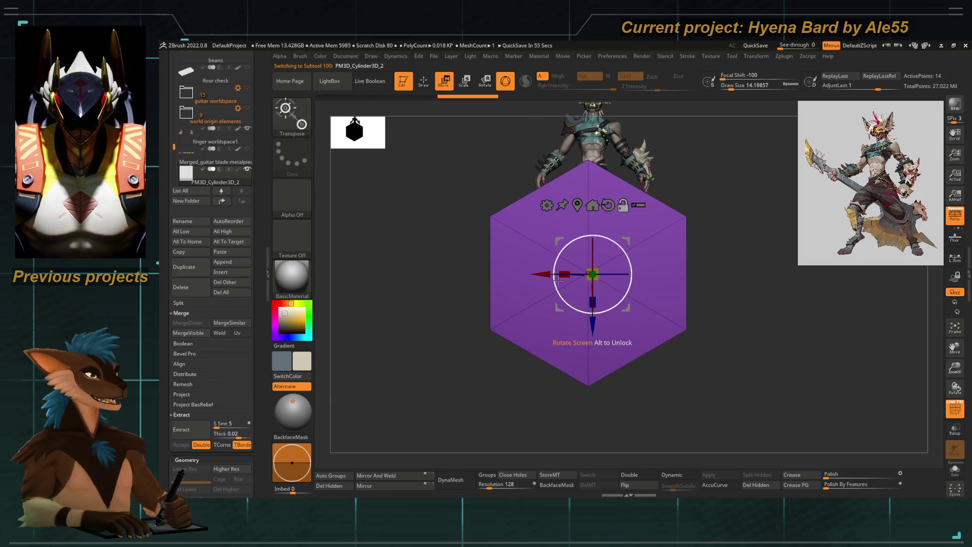
mouse_move(586, 332)
left_mouse_down()
mouse_move(605, 167)
mouse_move(572, 369)
left_mouse_up()
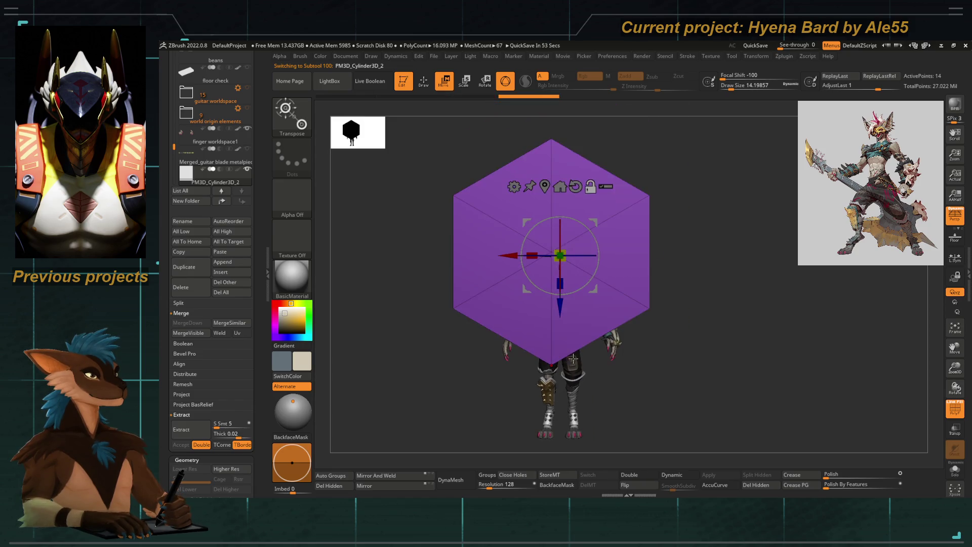
Shrink the purple cylinder above the head and isolate it with Solo
mouse_move(564, 308)
left_mouse_down()
mouse_move(488, 247)
mouse_move(518, 194)
left_mouse_up()
mouse_move(560, 129)
left_mouse_down()
mouse_move(527, 196)
mouse_move(560, 225)
left_mouse_up()
mouse_move(471, 288)
left_mouse_down("shift")
mouse_move(506, 284)
mouse_move(585, 239)
left_mouse_up("shift")
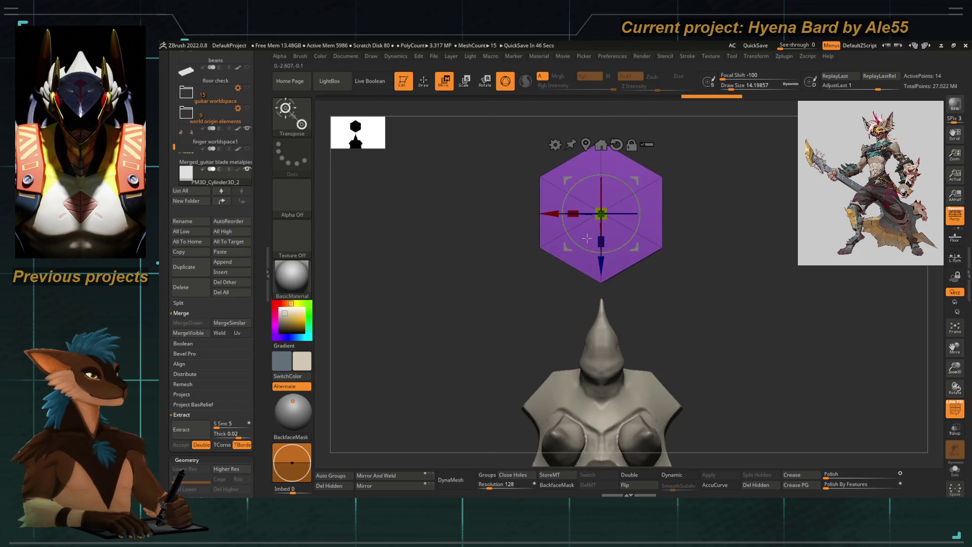
left_click(585, 239, "ctrl+shift")
Show only the purple cylinder and switch to the ZModeler brush, clearing an accidental mask
key("q")
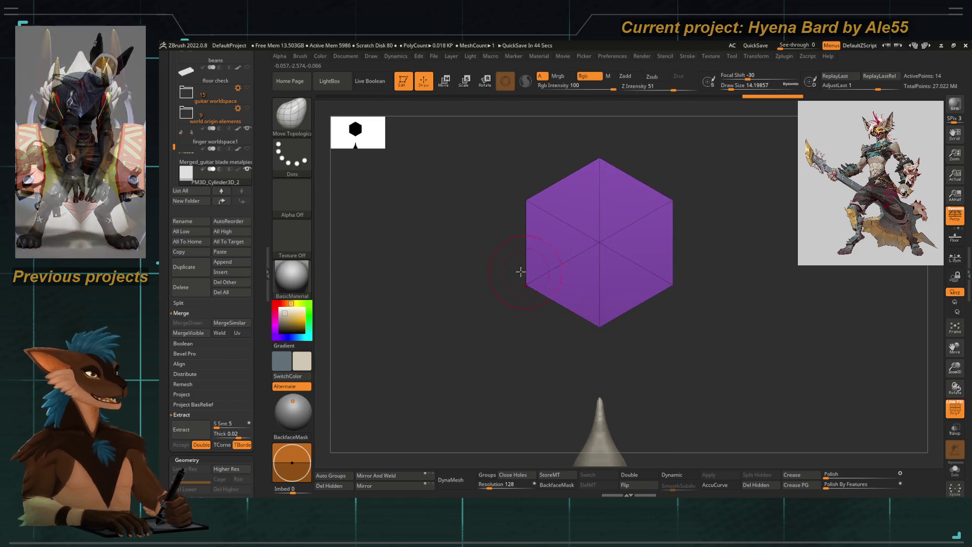
key("b")
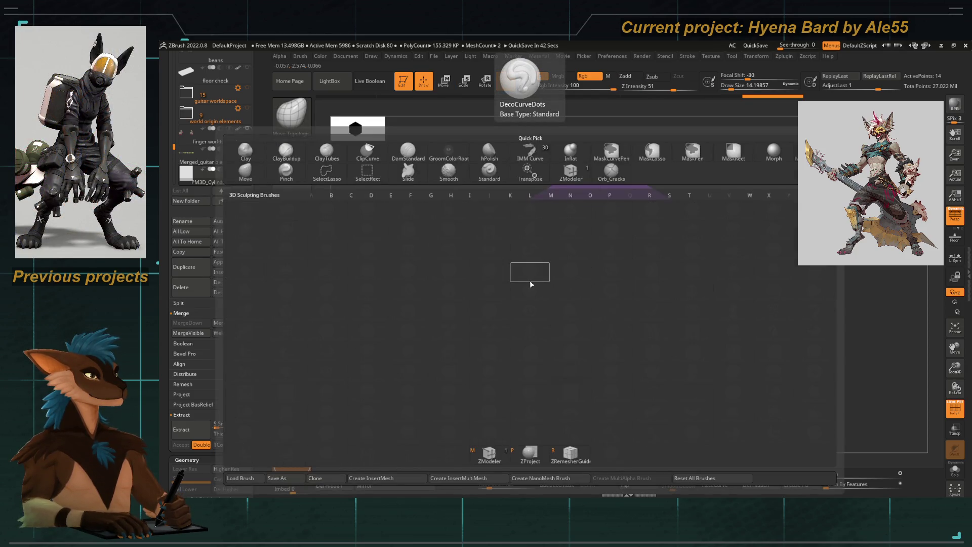
key("z")
key("m")
key("space")
left_click_drag(441, 329, 475, 246, "shift")
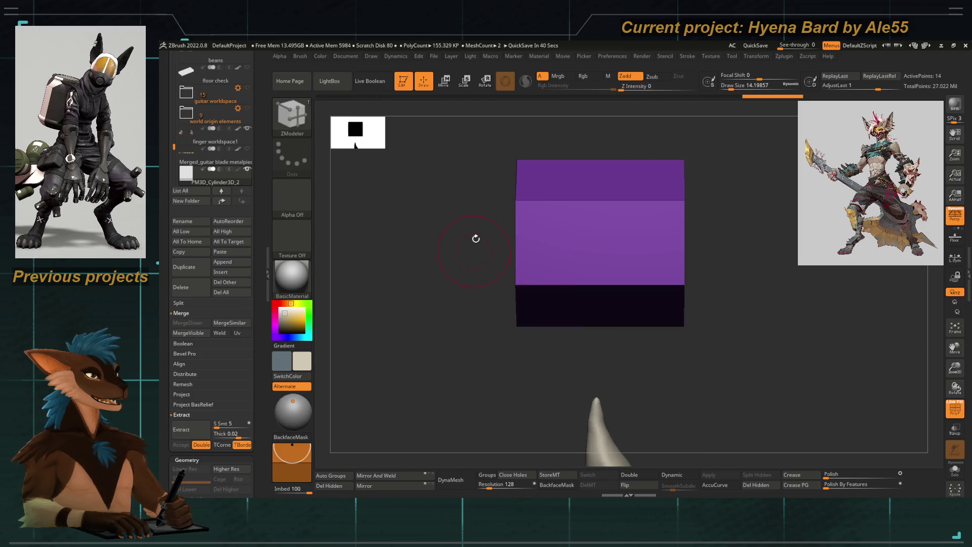
mouse_move(436, 119)
left_mouse_down("ctrl")
mouse_move(536, 246)
mouse_move(443, 387)
mouse_move(471, 358)
left_mouse_up("ctrl")
left_click(438, 392, "ctrl")
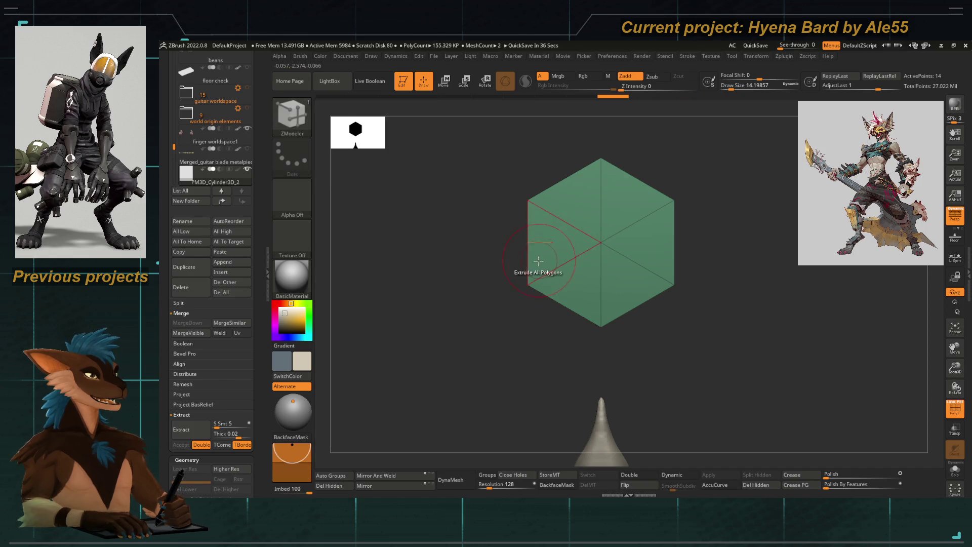
Inset a smaller hexagon into the cap with ZModeler's polygon Inset action, then frame it
key("b")
key("z")
key("m")
key("space")
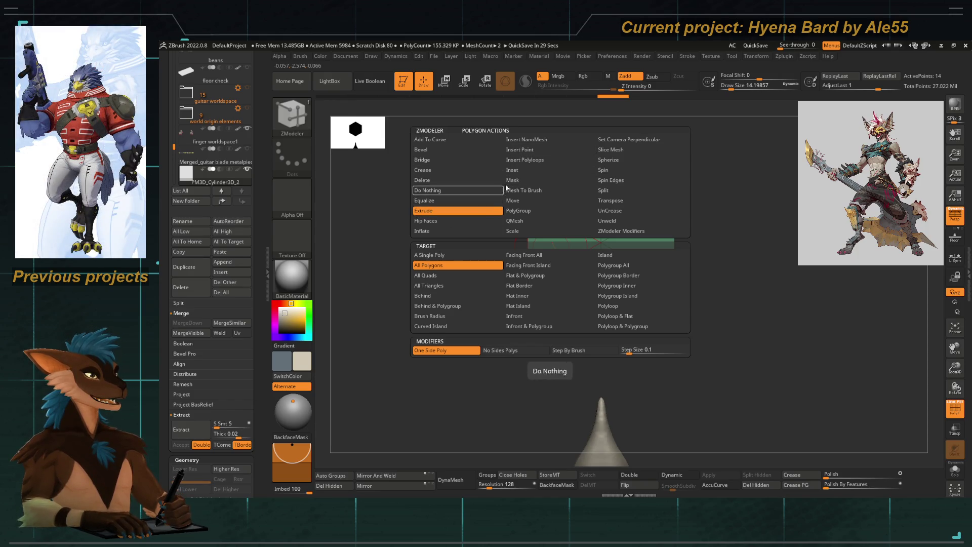
left_click(512, 170)
left_click_drag(648, 228, 586, 246)
key("f")
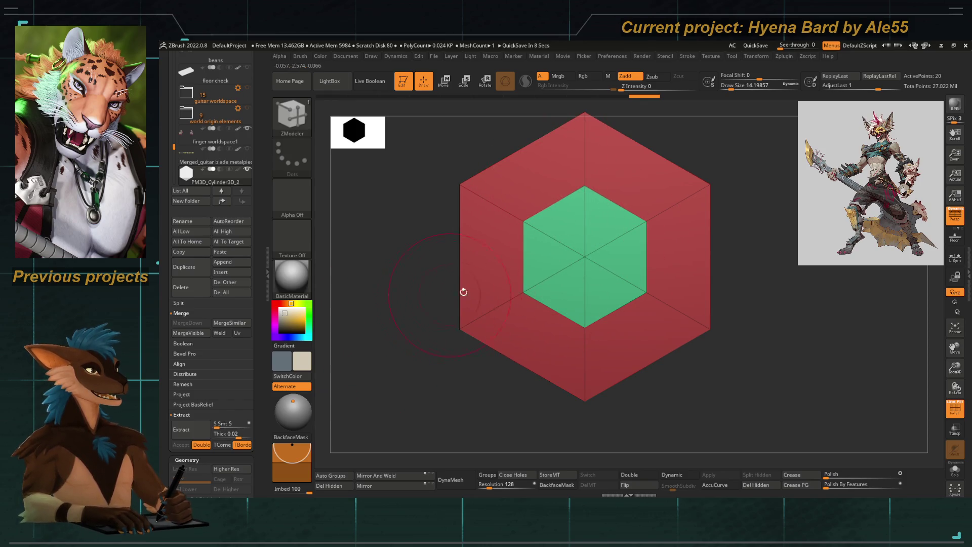
Turn on L.Sym and look through the Transform menu's symmetry options
left_click(957, 264)
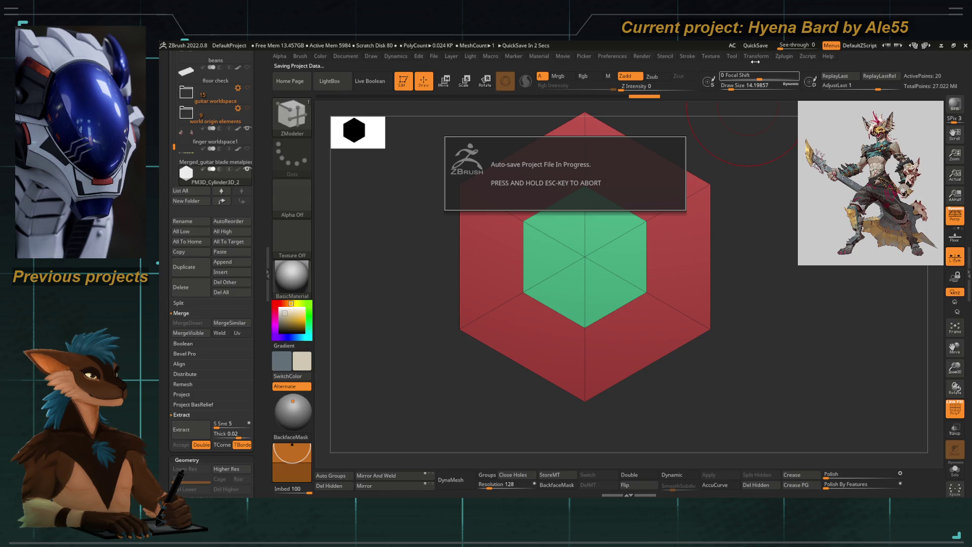
left_click(756, 56)
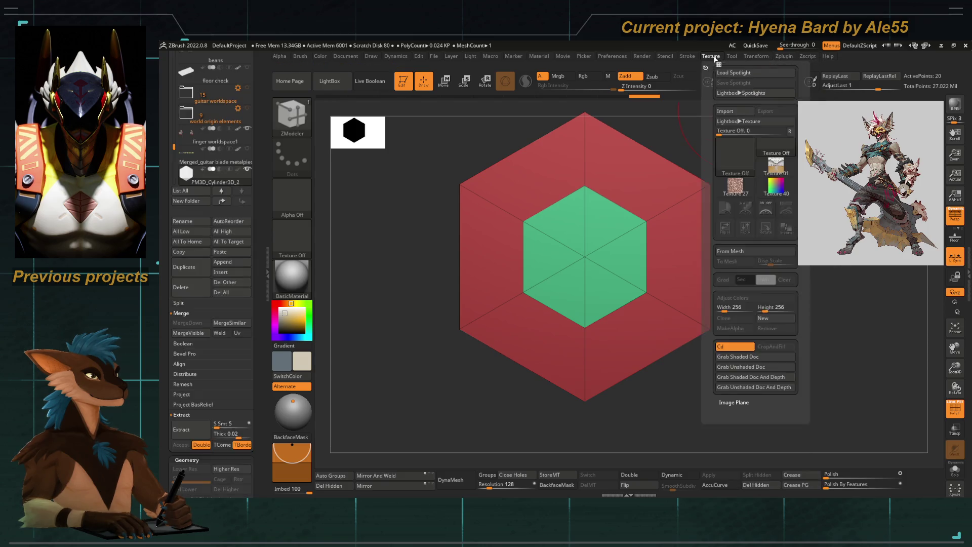
mouse_move(642, 56)
mouse_move(689, 58)
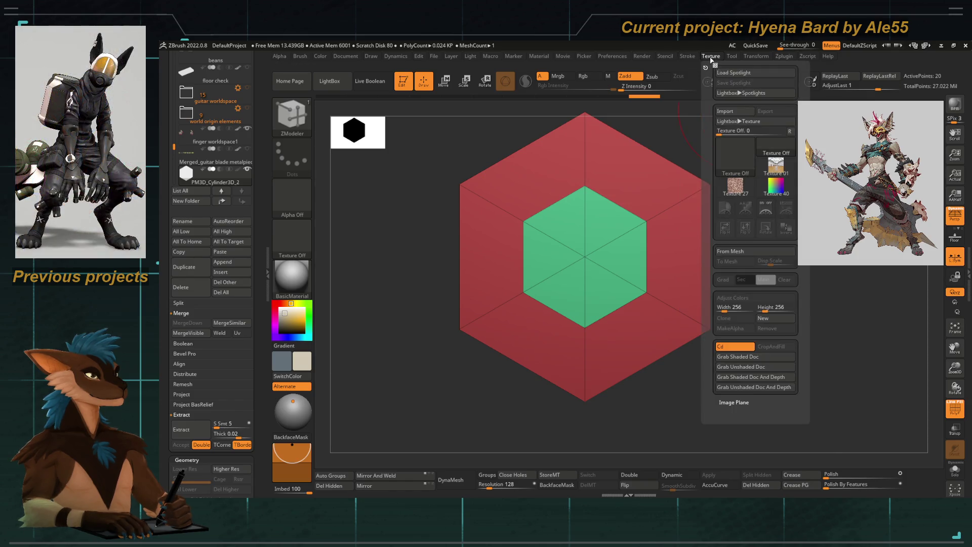
mouse_move(752, 60)
scroll(746, 231, "down", 3)
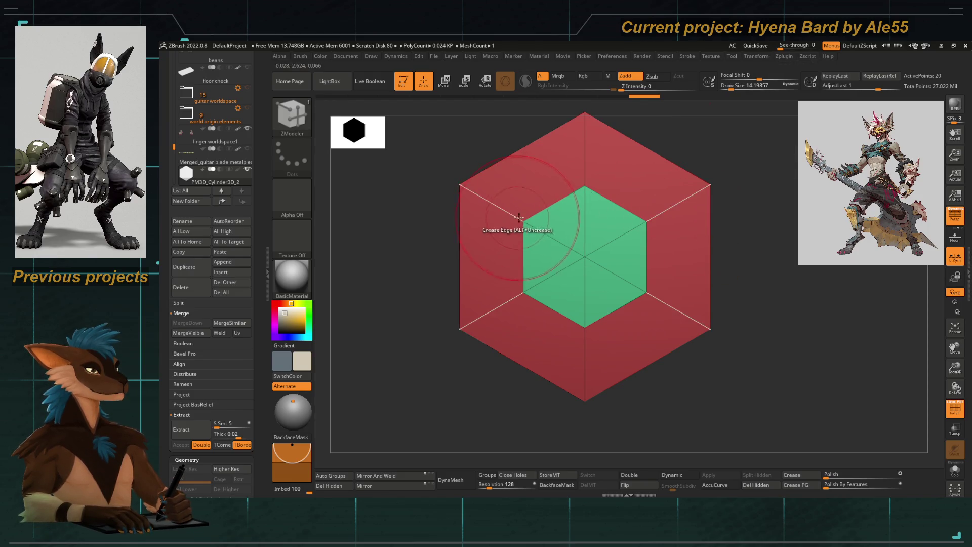
Stretch the green center face tall and narrow with Move Topological at draw size about 2.19
key("b")
key("m")
key("t")
key("space")
left_click_drag(524, 223, 520, 222)
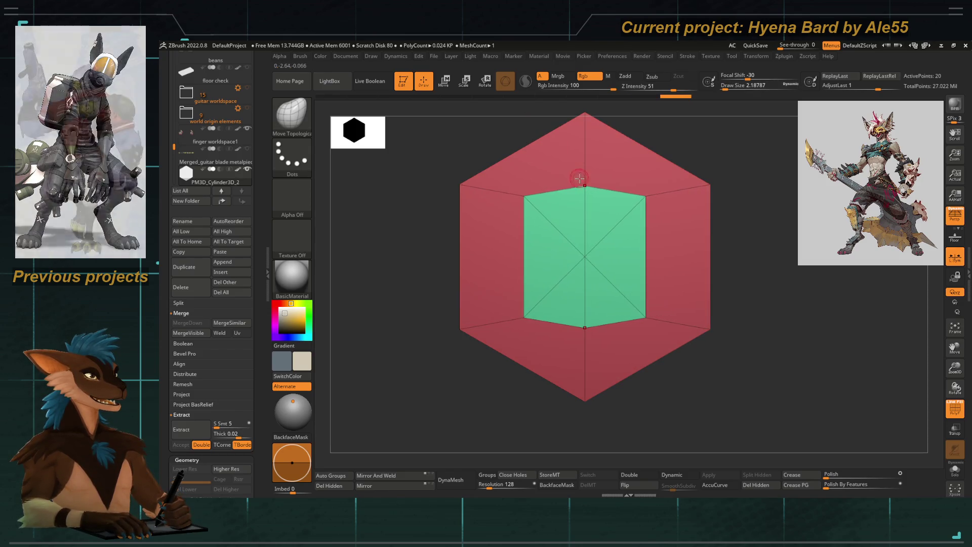
mouse_move(582, 185)
left_mouse_down()
mouse_move(556, 158)
mouse_move(681, 120)
left_mouse_up()
left_click_drag(547, 185, 553, 186)
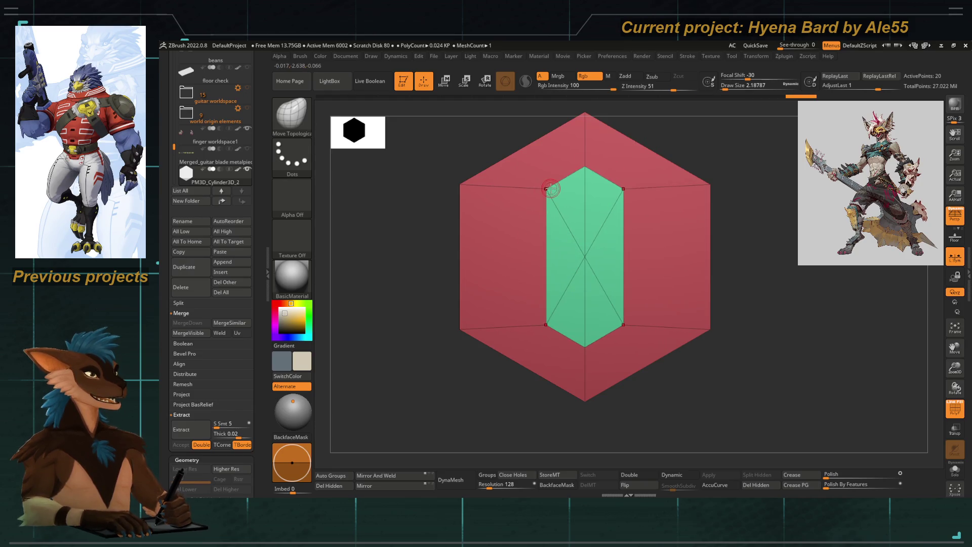
right_click_drag(552, 185, 555, 214, "alt")
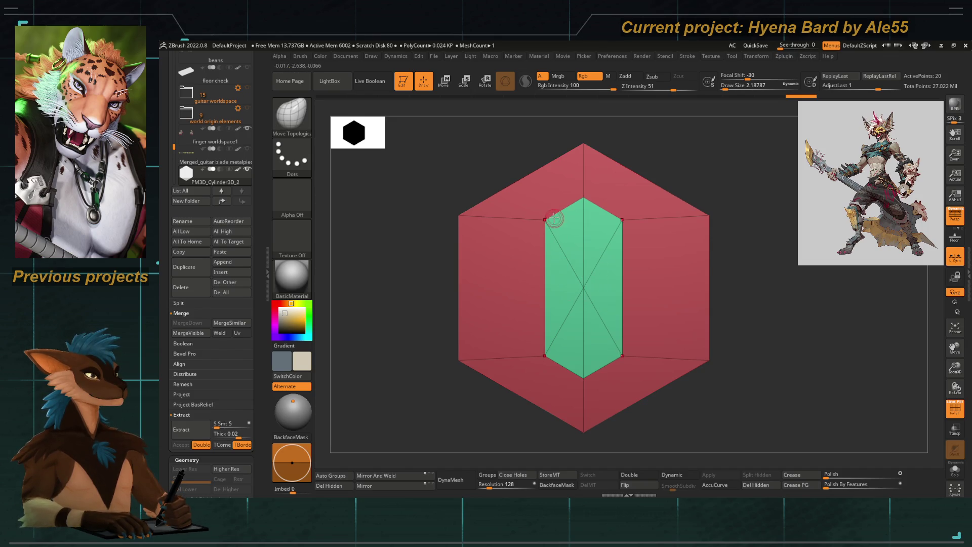
right_click_drag(580, 289, 579, 260, "alt")
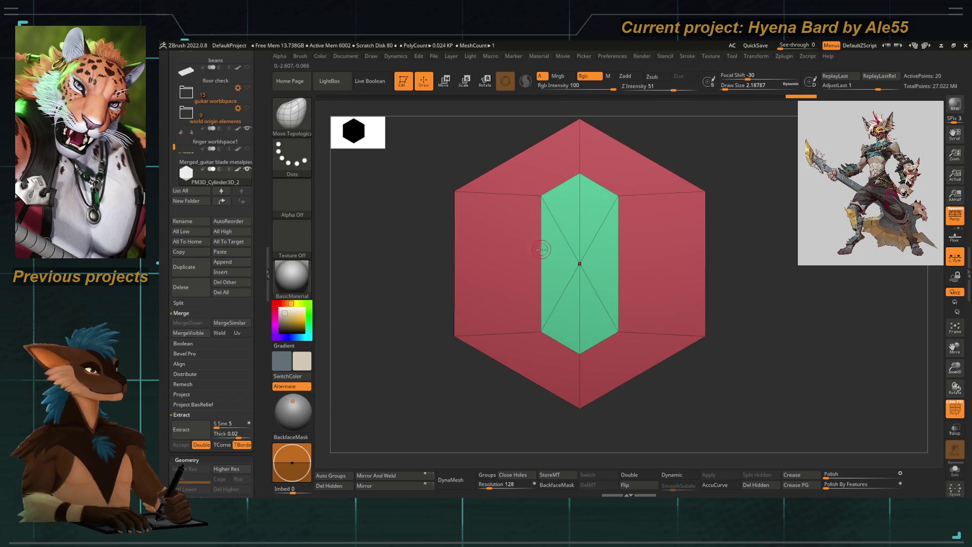
Reselect the ZModeler brush and bring up its edge actions
key("b")
key("z")
key("m")
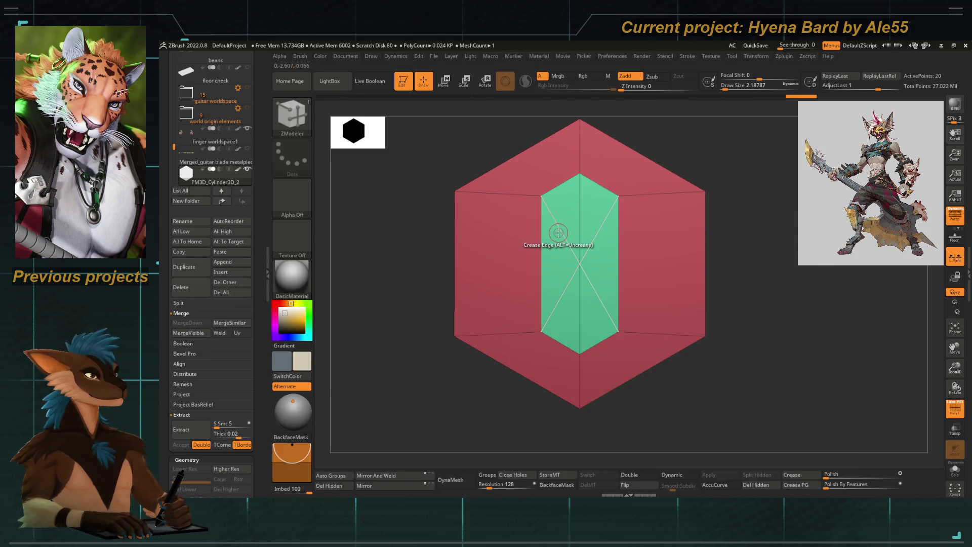
key("space")
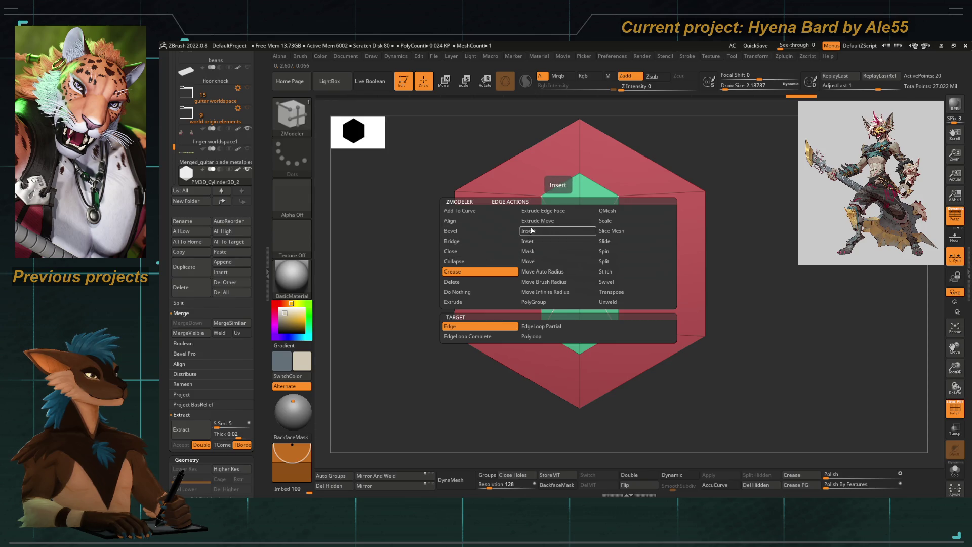
Delete the upper diagonal edges inside the green center face
left_click(474, 282)
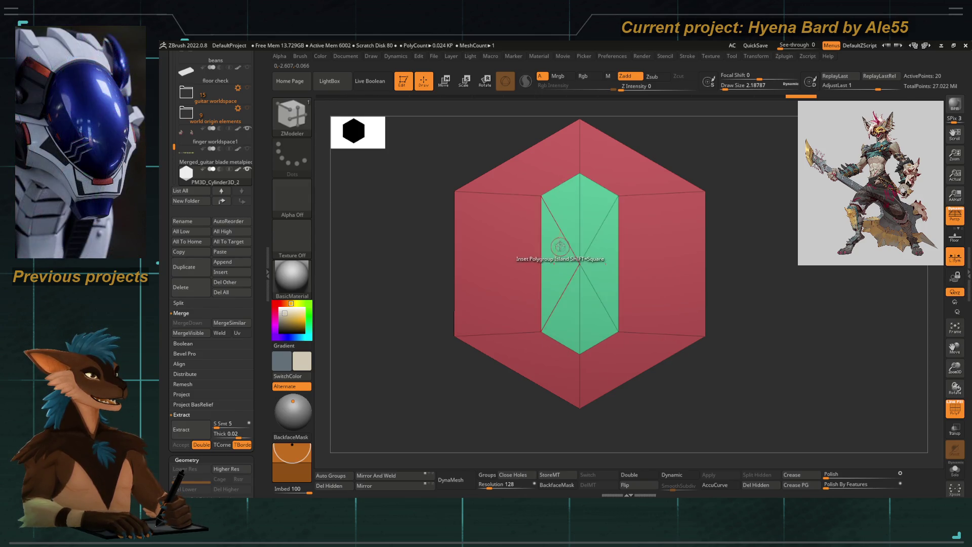
left_click(562, 237)
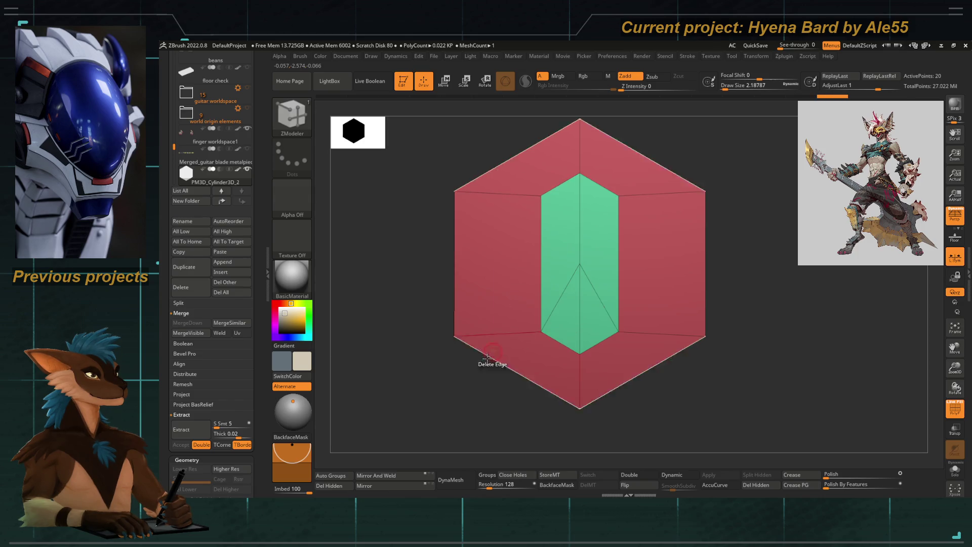
left_click_drag(443, 417, 462, 392)
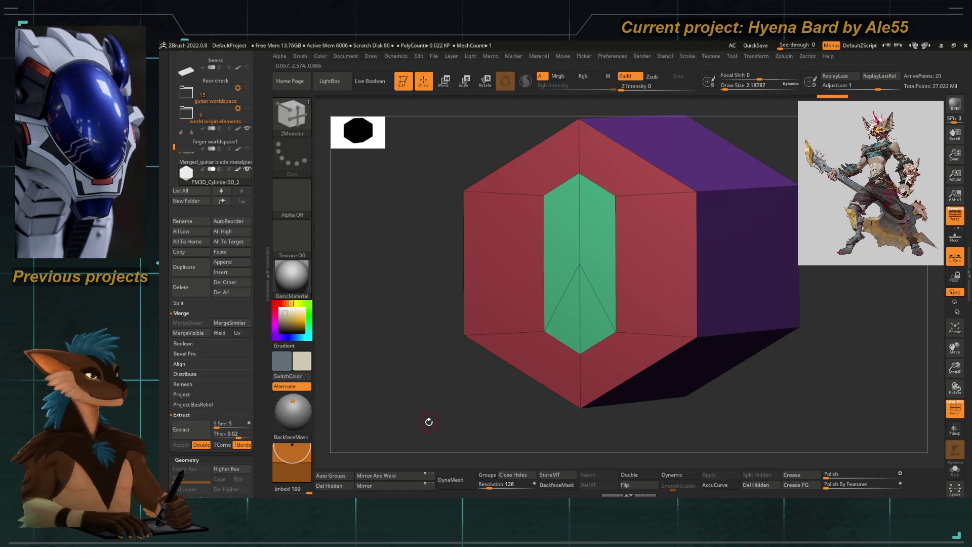
left_click_drag(418, 406, 488, 341, "shift")
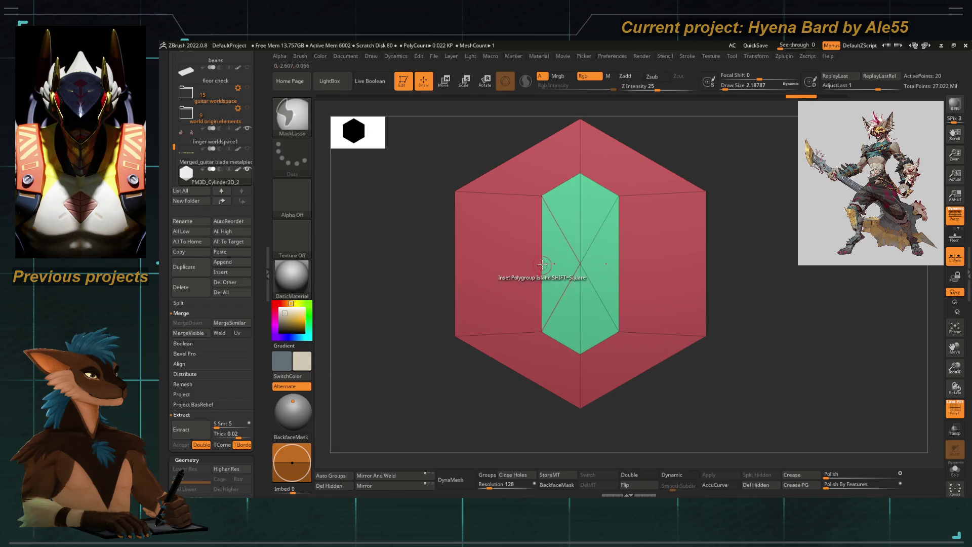
Insert horizontal EdgeLoop edges across the hexagon, including one near its top
key("space")
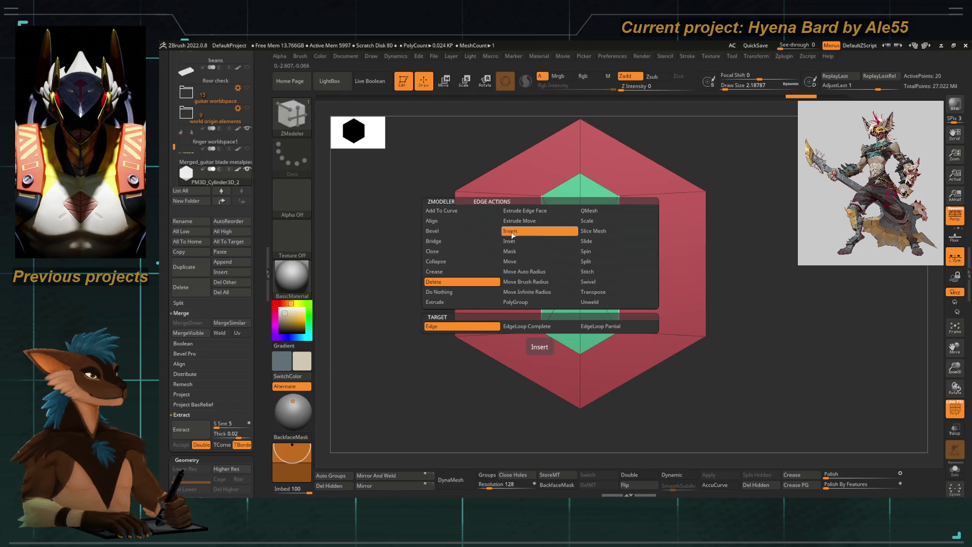
left_click(512, 231)
left_click(529, 326)
left_click(541, 253)
key("ctrl+z")
key("ctrl+z")
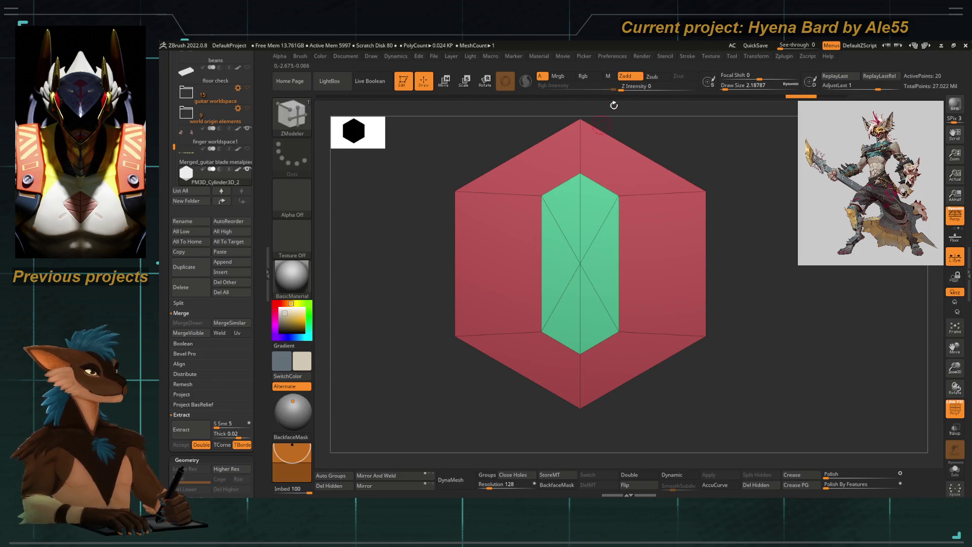
left_click(759, 56)
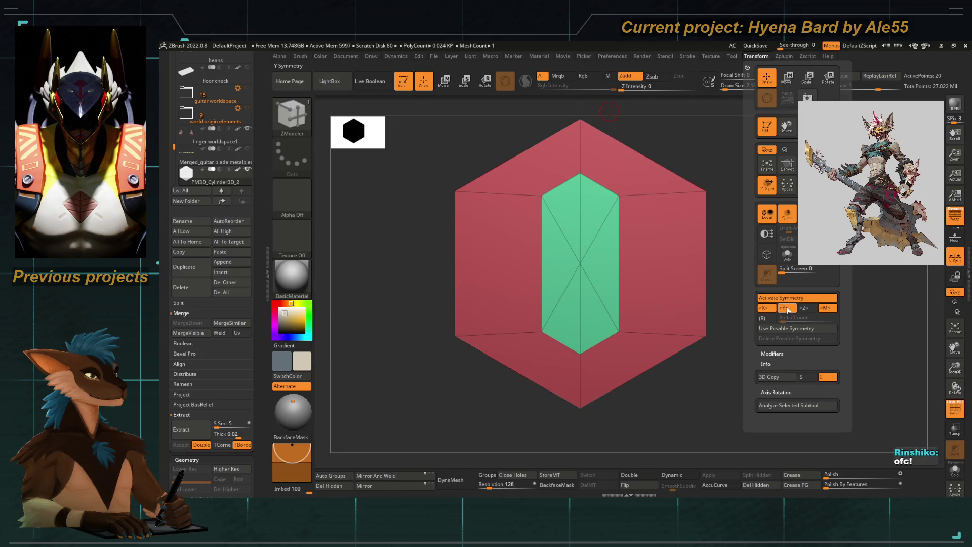
left_click(537, 264)
left_click(536, 263, "alt")
left_click(537, 262)
left_click(558, 183)
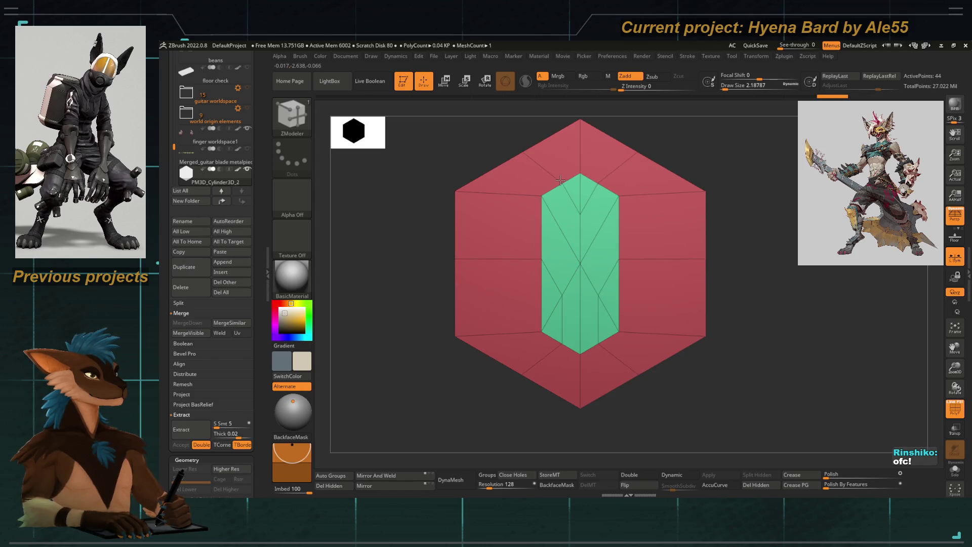
left_click_drag(410, 332, 457, 328)
mouse_move(441, 385)
left_mouse_down()
mouse_move(434, 397)
mouse_move(463, 384)
mouse_move(456, 282)
mouse_move(611, 227)
left_mouse_up()
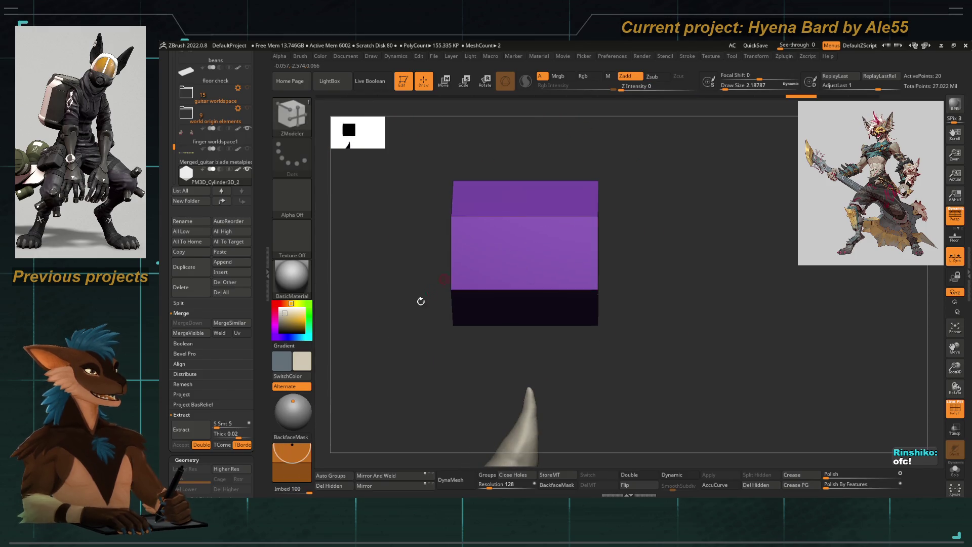
Undo the trial clip-curve cut and return to the ZModeler brush (B-Z-M)
key("ctrl+z")
key("ctrl+shift+z")
mouse_move(649, 211)
left_mouse_down()
mouse_move(613, 218)
mouse_move(644, 223)
left_mouse_up()
left_click_drag(652, 228, 670, 261)
left_click_drag(607, 363, 606, 343, "ctrl+shift")
key("ctrl+z")
key("b")
key("z")
key("m")
left_click_drag(670, 322, 662, 323)
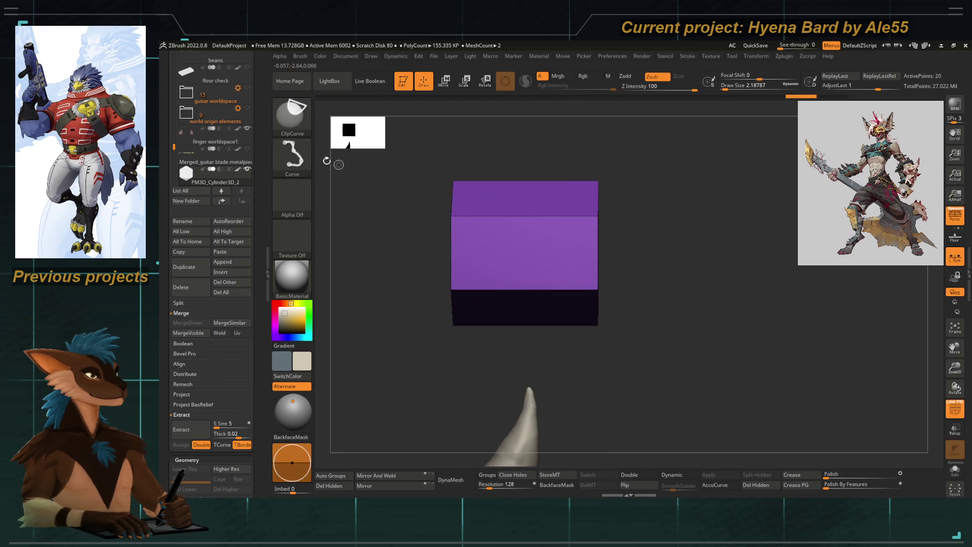
Switch to SelectRect and test hiding the cube's right side, then unhide it
left_click(292, 114, "ctrl+shift")
left_click(750, 161)
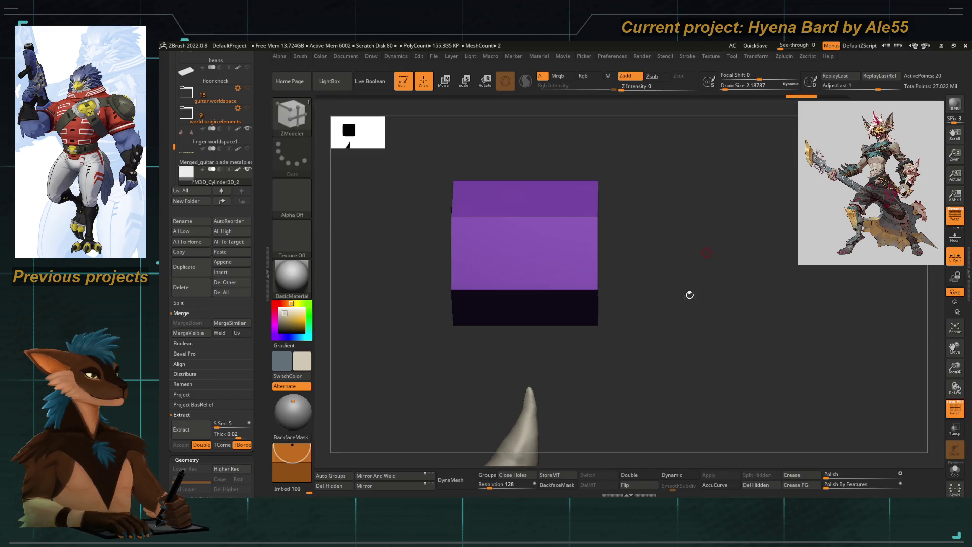
left_click_drag(657, 148, 588, 367, "ctrl+shift")
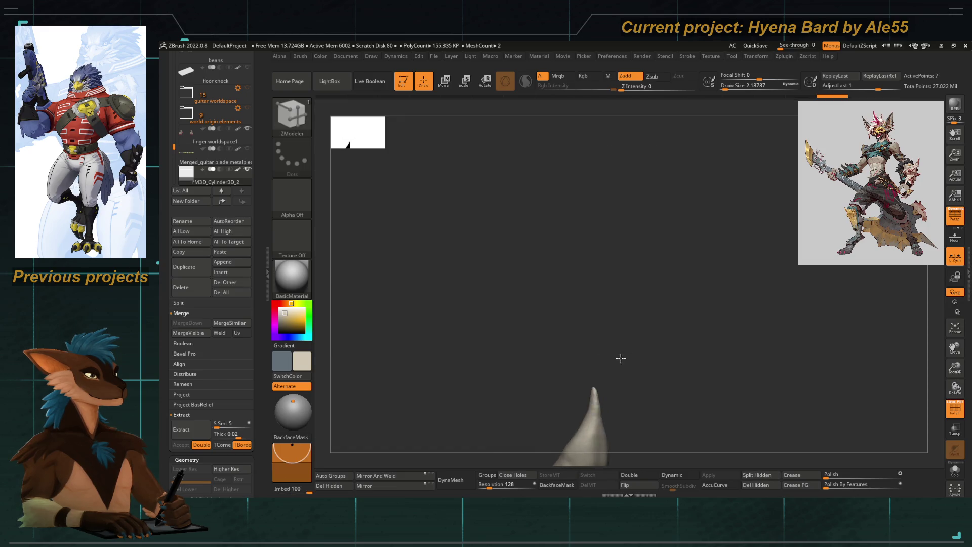
left_click(628, 359, "ctrl+shift")
left_click_drag(644, 158, 592, 367, "ctrl+shift")
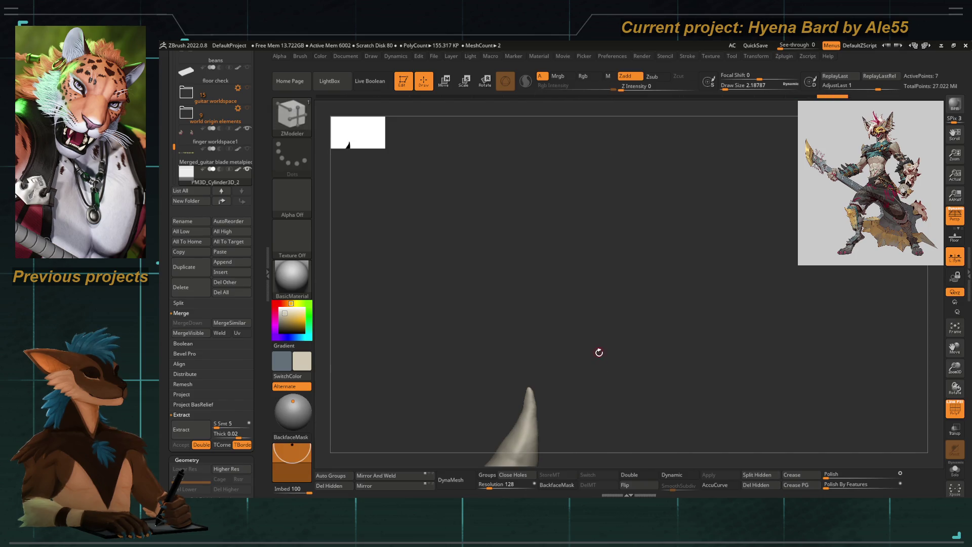
left_click(599, 350, "ctrl+shift")
mouse_move(572, 141)
left_mouse_down("ctrl+shift")
mouse_move(647, 317)
mouse_move(619, 318)
mouse_move(622, 302)
left_mouse_up("ctrl+shift")
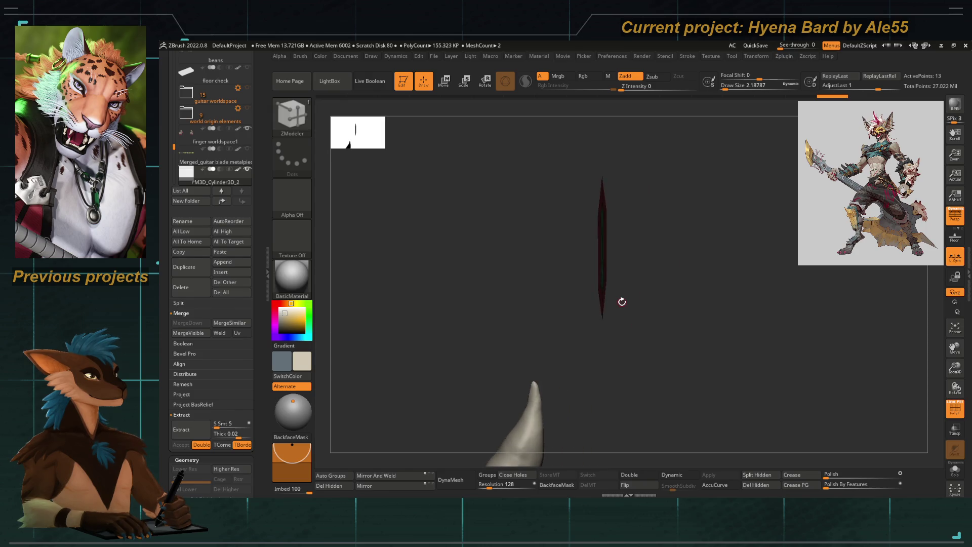
left_click(622, 302, "ctrl+shift")
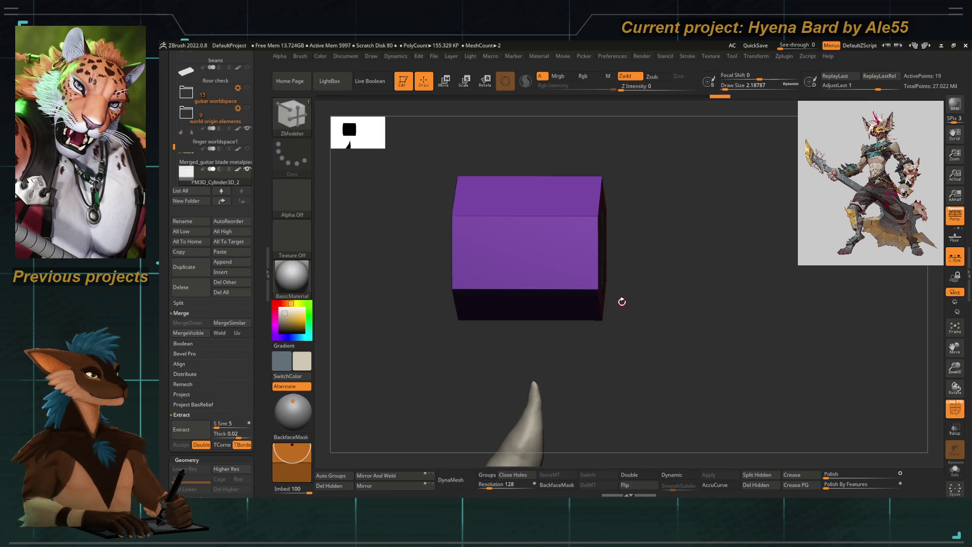
Isolate the cube's middle section, save the project, then show the full cube again
left_click_drag(429, 381, 412, 364)
mouse_move(494, 149)
left_mouse_down("ctrl+shift")
mouse_move(575, 380)
mouse_move(560, 292)
left_mouse_up("ctrl+shift")
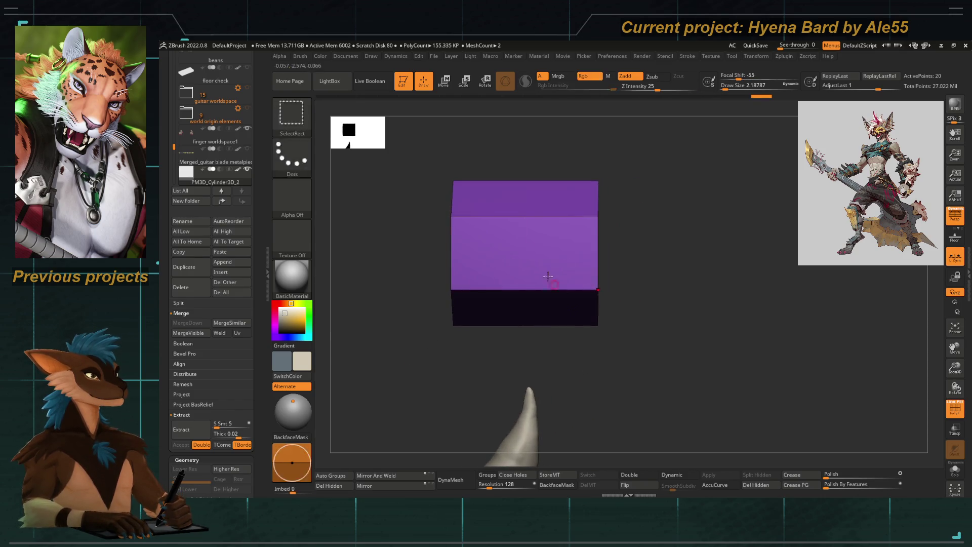
left_click_drag(494, 160, 580, 375, "ctrl+shift")
left_click_drag(554, 136, 578, 267, "ctrl+shift")
key("ctrl+s")
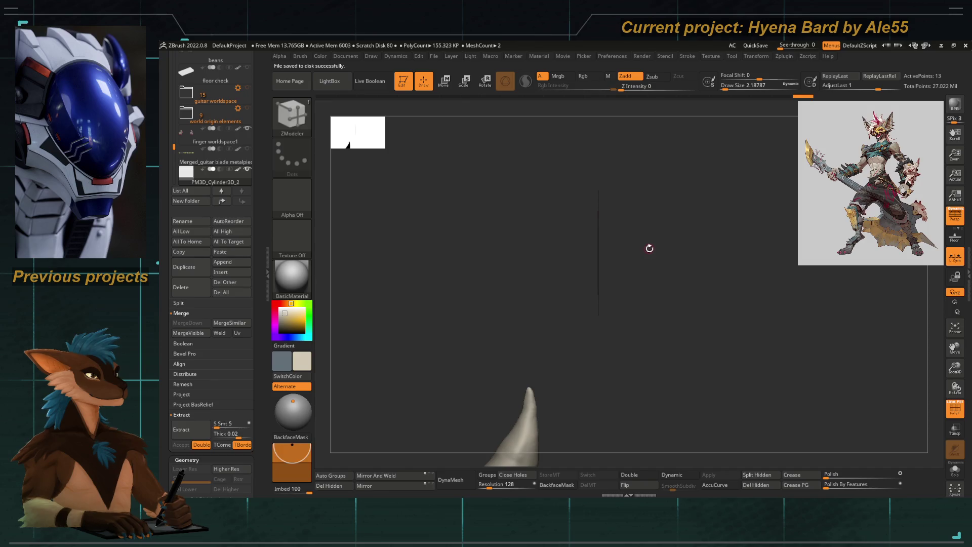
left_click(666, 276, "ctrl+shift")
left_click_drag(575, 161, 648, 349, "ctrl+shift")
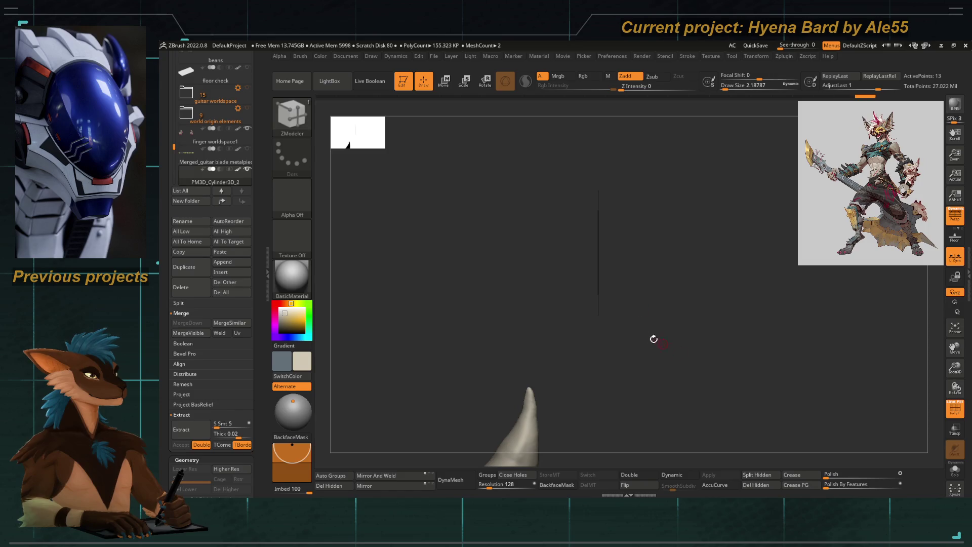
left_click(658, 318, "ctrl+shift")
mouse_move(642, 323)
left_mouse_down()
mouse_move(613, 334)
mouse_move(640, 213)
left_mouse_up()
mouse_move(636, 159)
left_mouse_down("ctrl+shift")
mouse_move(601, 359)
mouse_move(571, 358)
mouse_move(631, 373)
mouse_move(618, 362)
left_mouse_up("ctrl+shift")
Hide the left band of polygons and delete it with Geometry > Del Hidden
key("ctrl+shift")
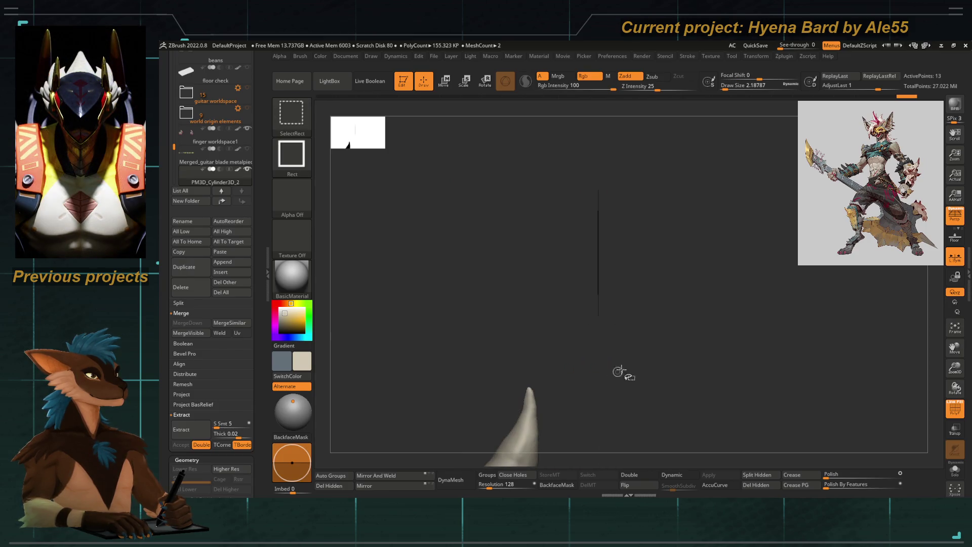
left_click_drag(609, 395, 609, 395, "ctrl+shift")
mouse_move(612, 389)
left_mouse_down()
mouse_move(625, 380)
mouse_move(615, 375)
left_mouse_up()
left_click_drag(389, 148, 473, 369, "ctrl+shift")
left_click(432, 373, "ctrl+shift")
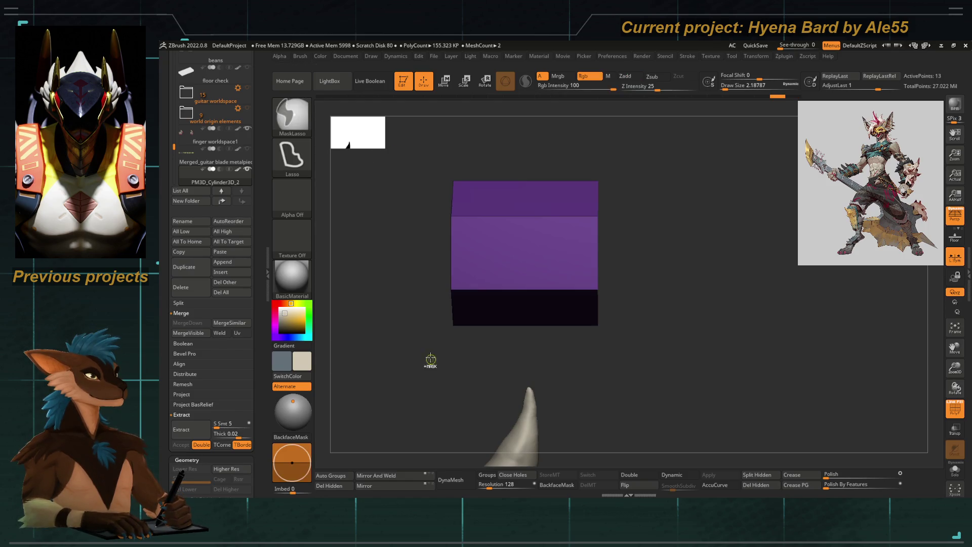
mouse_move(399, 152)
left_mouse_down("ctrl+alt+shift")
mouse_move(475, 379)
mouse_move(427, 370)
mouse_move(440, 354)
left_mouse_up("ctrl+alt+shift")
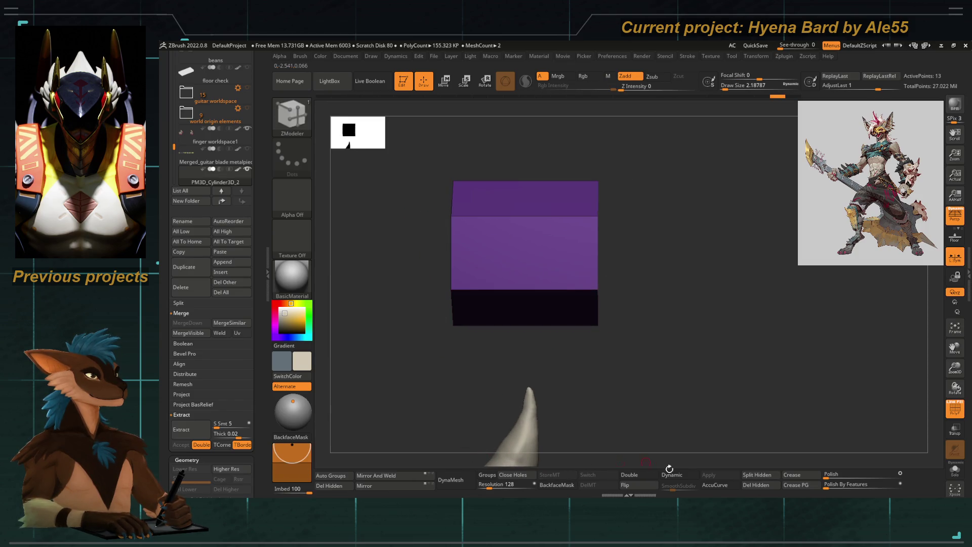
left_click(743, 485)
mouse_move(626, 304)
left_mouse_down()
mouse_move(605, 372)
mouse_move(625, 373)
mouse_move(607, 374)
left_mouse_up()
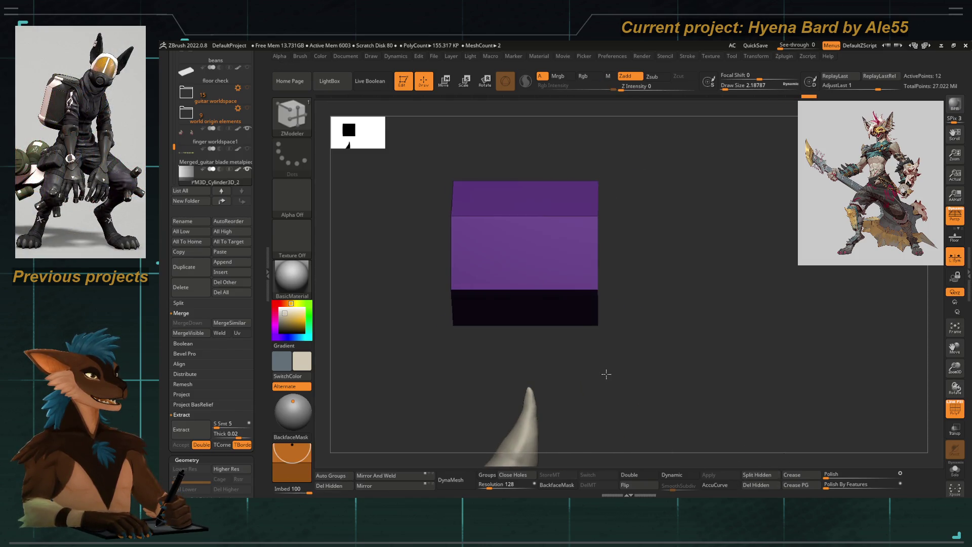
mouse_move(724, 436)
left_mouse_down()
mouse_move(633, 293)
mouse_move(672, 310)
left_mouse_up()
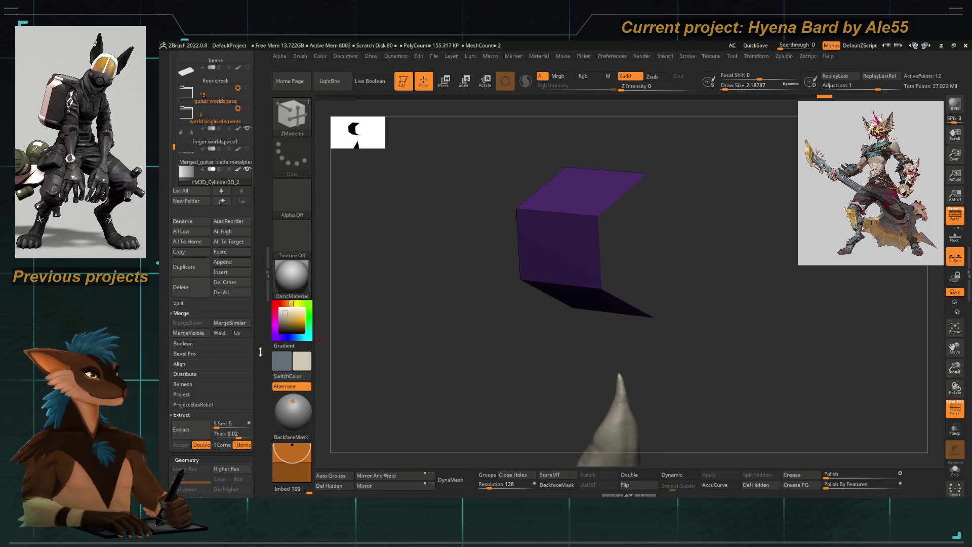
scroll(260, 351, "down", 5)
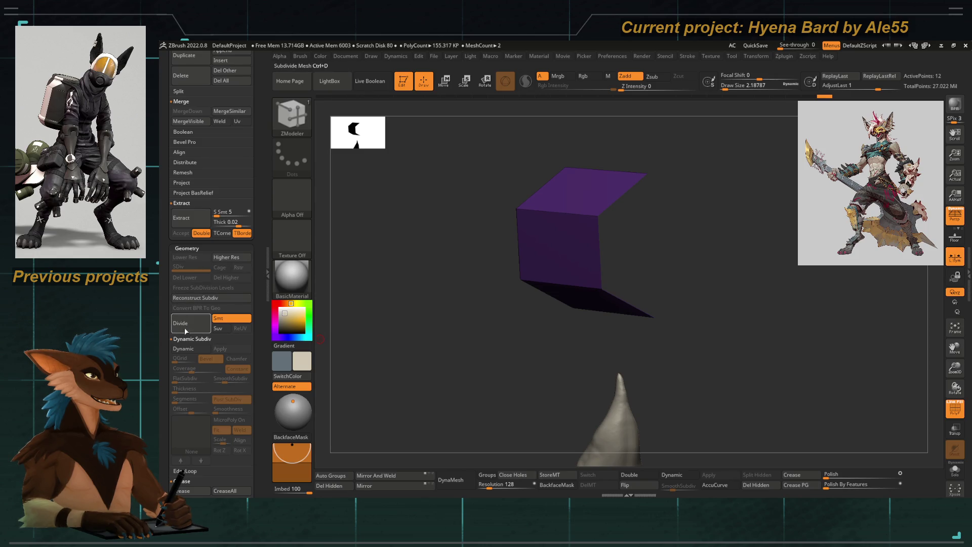
Turn off Smt and divide the box so it keeps flat faces
left_click(232, 318)
left_click(191, 332)
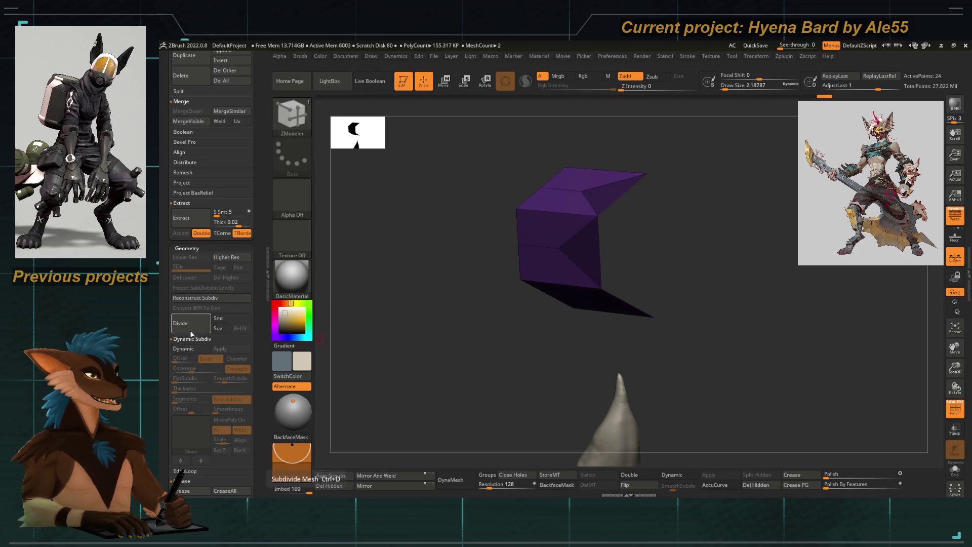
mouse_move(482, 319)
left_mouse_down()
mouse_move(421, 347)
mouse_move(456, 351)
mouse_move(395, 347)
mouse_move(411, 339)
left_mouse_up()
key("ctrl+z")
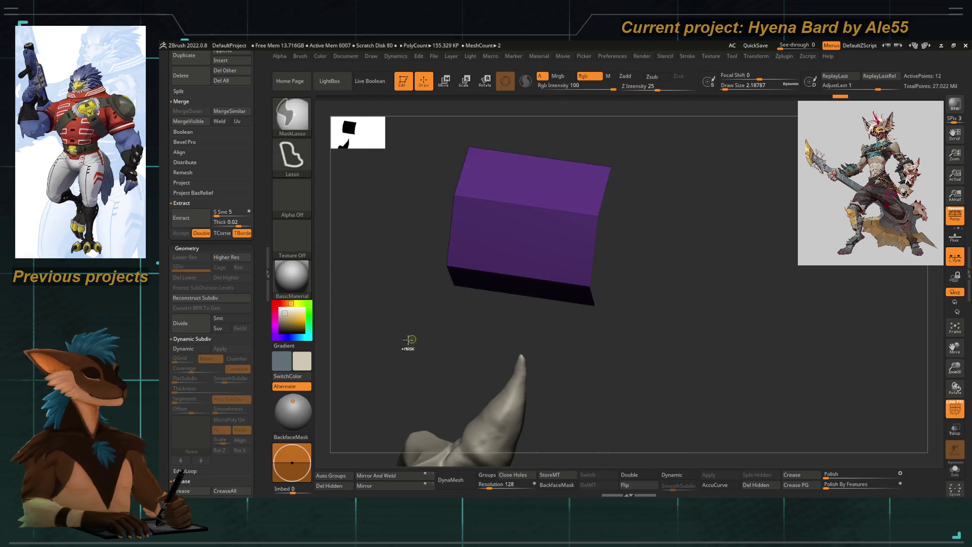
left_click(362, 385, "ctrl")
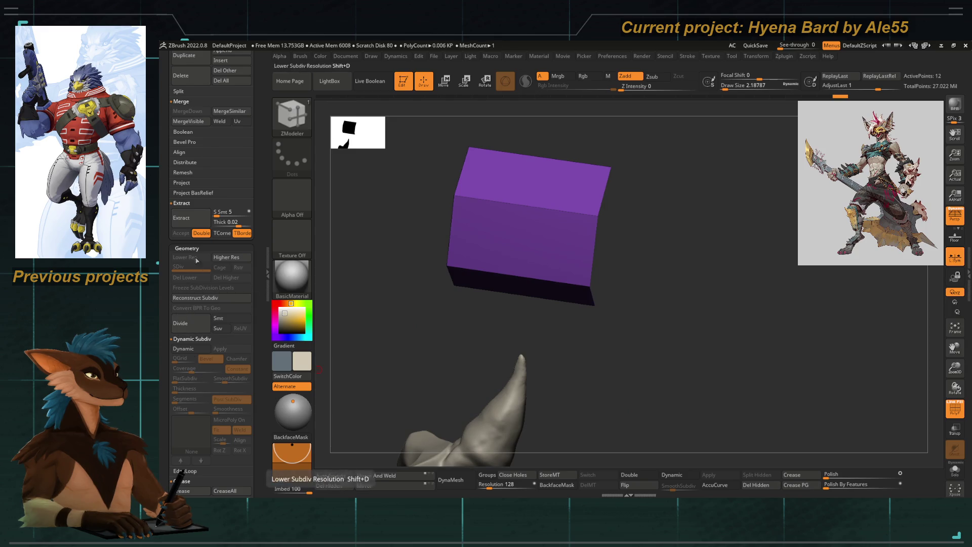
left_click(188, 325)
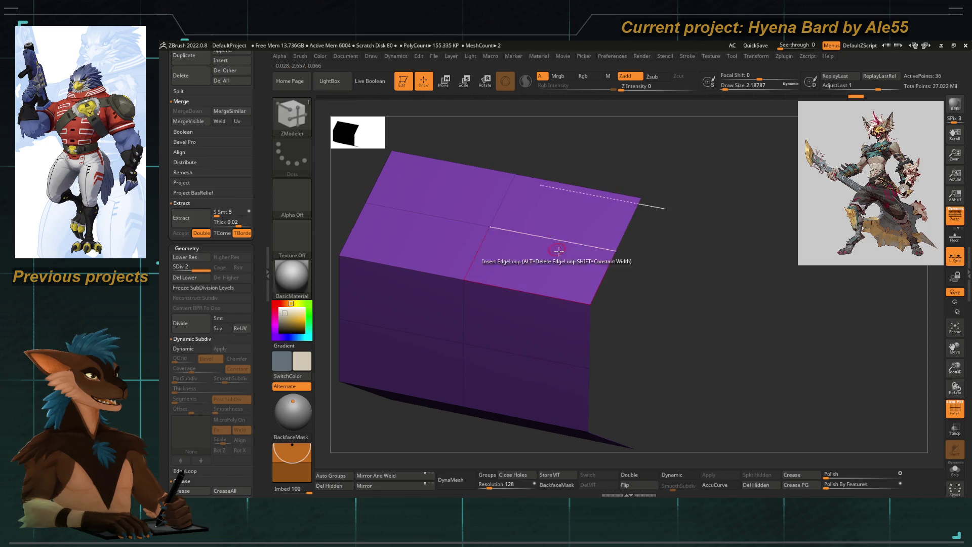
mouse_move(714, 325)
left_mouse_down()
mouse_move(746, 217)
mouse_move(397, 208)
mouse_move(417, 238)
left_mouse_up()
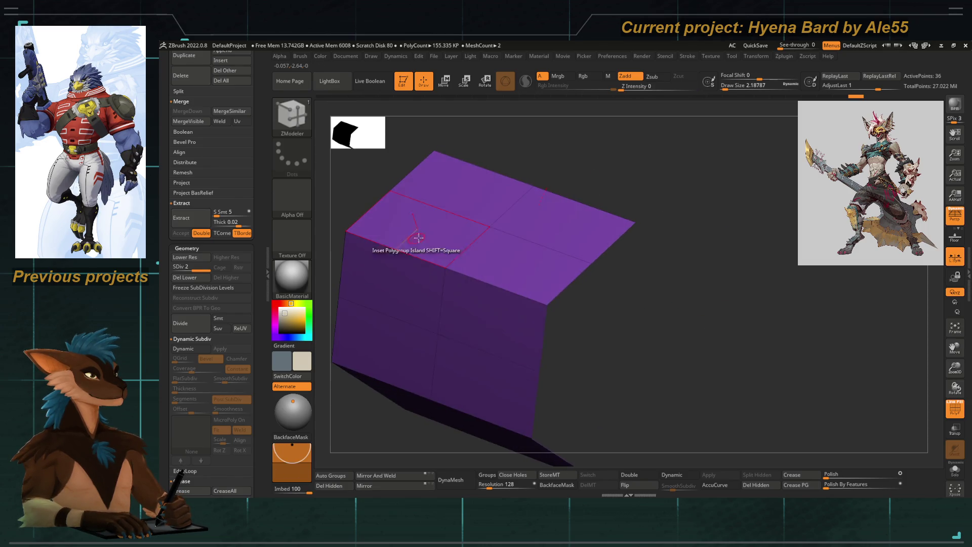
Turn on Double display and set the ZModeler edge action to Extrude
left_click(639, 475)
mouse_move(658, 436)
left_mouse_down()
mouse_move(699, 319)
mouse_move(716, 223)
mouse_move(697, 261)
mouse_move(579, 235)
left_mouse_up()
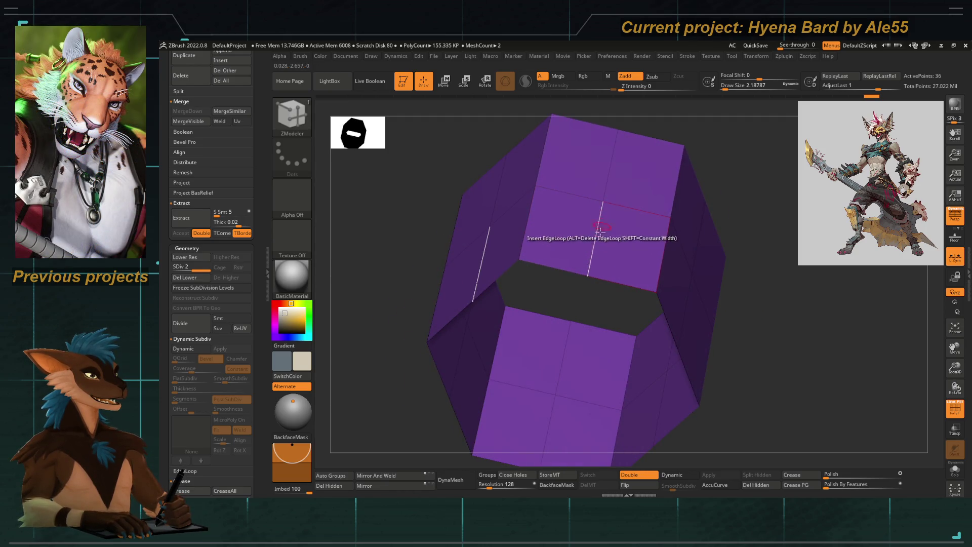
mouse_move(362, 372)
left_mouse_down()
mouse_move(426, 314)
mouse_move(401, 273)
mouse_move(517, 285)
left_mouse_up()
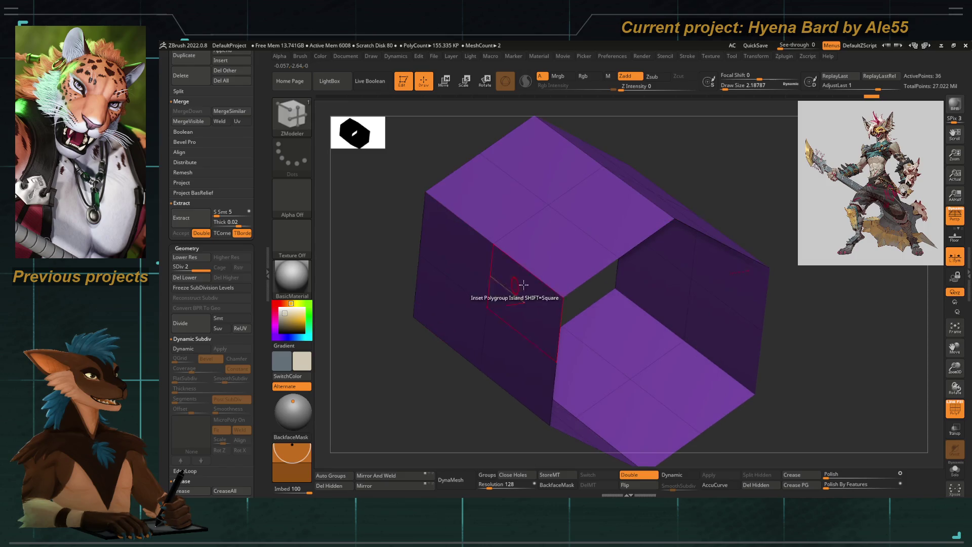
key("space")
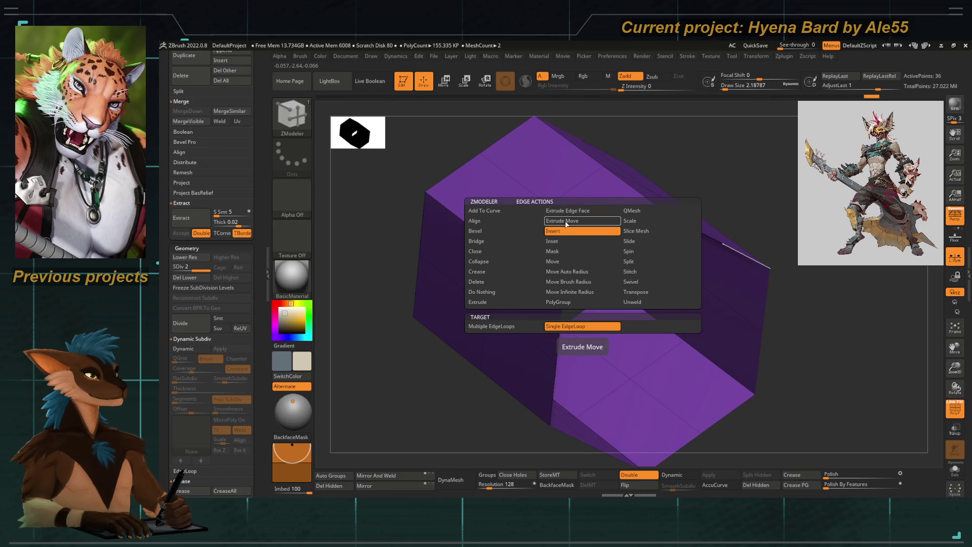
left_click(566, 223)
key("ctrl+z")
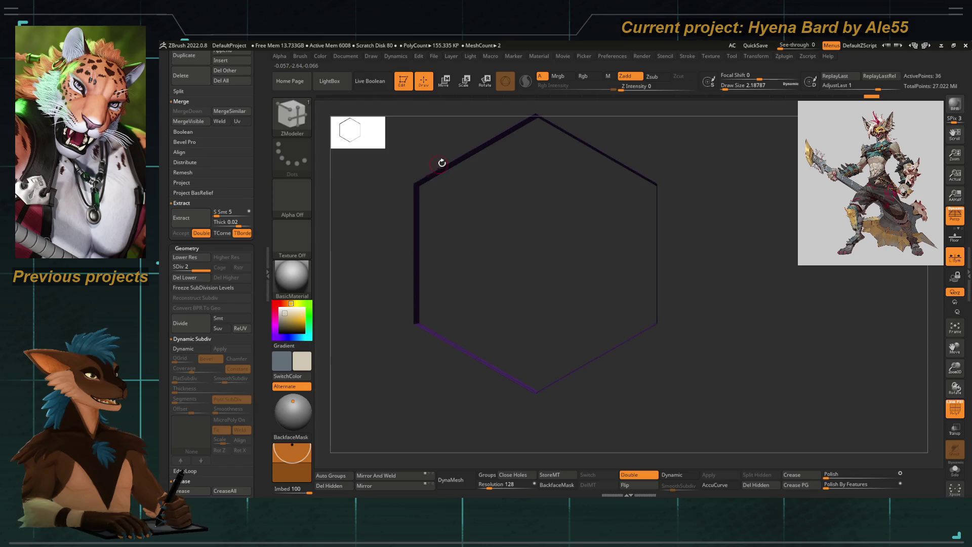
Test an edge extrusion, delete the lower subdivision levels, and undo the test
left_click(475, 203)
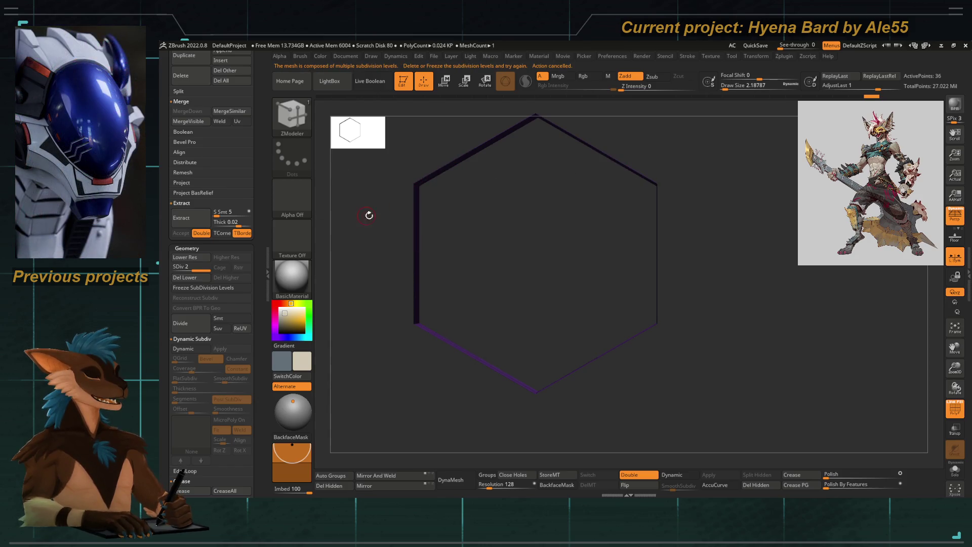
left_click_drag(367, 212, 368, 254)
left_click(186, 277)
key("ctrl+shift+z")
key("ctrl+z")
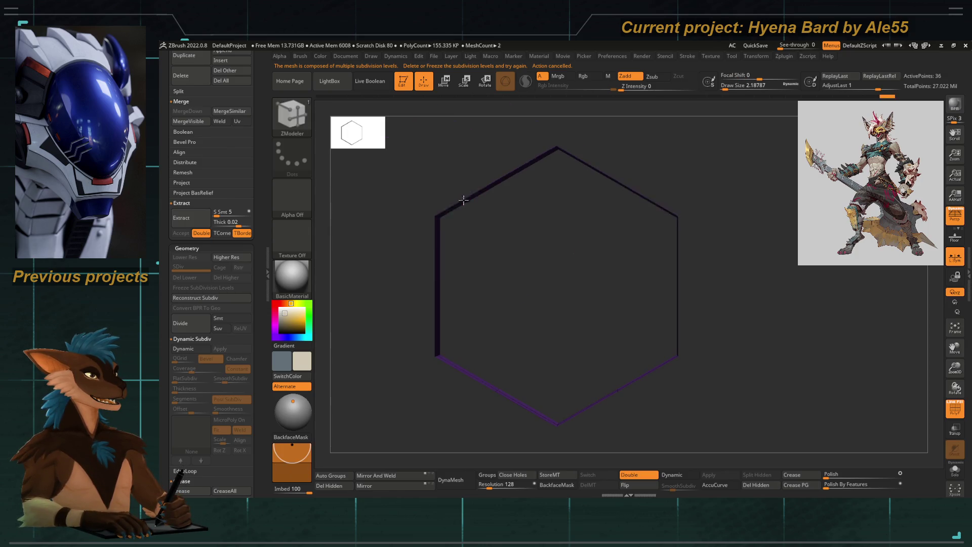
key("ctrl+shift+z")
key("ctrl+z")
Set the ZModeler edge action to Inset and the polygon action to Extrude
key("space")
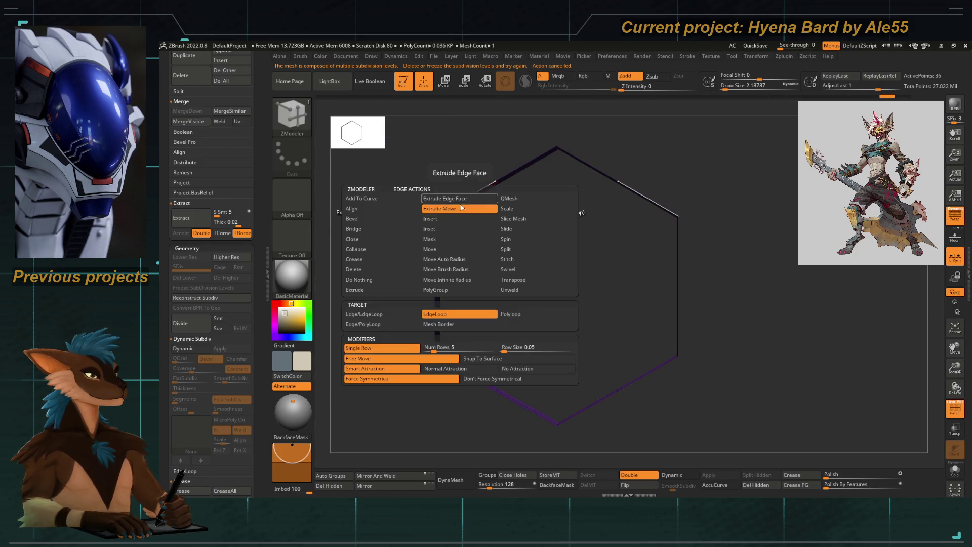
left_click(435, 230)
left_click(431, 317)
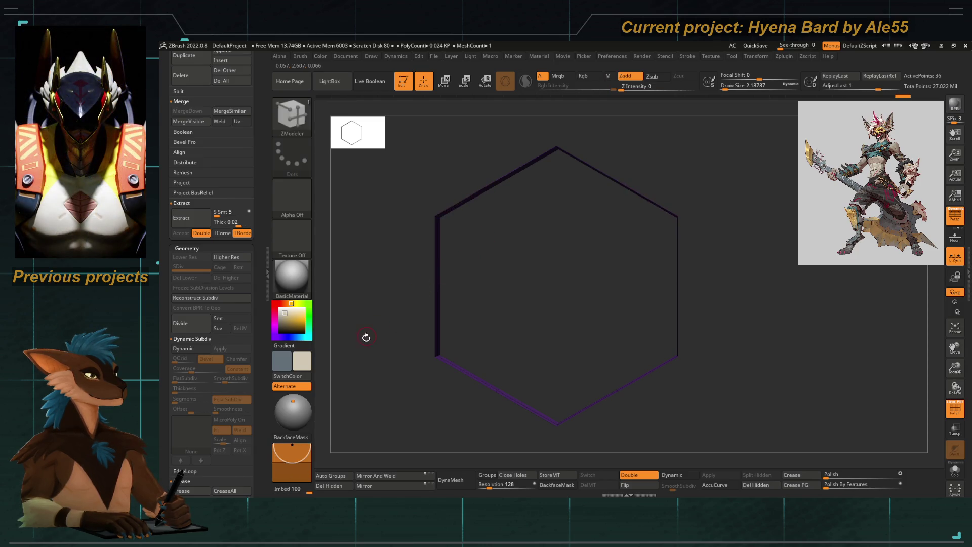
left_click_drag(364, 337, 432, 282)
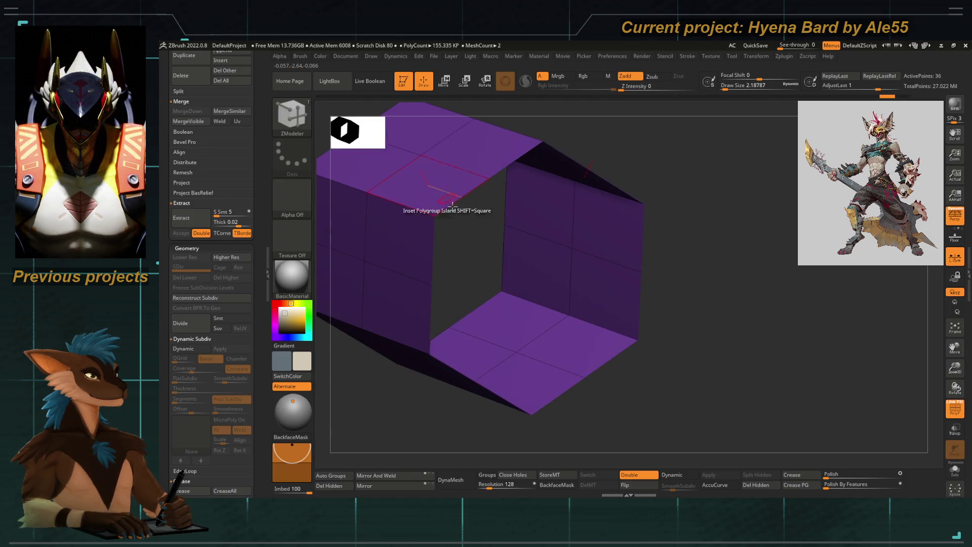
key("space")
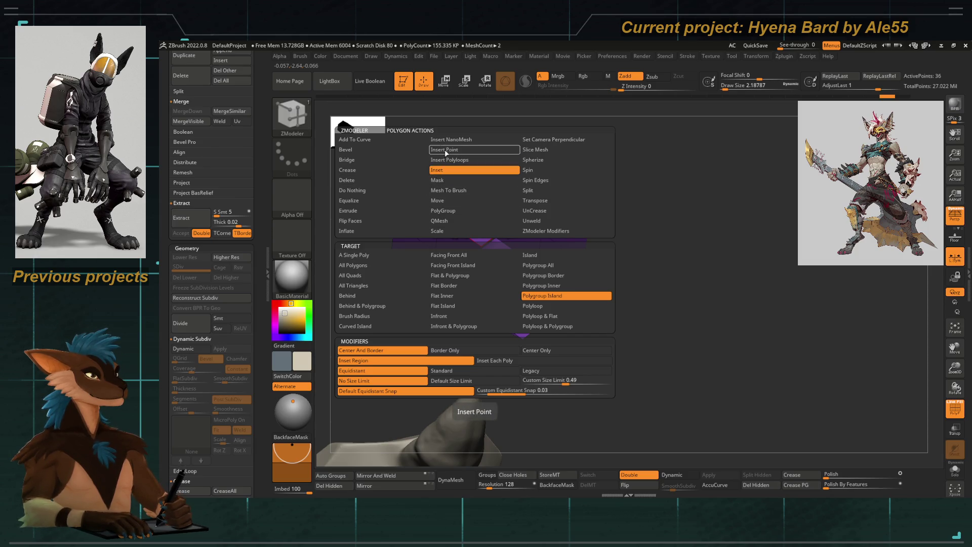
left_click(391, 212)
left_click_drag(499, 217, 601, 262)
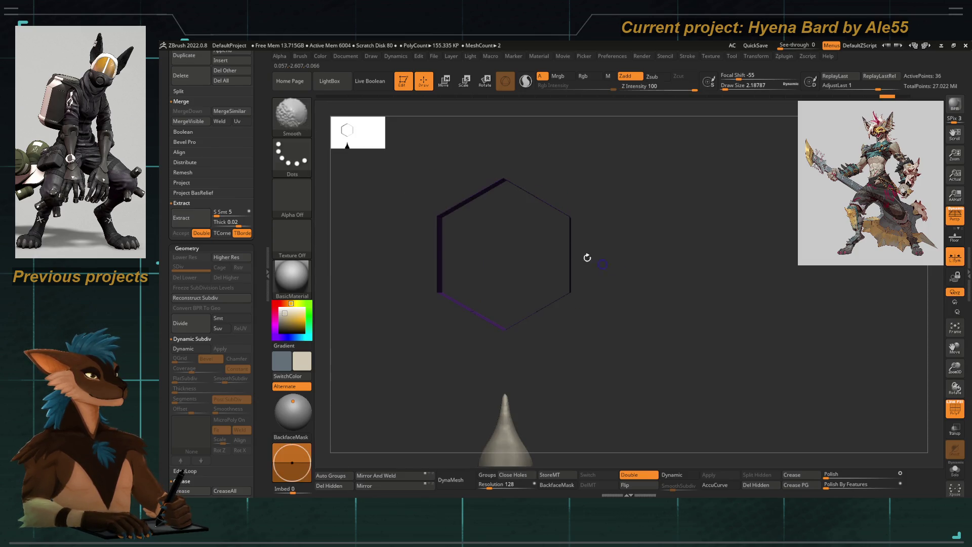
left_click_drag(475, 235, 444, 210)
Undo a trial inset flap, set Target to EdgeLoop, and extrude the hexagon's edge loop
key("space")
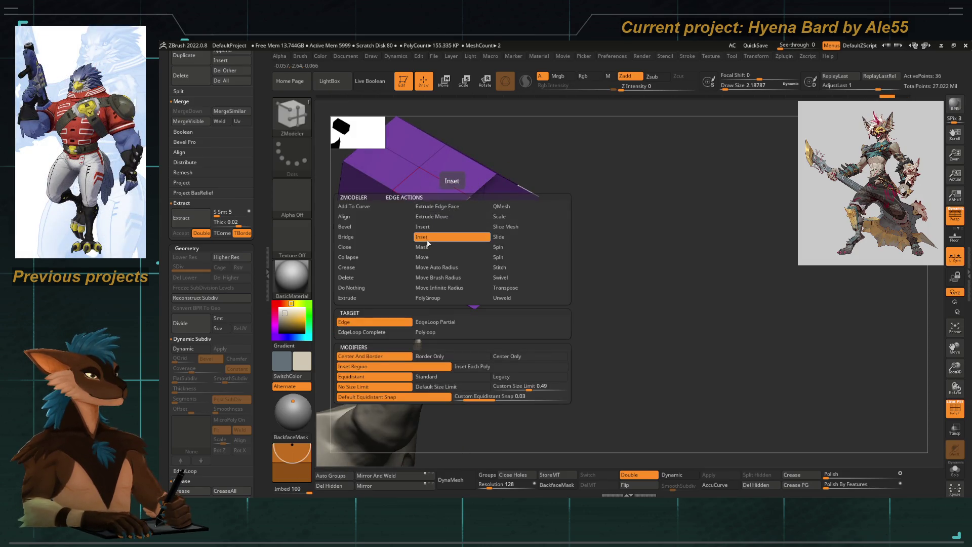
key("space")
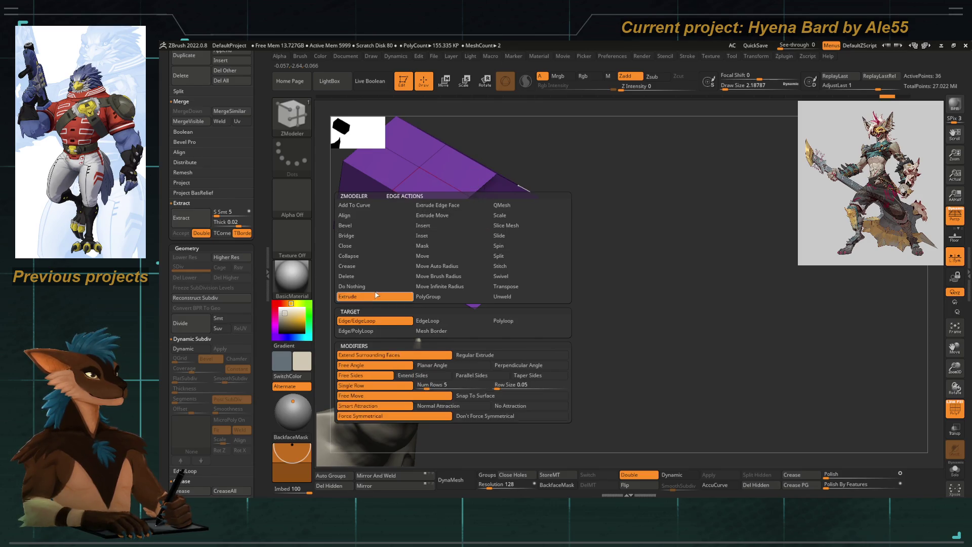
left_click_drag(468, 223, 471, 226)
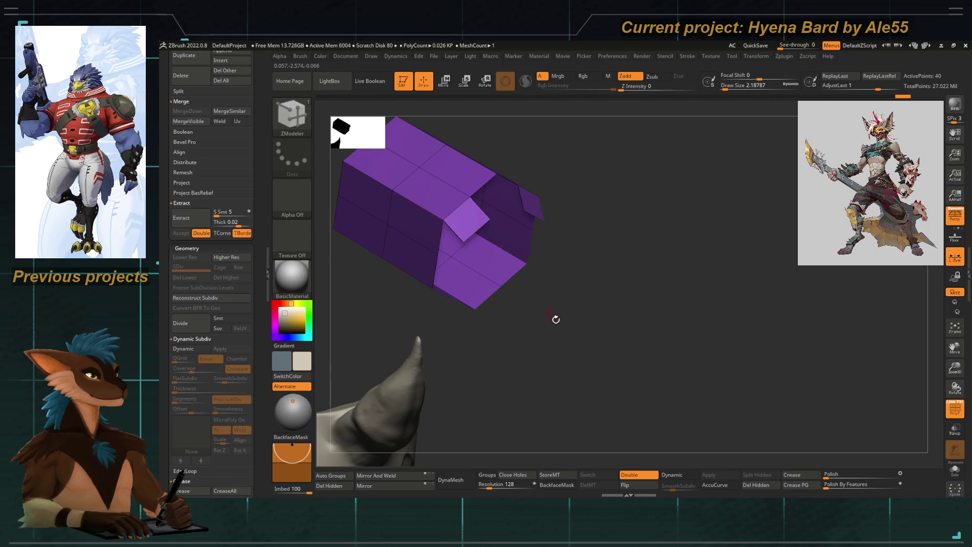
key("ctrl+z")
key("space")
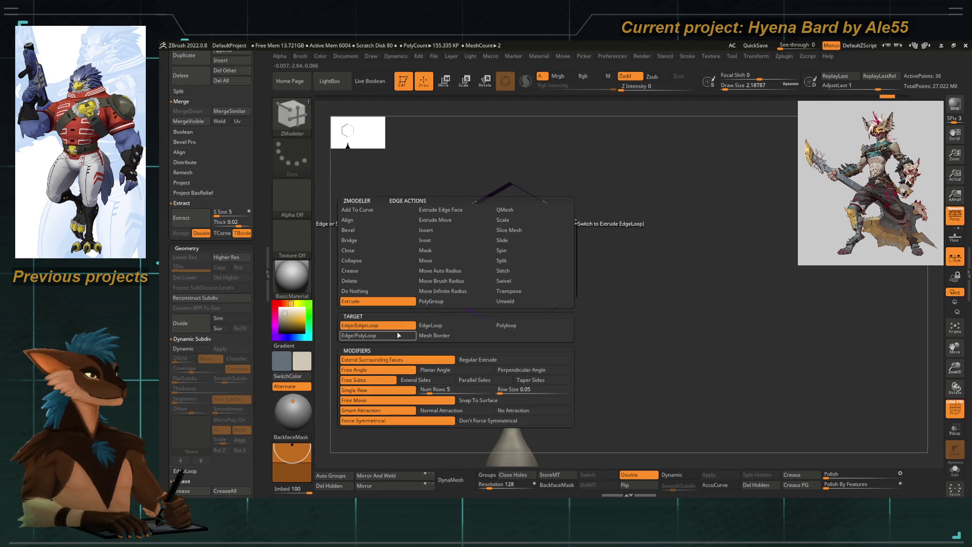
left_click(431, 326)
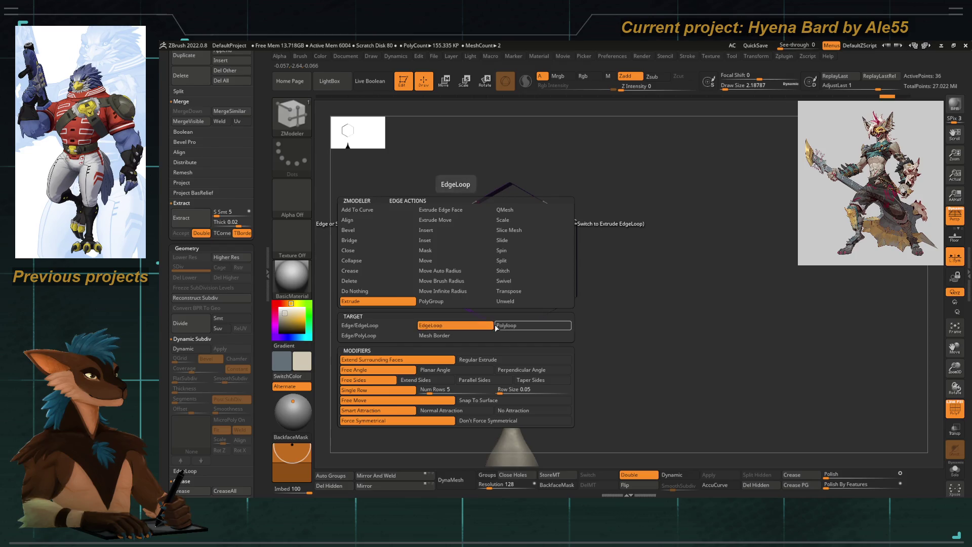
left_click_drag(460, 231, 481, 236)
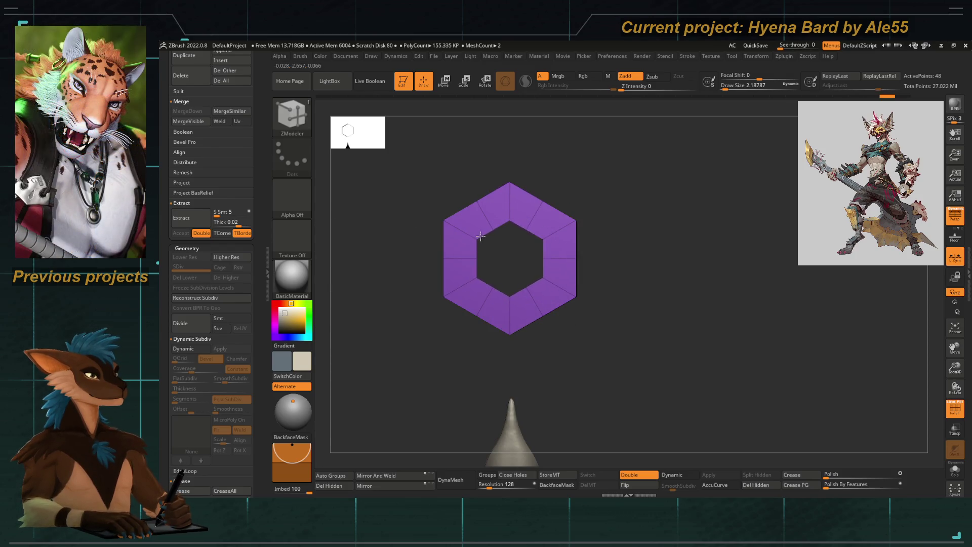
Solo the hexagon ring, try an inner inset loop, then undo it
key("f")
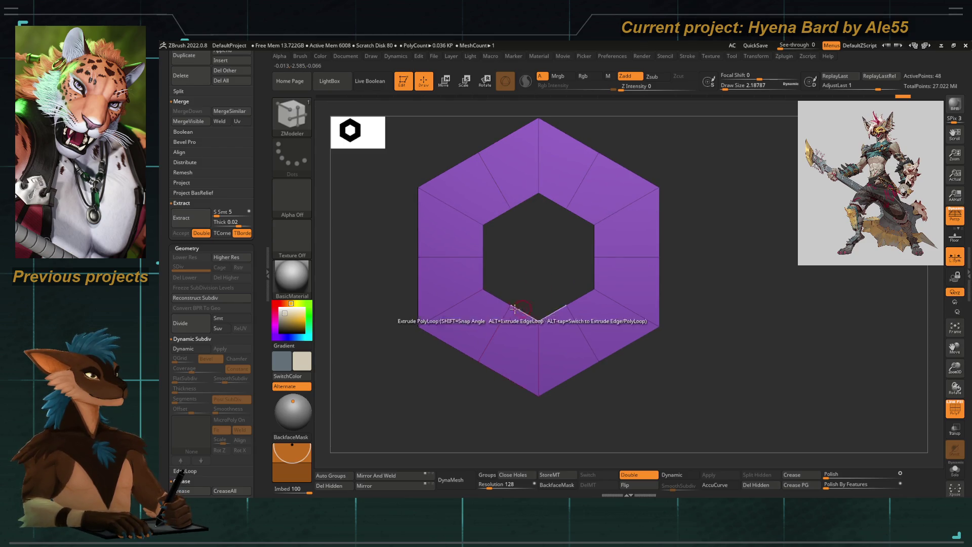
left_click_drag(518, 308, 522, 268)
key("f")
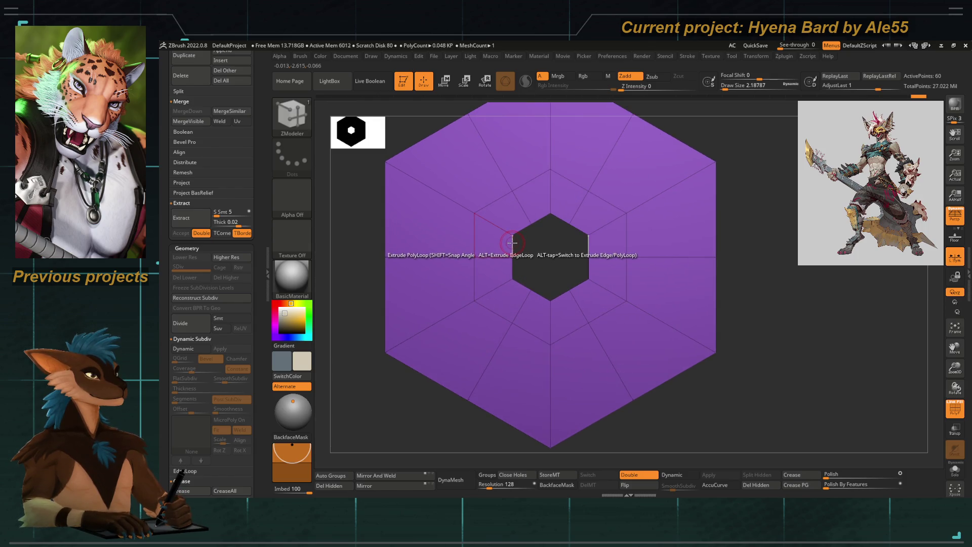
key("ctrl+z")
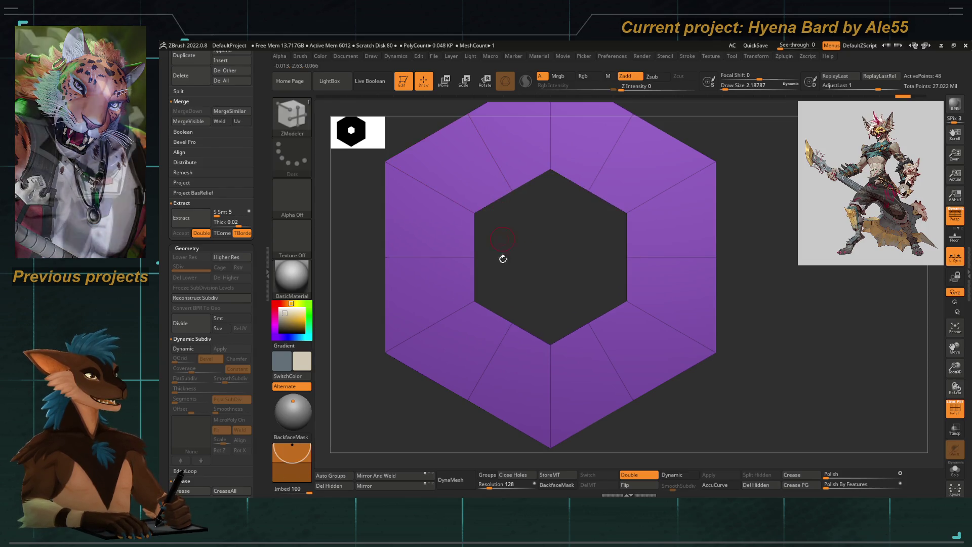
Use ZModeler Bridge on opposite inner edges to cap the hole with red polygons
key("space")
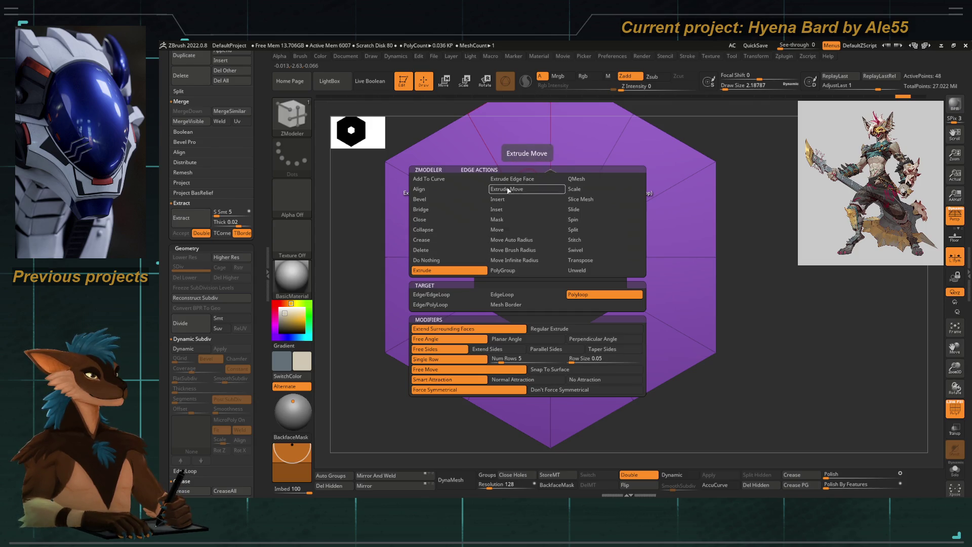
left_click(431, 212)
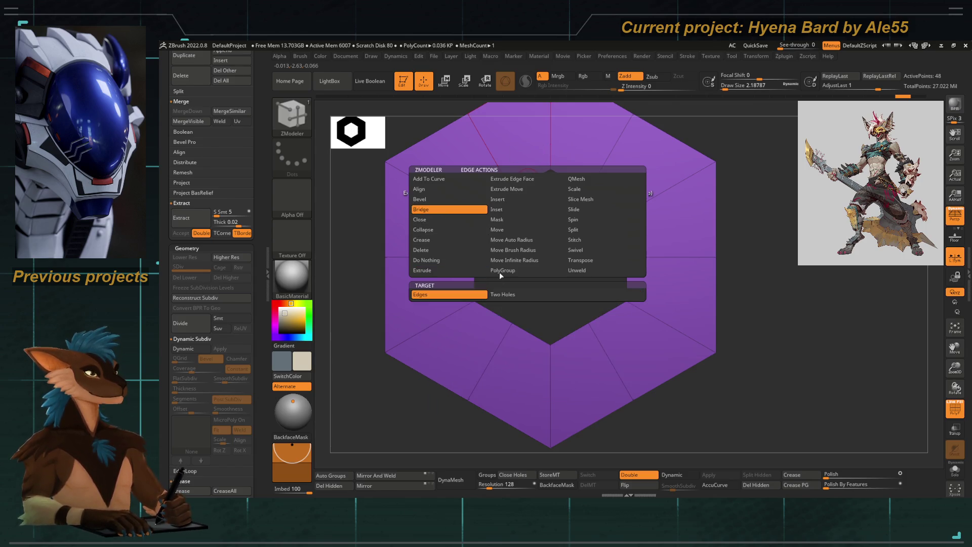
left_click(536, 334)
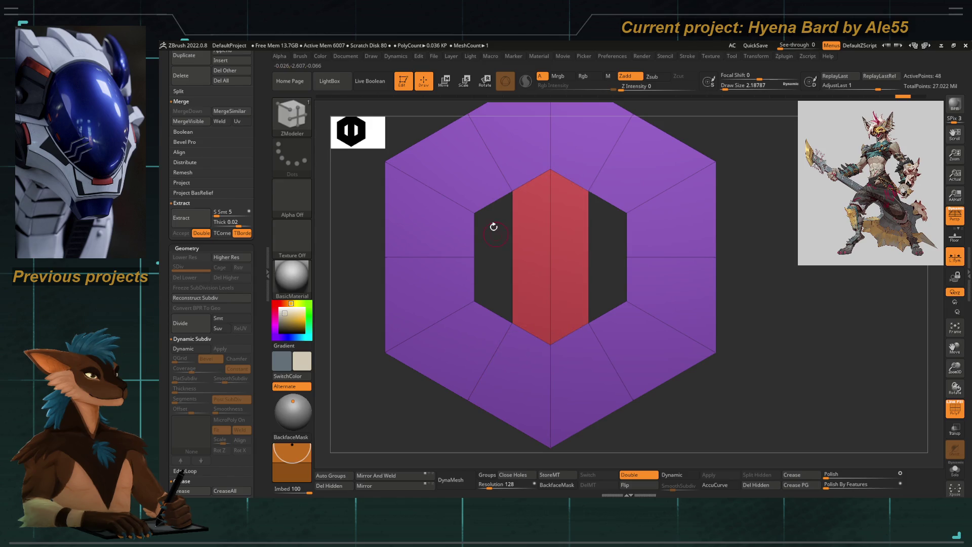
left_click(492, 311)
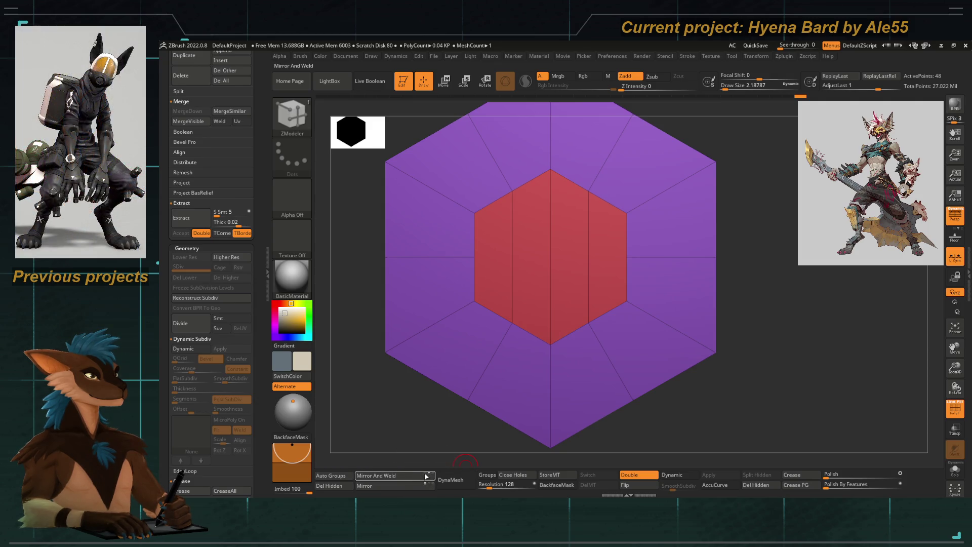
Mirror and weld the bolt-head mesh and view the hexagon front-on
mouse_move(526, 260)
left_mouse_down()
mouse_move(461, 396)
mouse_move(478, 395)
mouse_move(455, 381)
mouse_move(504, 390)
left_mouse_up()
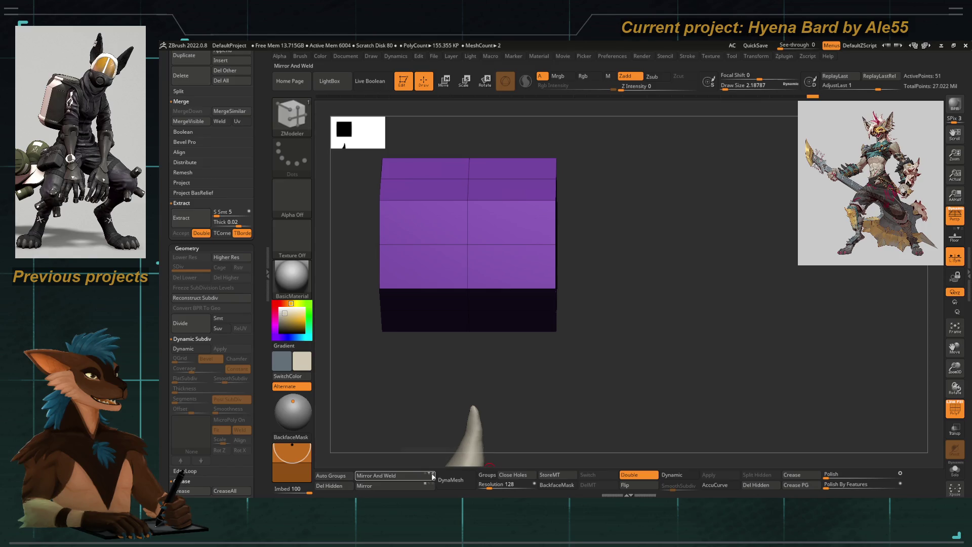
mouse_move(398, 405)
left_mouse_down()
mouse_move(446, 400)
mouse_move(425, 393)
mouse_move(477, 393)
mouse_move(418, 391)
mouse_move(477, 341)
left_mouse_up()
left_click(385, 476)
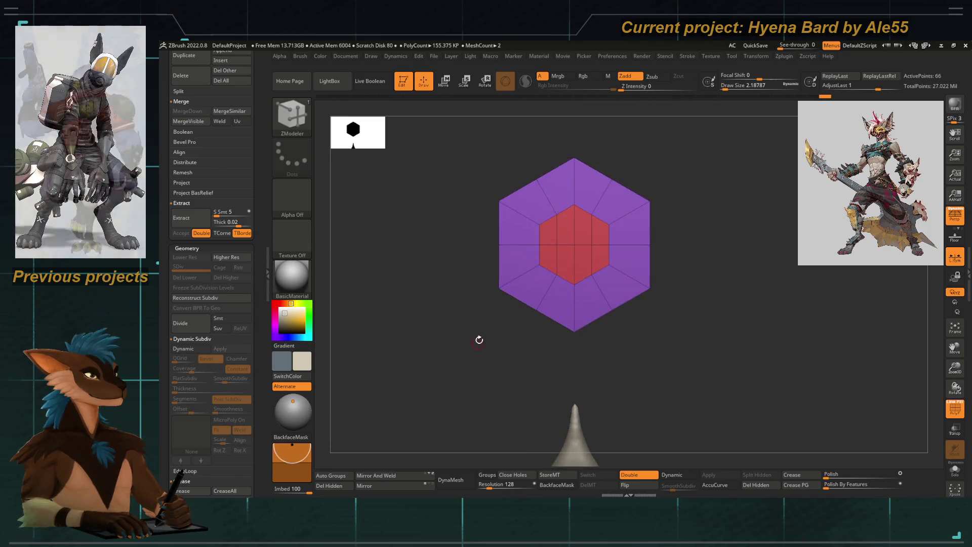
key("f")
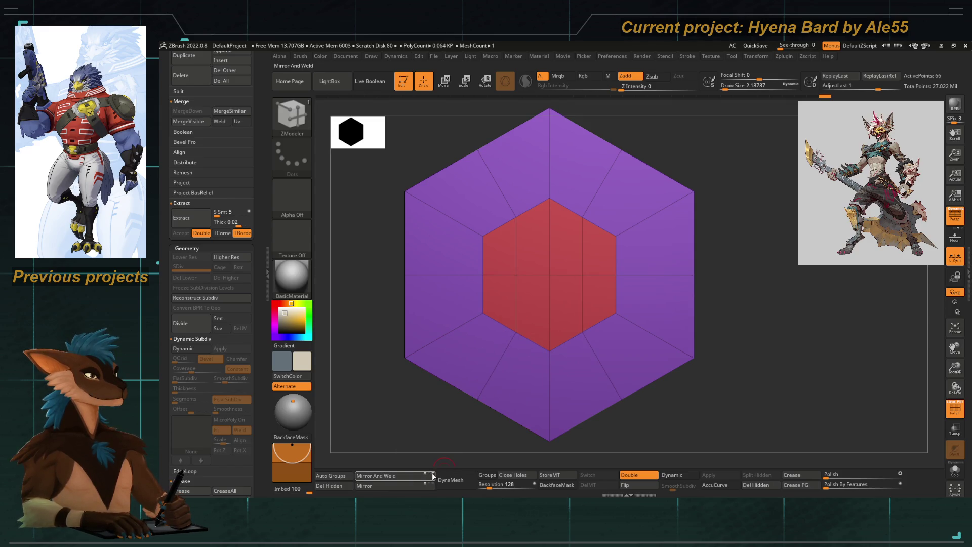
Enable Y symmetry and use Move Topological to stretch the red face into a tall rounded shape
left_click(729, 57)
left_click(780, 57)
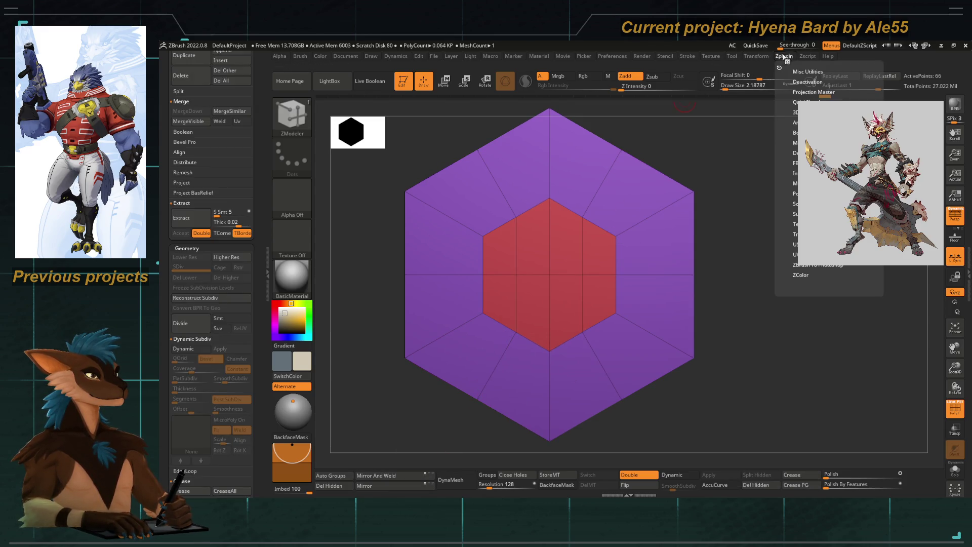
left_click(756, 57)
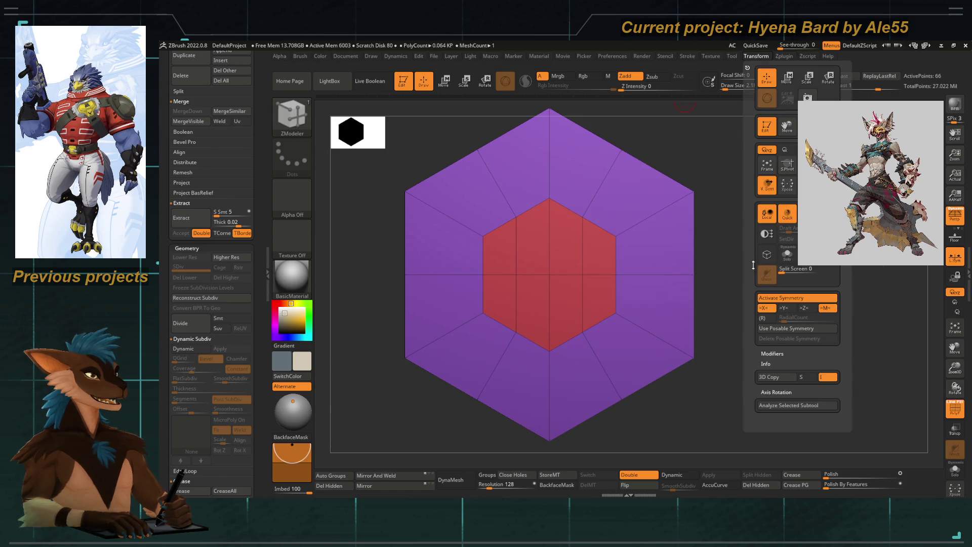
left_click(783, 309)
key("b")
key("m")
key("t")
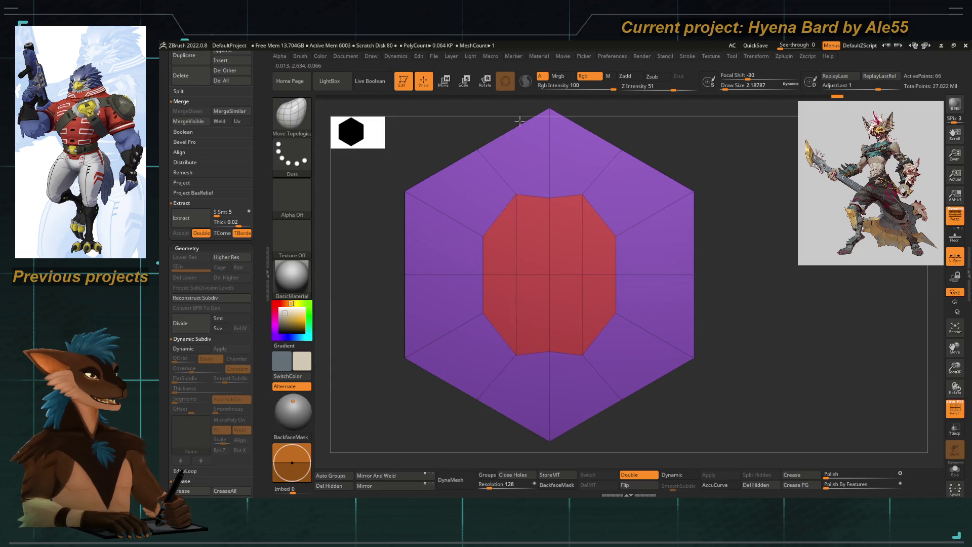
left_click(547, 200)
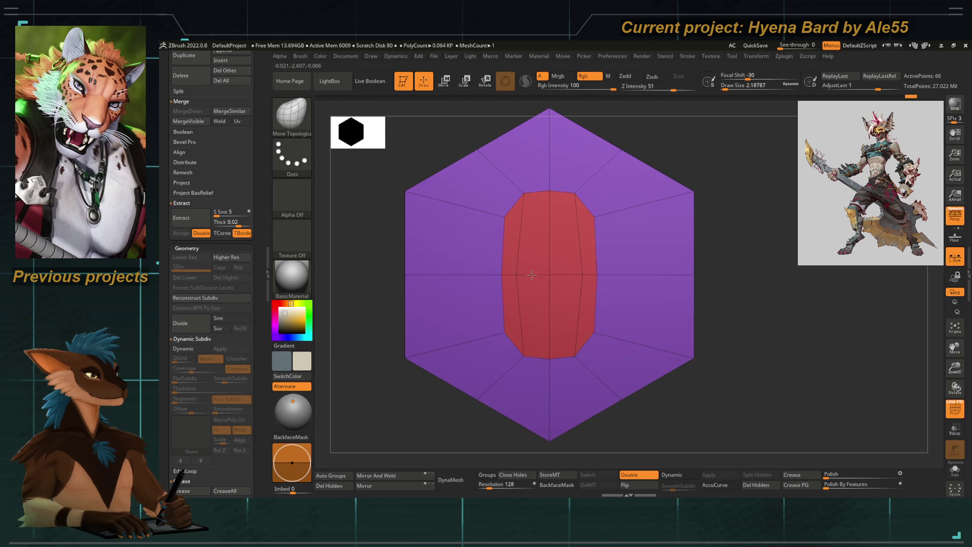
Reframe the hexagon mesh in perspective and return to the ZModeler brush
mouse_move(540, 273)
right_mouse_down("ctrl")
mouse_move(427, 170)
mouse_move(496, 213)
mouse_move(475, 341)
right_mouse_up("ctrl")
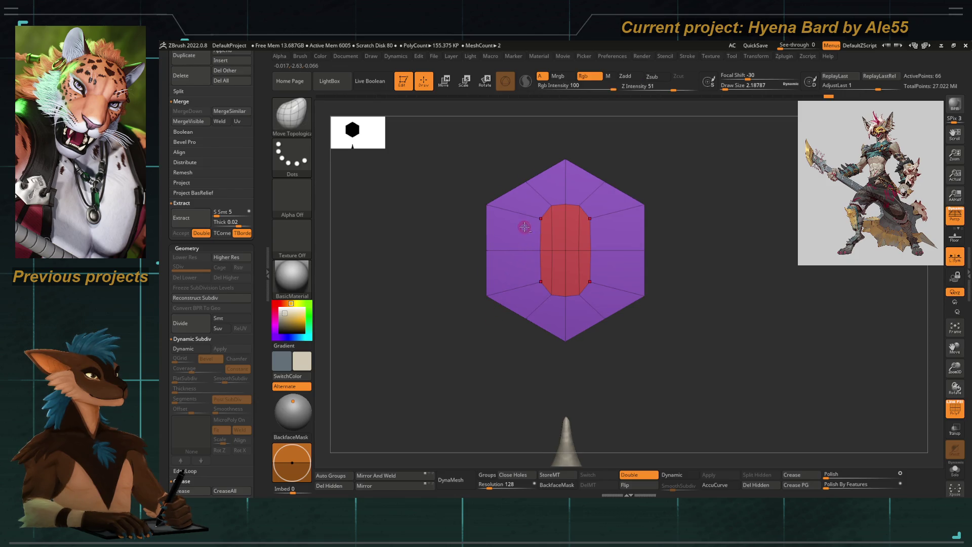
key("f")
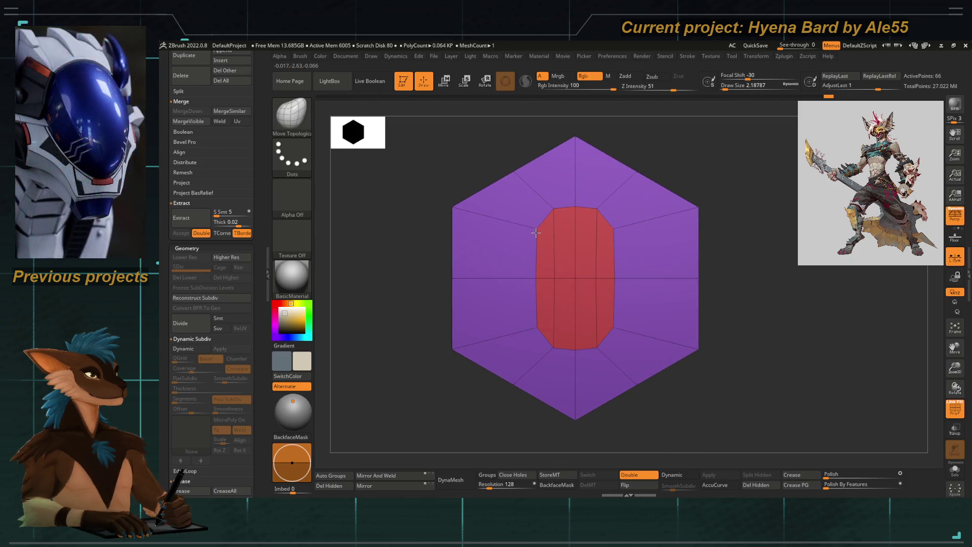
left_click_drag(429, 392, 470, 362)
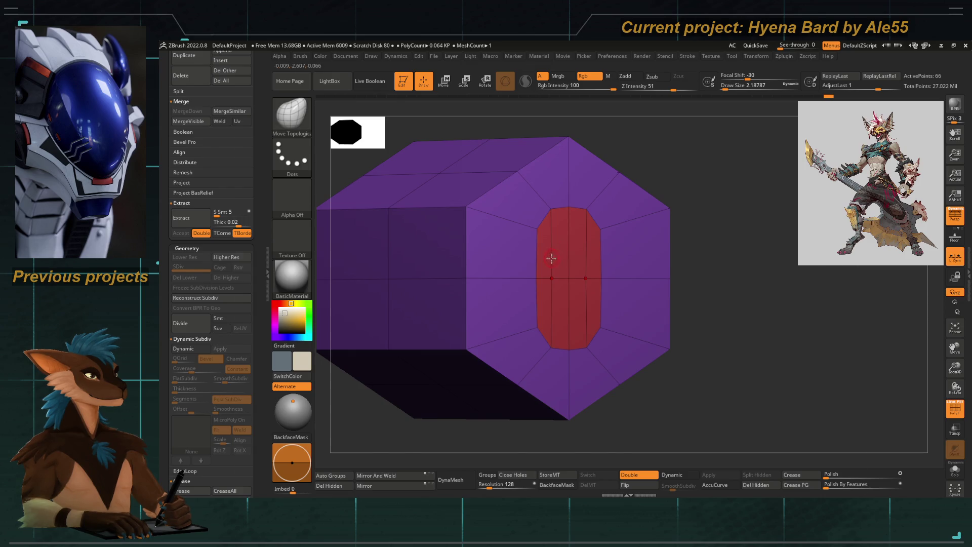
key("b")
key("z")
key("m")
key("space")
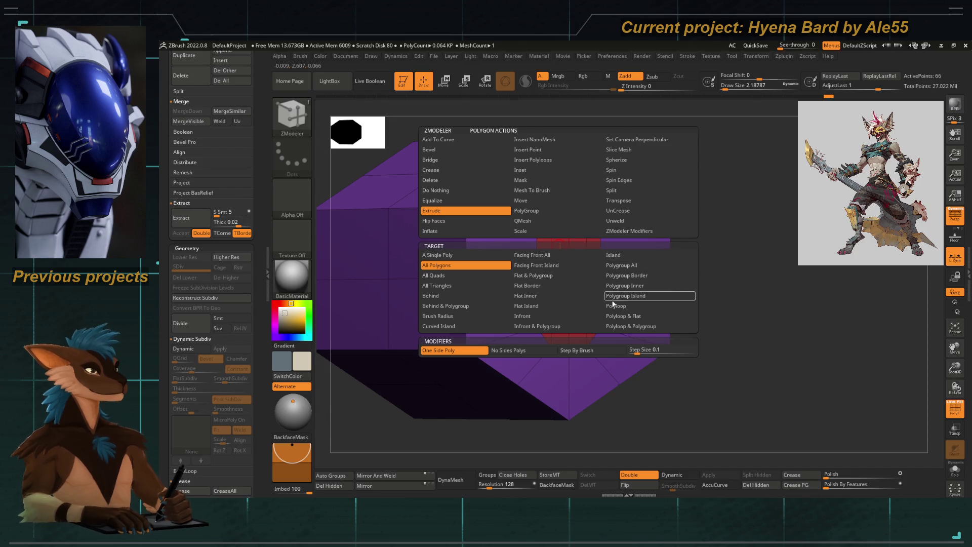
Extrude the red center polygroup inward with the Polygroup All target
left_click(622, 265)
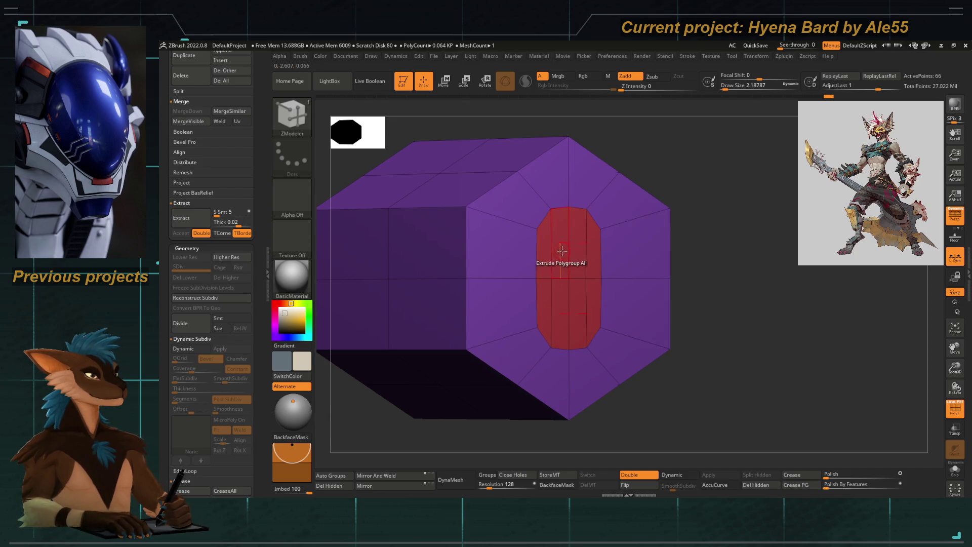
left_click_drag(562, 251, 537, 261)
left_click_drag(678, 278, 668, 279, "shift")
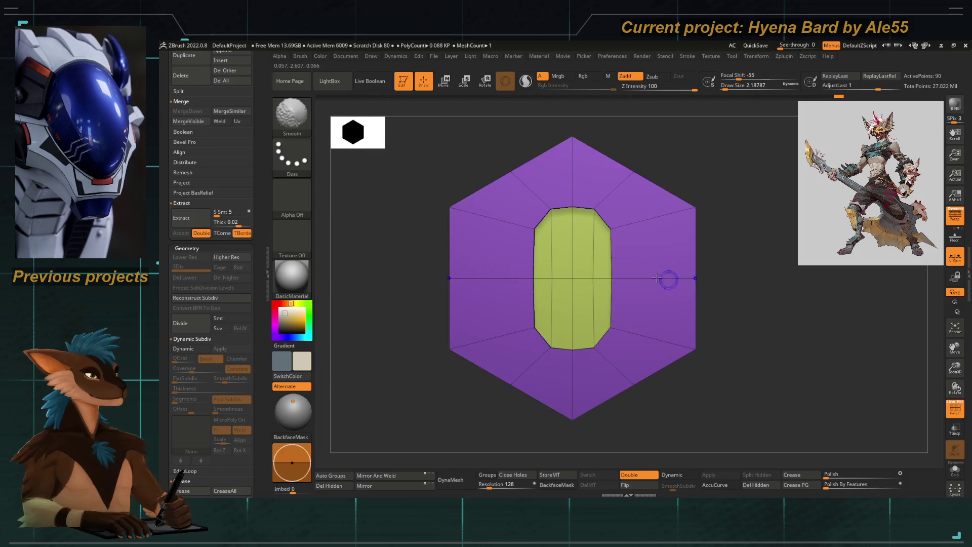
Set the ZModeler edge action to Slide with EdgeLoop Complete as the target
key("space")
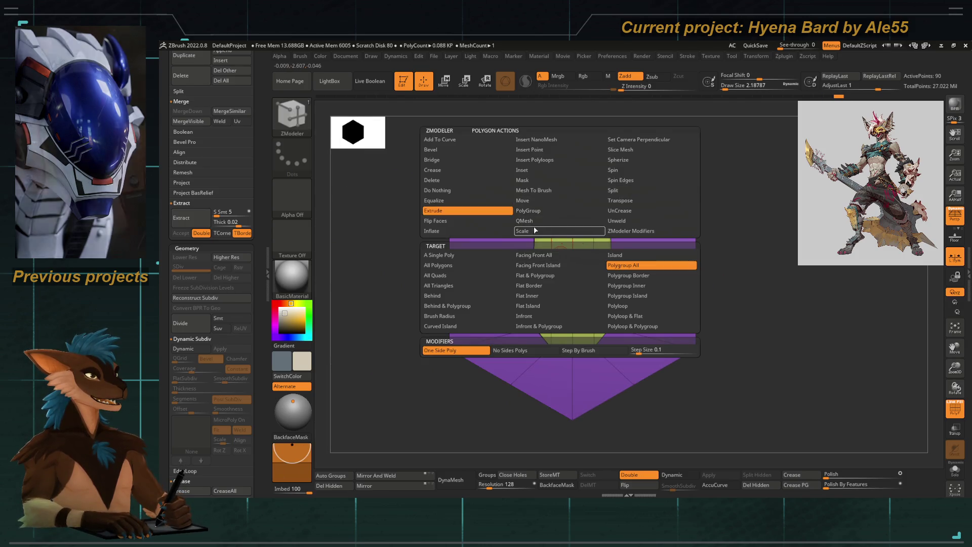
key("space")
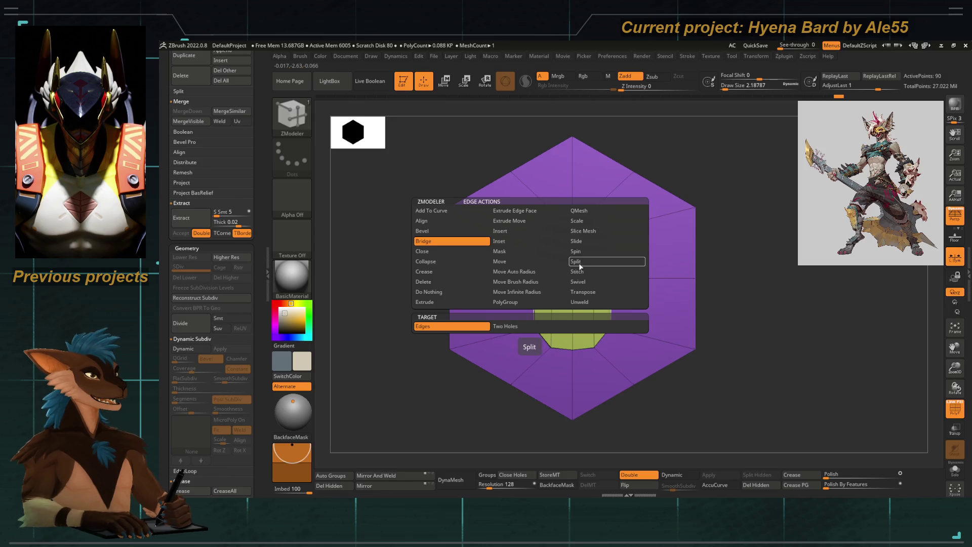
left_click(582, 242)
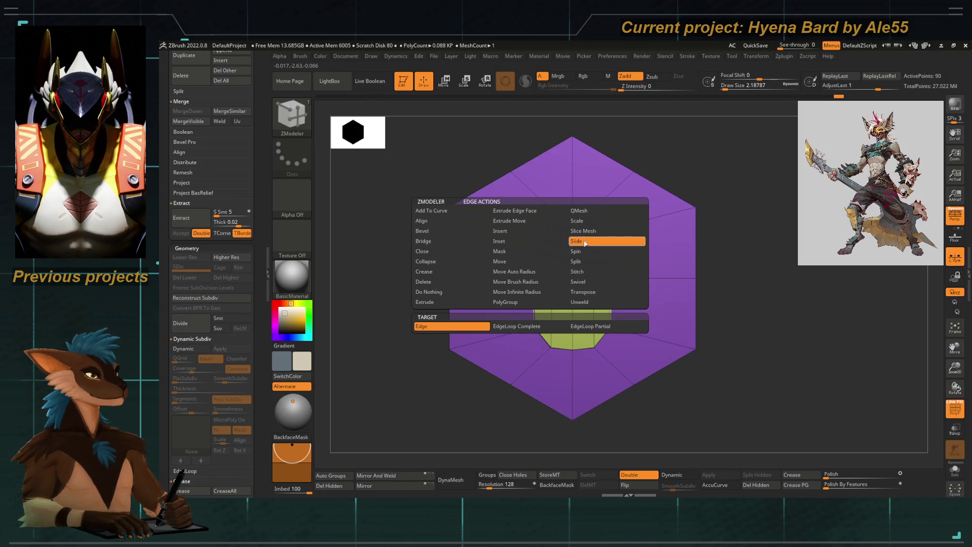
left_click(541, 324)
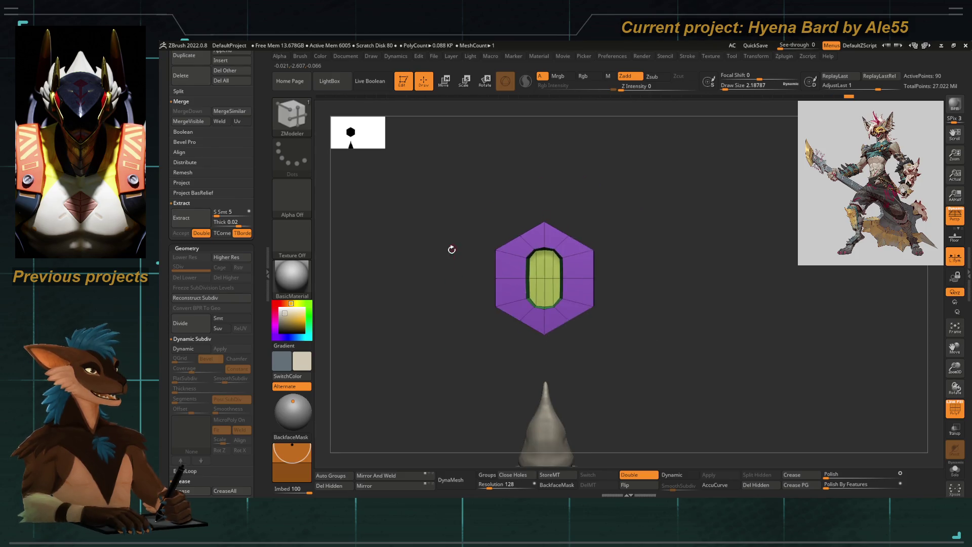
left_click_drag(456, 245, 505, 292)
mouse_move(504, 292)
right_mouse_down()
mouse_move(490, 301)
mouse_move(403, 280)
mouse_move(419, 248)
mouse_move(566, 286)
right_mouse_up()
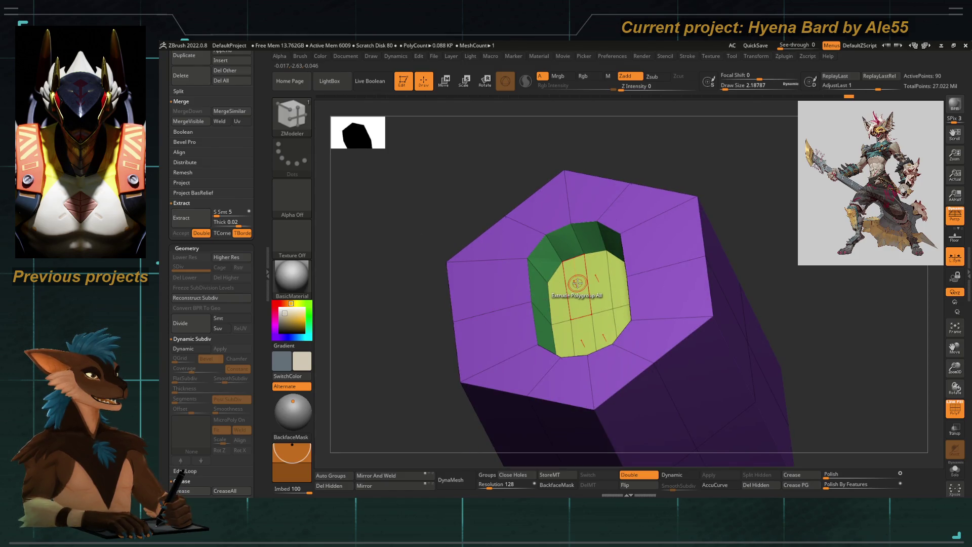
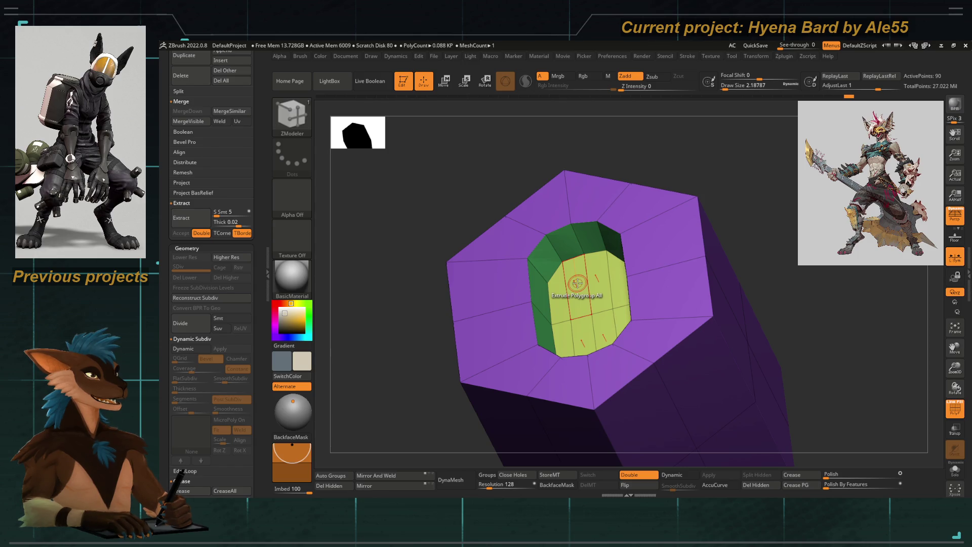
Orbit the bolt, view its slotted face head-on and toggle Dynamic Subdiv on and off
left_click_drag(363, 351, 417, 272)
left_click_drag(495, 270, 499, 276)
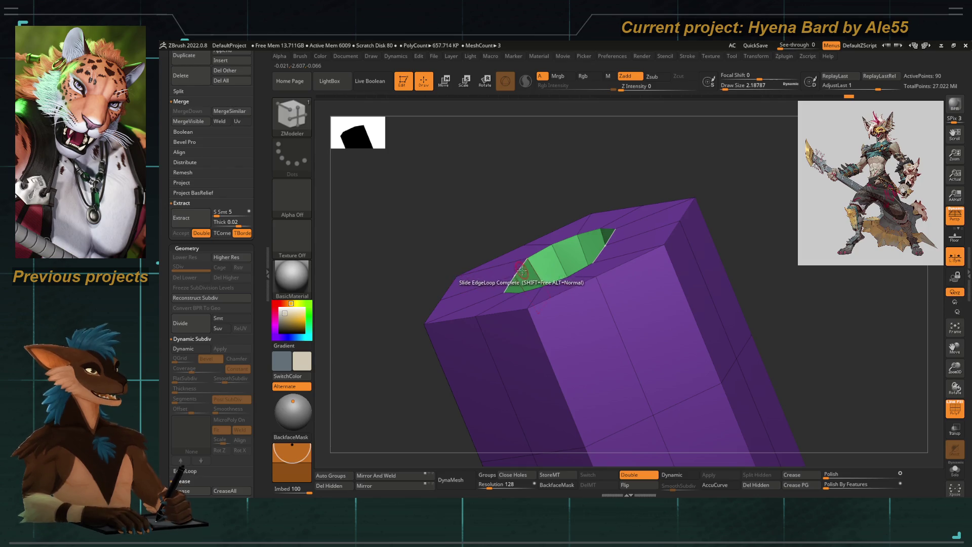
key("f")
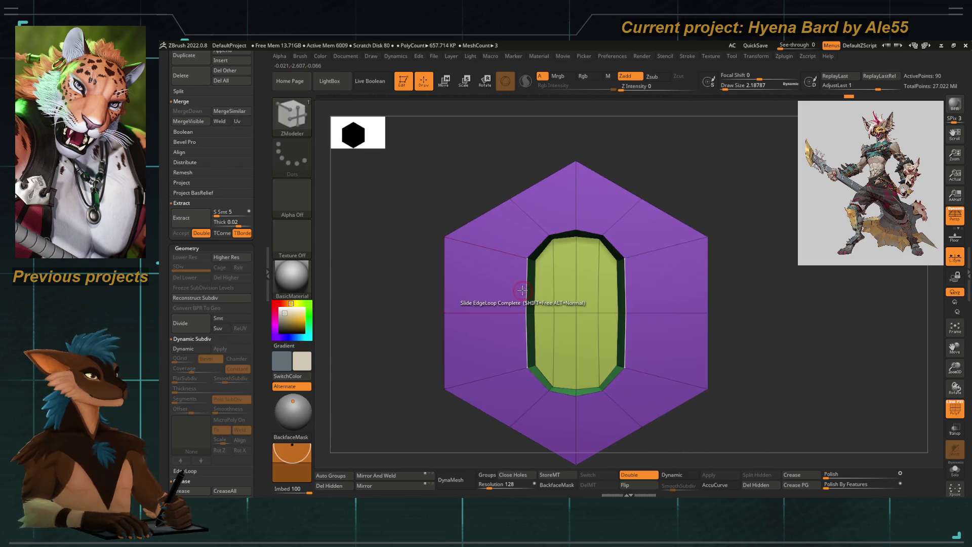
key("d")
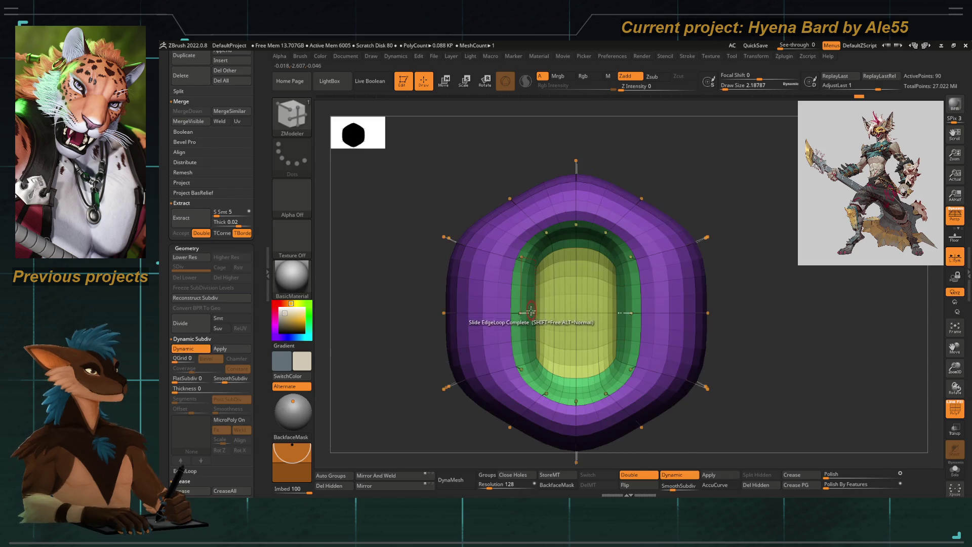
key("shift+d")
Insert a horizontal edge loop around the hexagon sides and check it smoothed beside the skull
left_click_drag(380, 260, 503, 310)
left_click(490, 306)
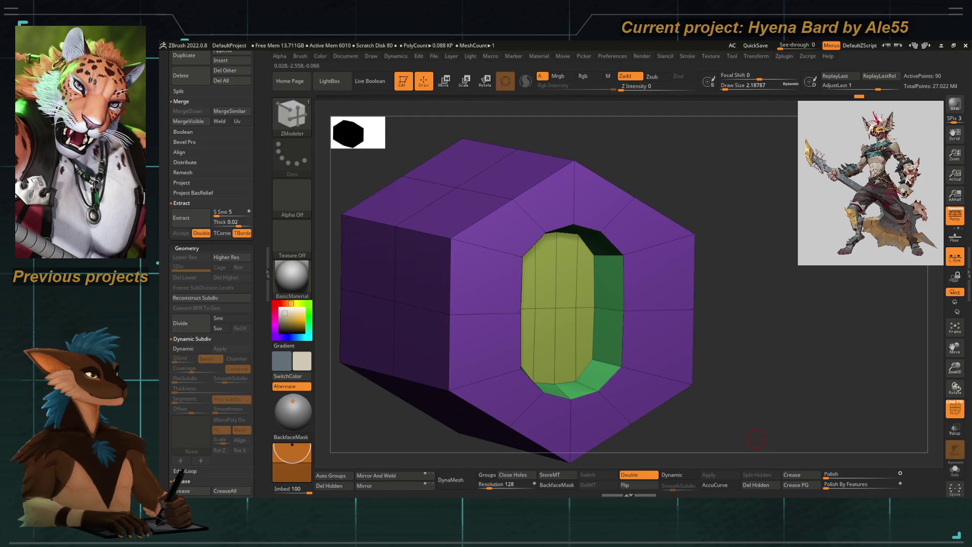
left_click_drag(735, 210, 629, 274, "shift")
key("d")
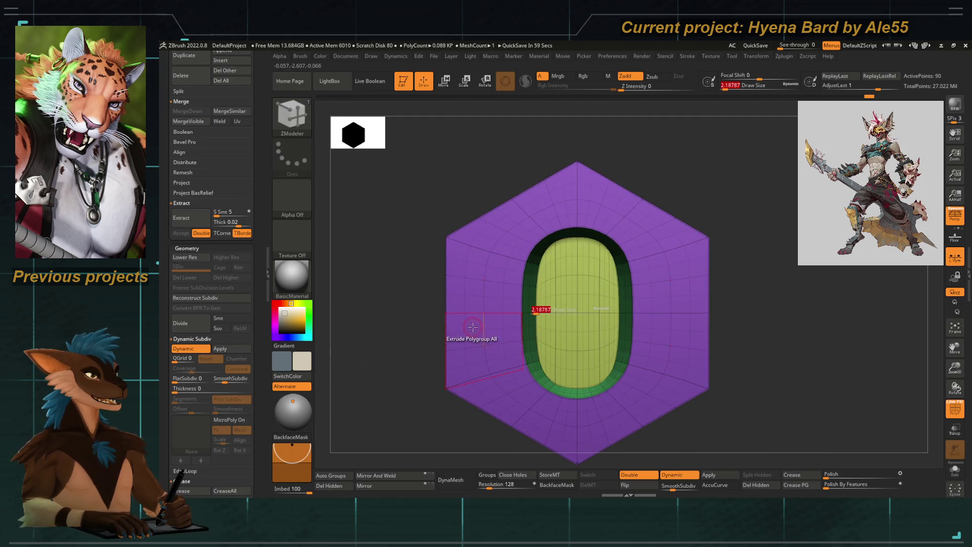
mouse_move(412, 408)
left_mouse_down()
mouse_move(405, 375)
mouse_move(825, 433)
left_mouse_up()
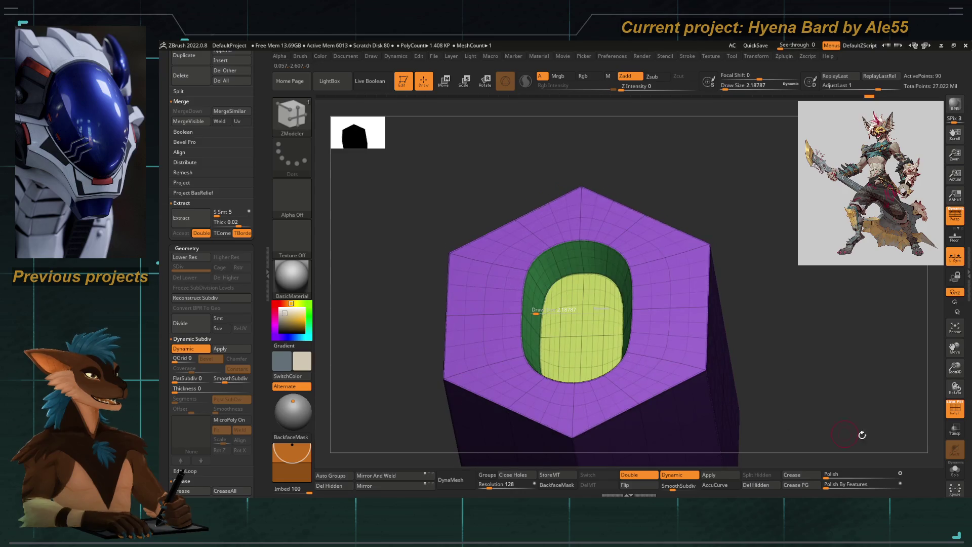
key("shift+f")
mouse_move(537, 308)
left_mouse_down("alt")
mouse_move(411, 252)
mouse_move(493, 345)
mouse_move(478, 368)
left_mouse_up("alt")
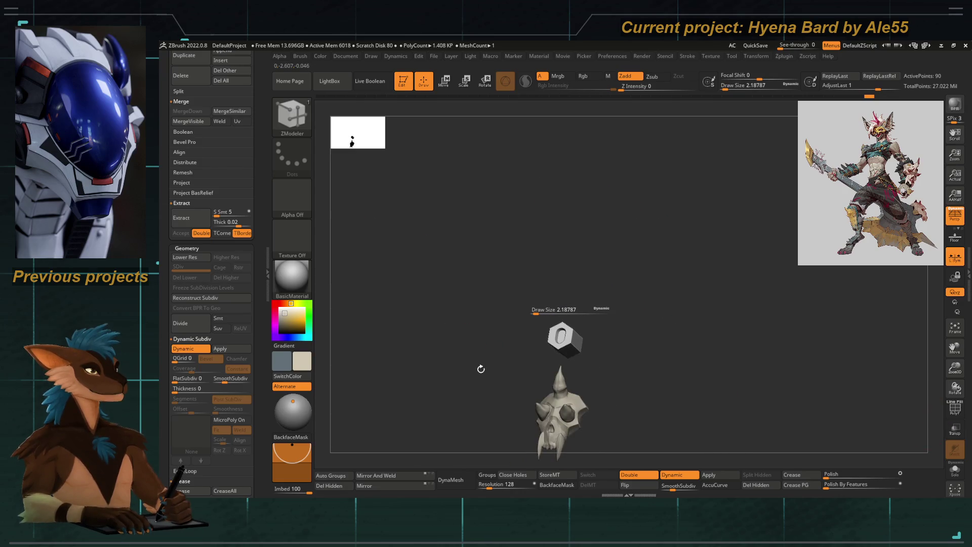
Zoom in on the bolt, pick Move Topological (B, M, T), frame it and turn on PolyF
mouse_move(538, 326)
left_mouse_down("shift")
mouse_move(501, 293)
mouse_move(529, 337)
mouse_move(527, 265)
mouse_move(482, 298)
mouse_move(506, 329)
mouse_move(564, 359)
mouse_move(505, 305)
mouse_move(536, 382)
left_mouse_up("shift")
mouse_move(535, 236)
left_mouse_down()
mouse_move(512, 206)
mouse_move(542, 228)
mouse_move(585, 222)
left_mouse_up()
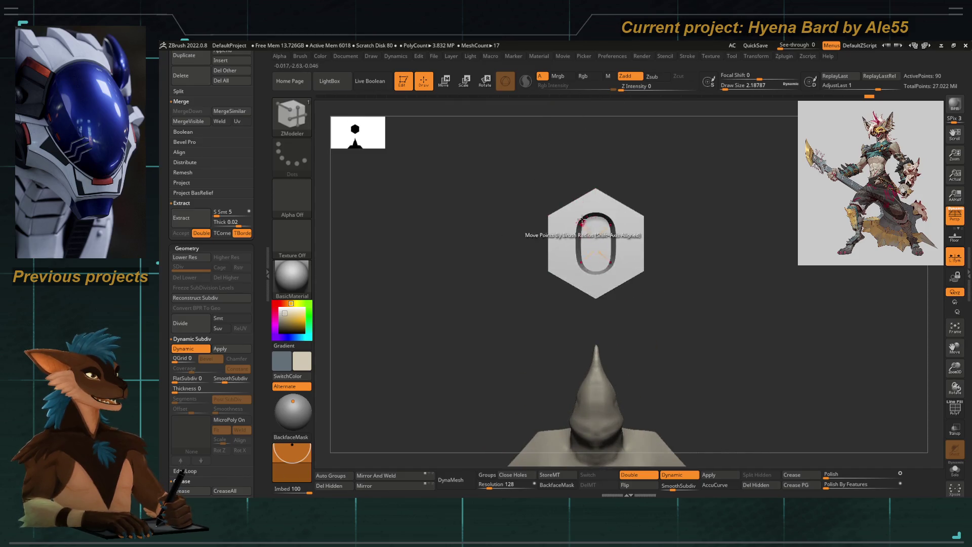
key("b")
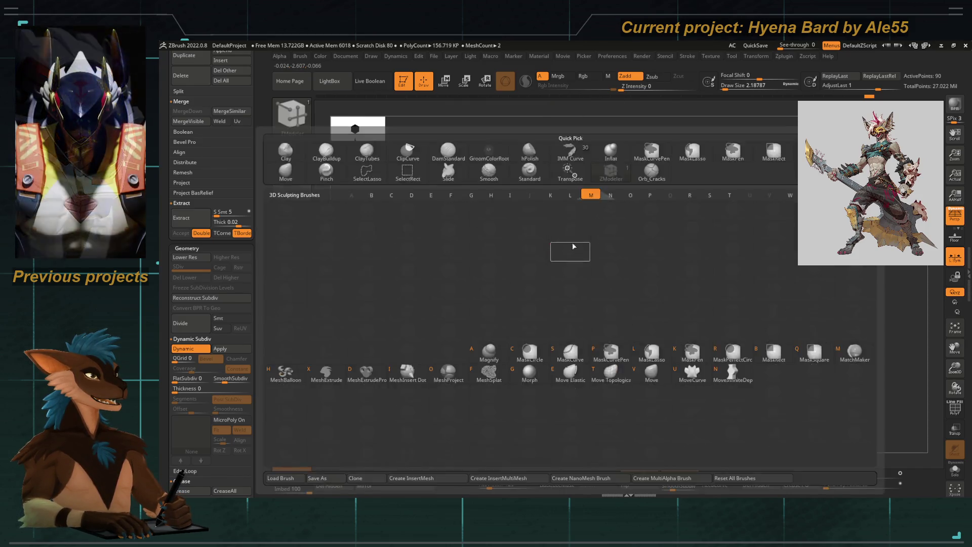
key("m")
key("t")
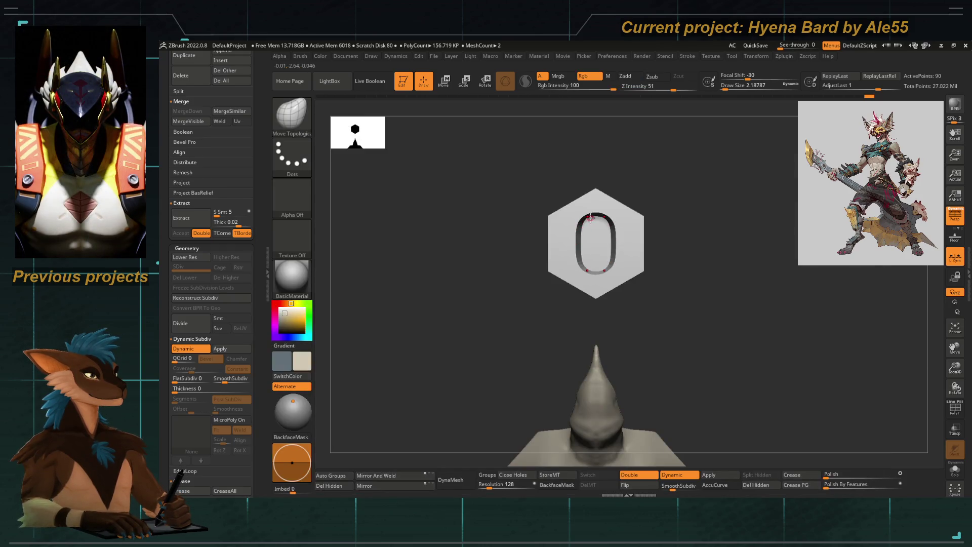
key("f")
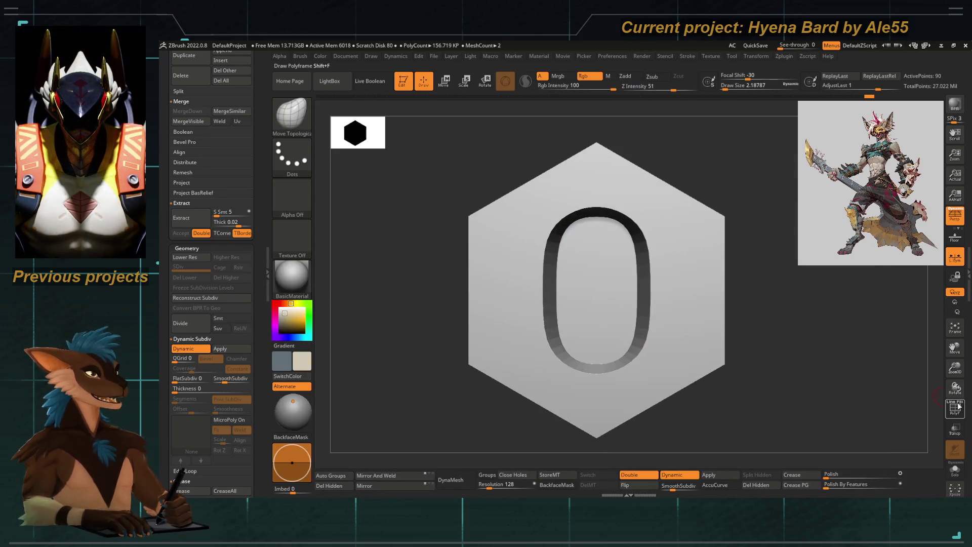
left_click(958, 407)
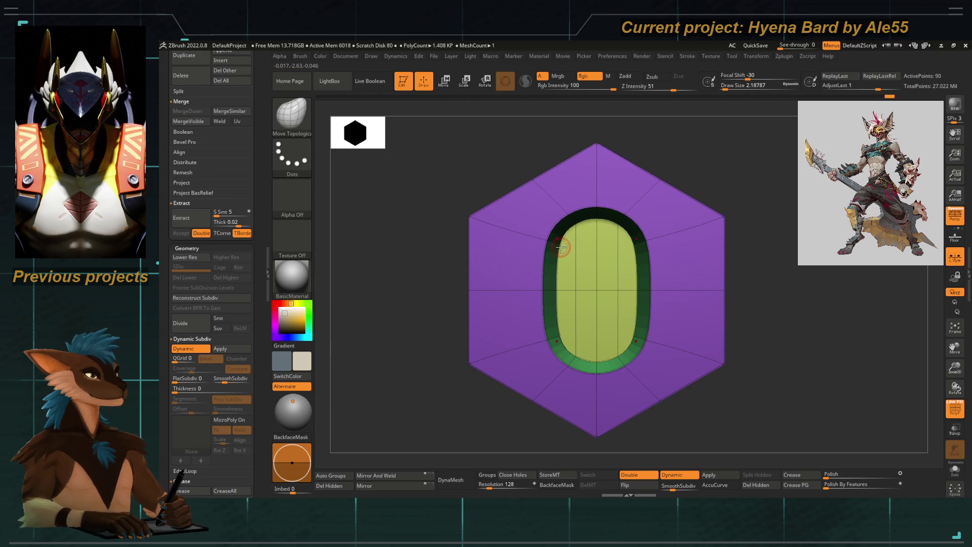
With Draw Size 5.75, push the slot's rim inward to narrow the oblong slot
mouse_move(580, 246)
left_mouse_down("alt")
mouse_move(532, 272)
mouse_move(557, 275)
left_mouse_up("alt")
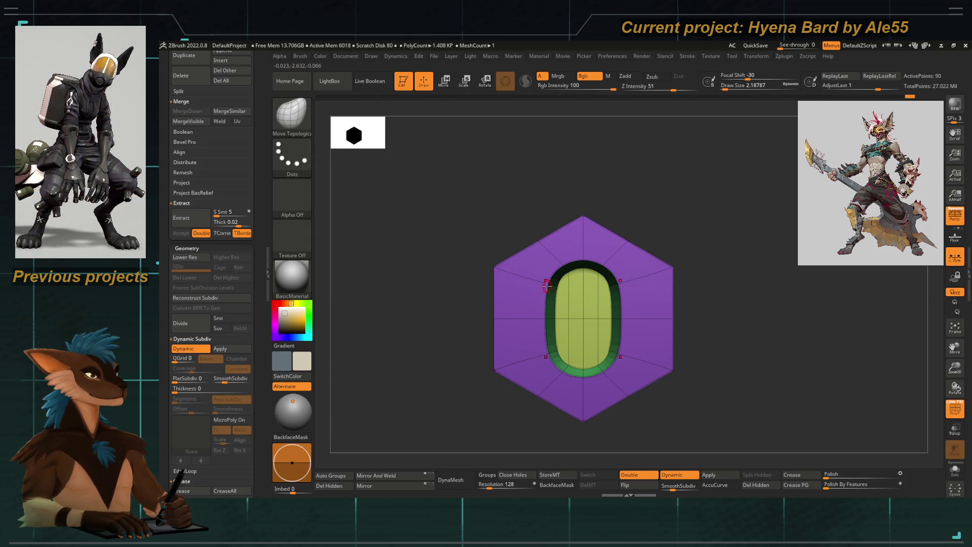
key("s")
mouse_move(547, 284)
left_mouse_down()
mouse_move(573, 283)
mouse_move(580, 317)
left_mouse_up()
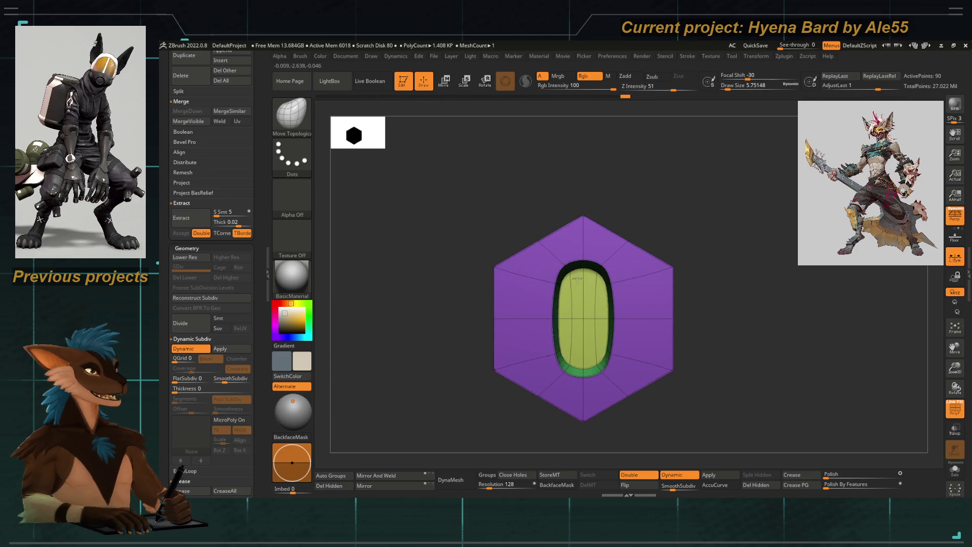
left_click_drag(587, 281, 584, 271)
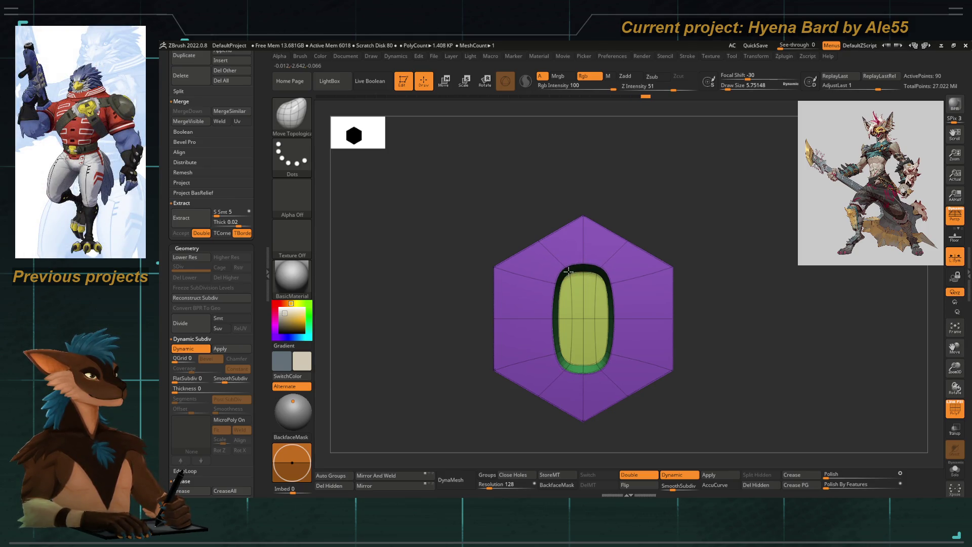
left_click_drag(555, 317, 562, 319)
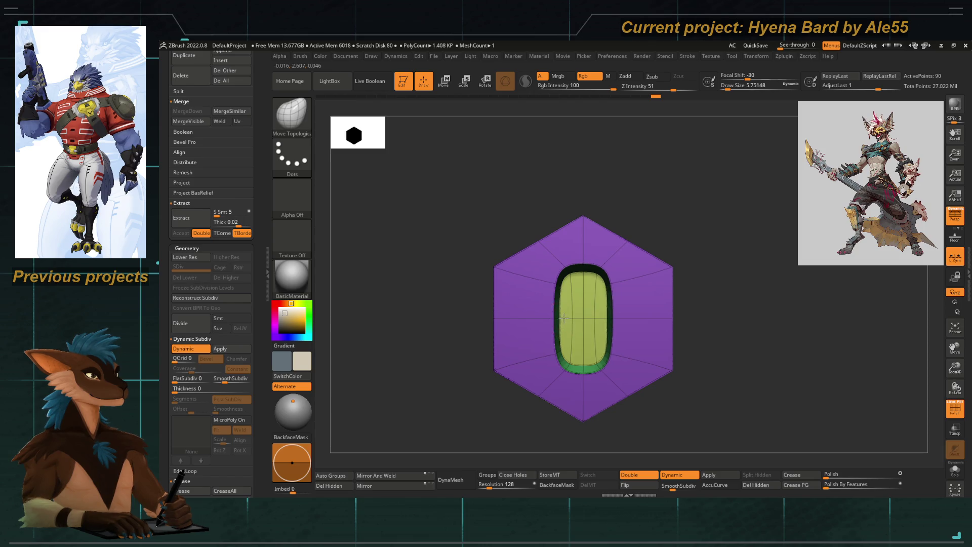
Zoom out to the helmet and turn off the polyframe wireframe
right_click_drag(564, 318, 460, 218, "ctrl")
left_click_drag(461, 217, 495, 282)
left_click(952, 408)
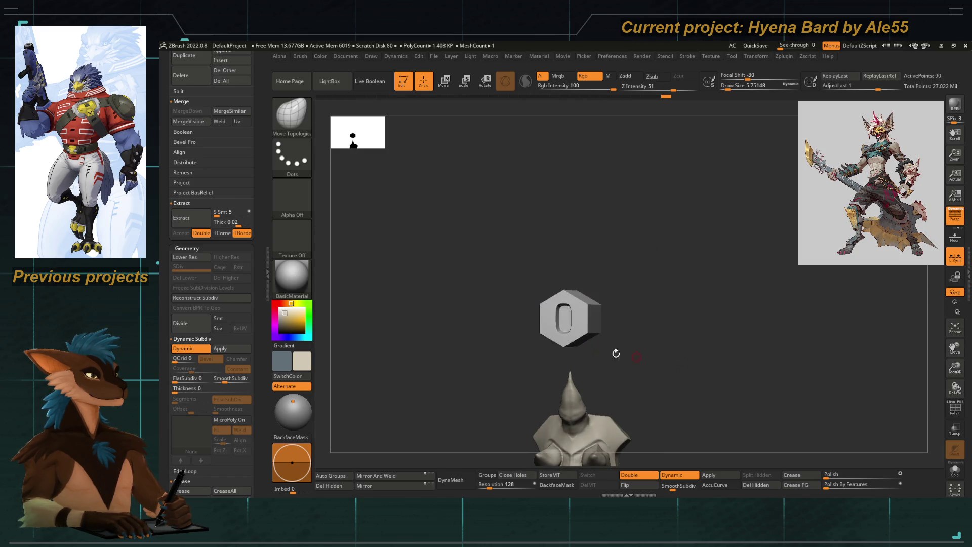
Solo the bolt in front view and make its slot a shallower engraving
left_click(557, 294, "ctrl+shift")
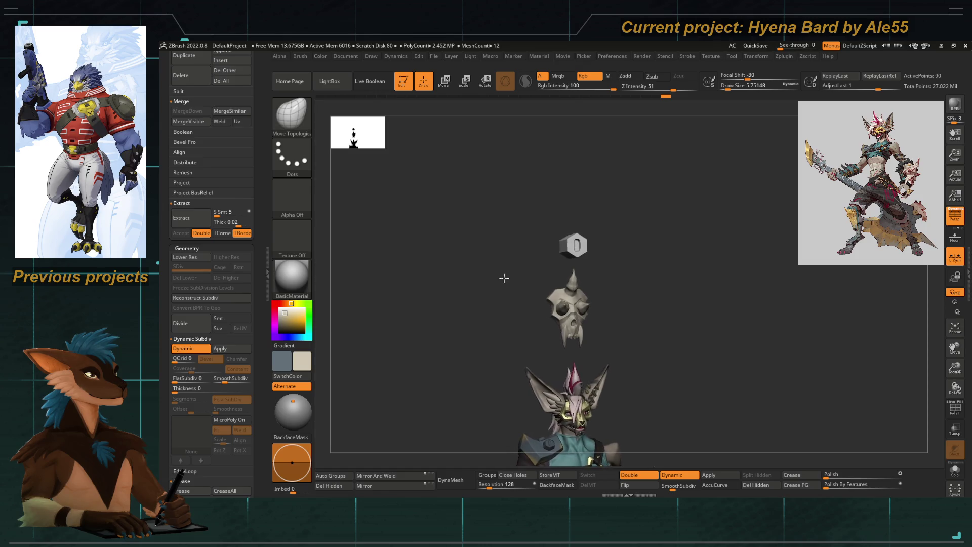
mouse_move(497, 280)
right_mouse_down("ctrl")
mouse_move(490, 271)
mouse_move(512, 298)
right_mouse_up("ctrl")
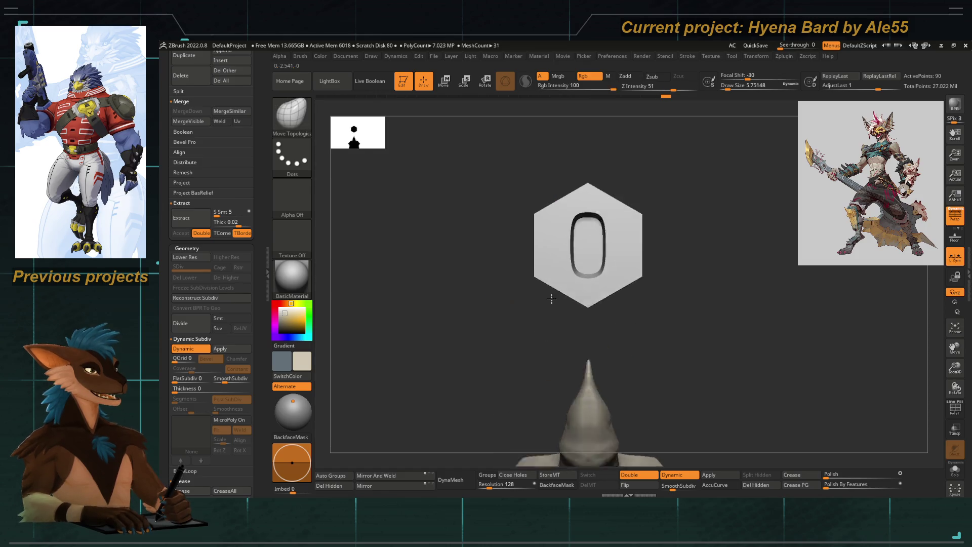
key("f")
key("space")
left_click(579, 207)
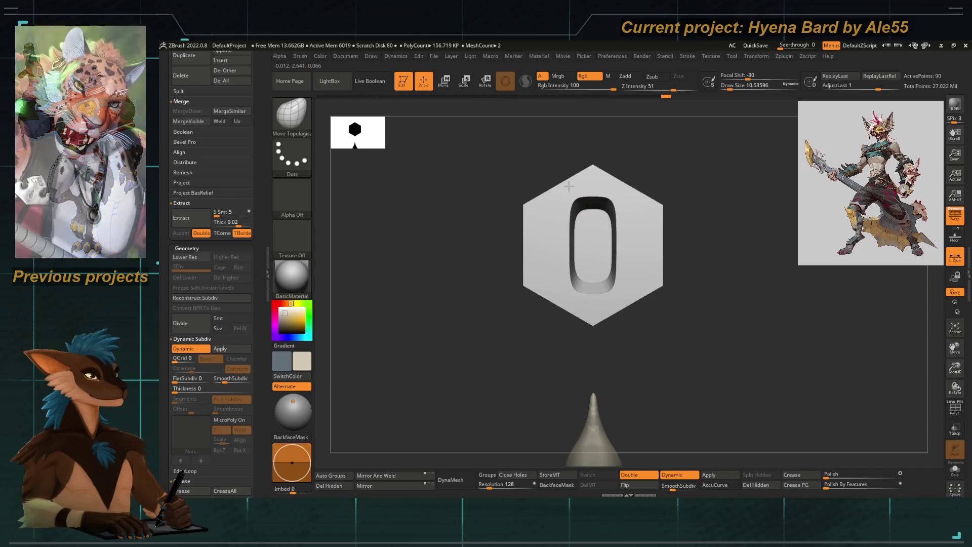
left_click_drag(591, 208, 572, 194)
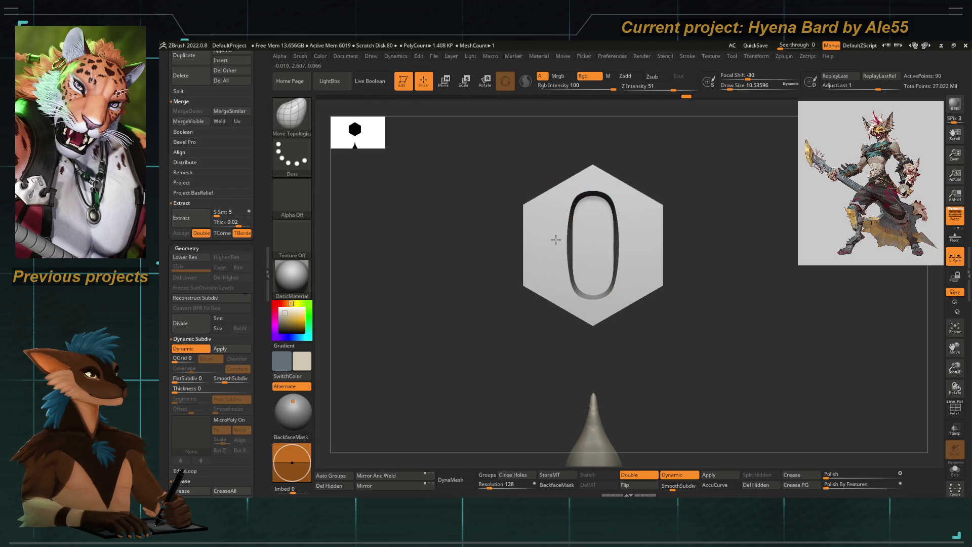
Compare the bolt with the skull, view it edge-on and turn the polyframe back on
mouse_move(566, 196)
left_mouse_down()
mouse_move(505, 220)
mouse_move(510, 285)
mouse_move(562, 210)
mouse_move(471, 300)
mouse_move(484, 302)
mouse_move(493, 234)
mouse_move(478, 297)
mouse_move(497, 316)
mouse_move(521, 245)
mouse_move(563, 230)
left_mouse_up()
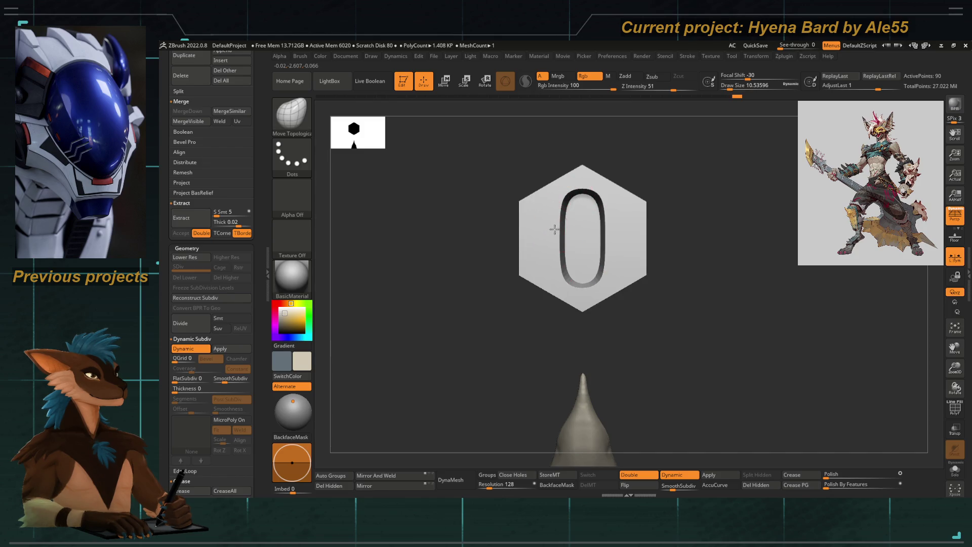
mouse_move(553, 229)
left_mouse_down()
mouse_move(466, 228)
mouse_move(451, 250)
mouse_move(530, 262)
left_mouse_up()
right_click_drag(530, 261, 568, 199, "ctrl")
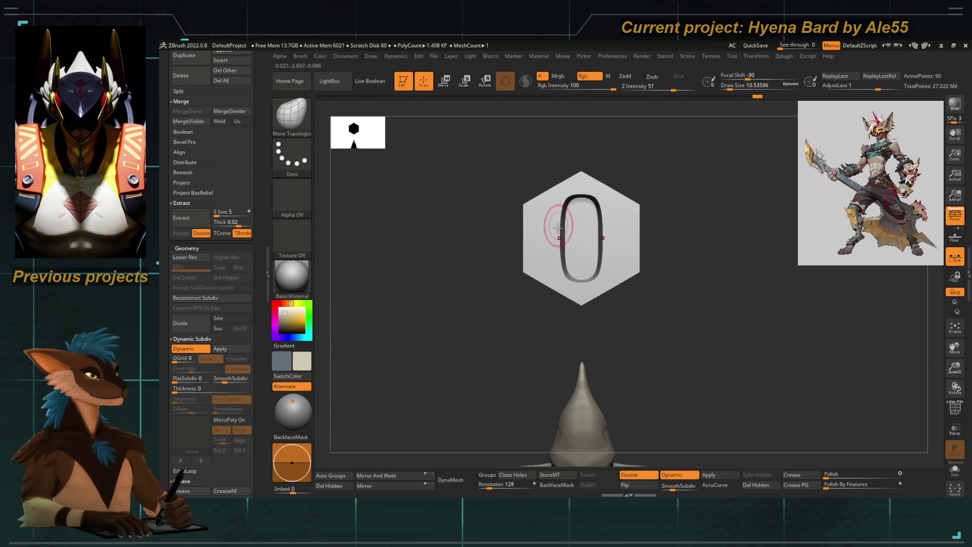
mouse_move(568, 243)
right_mouse_down("ctrl")
mouse_move(519, 217)
mouse_move(523, 276)
mouse_move(547, 260)
right_mouse_up("ctrl")
key("shift+f")
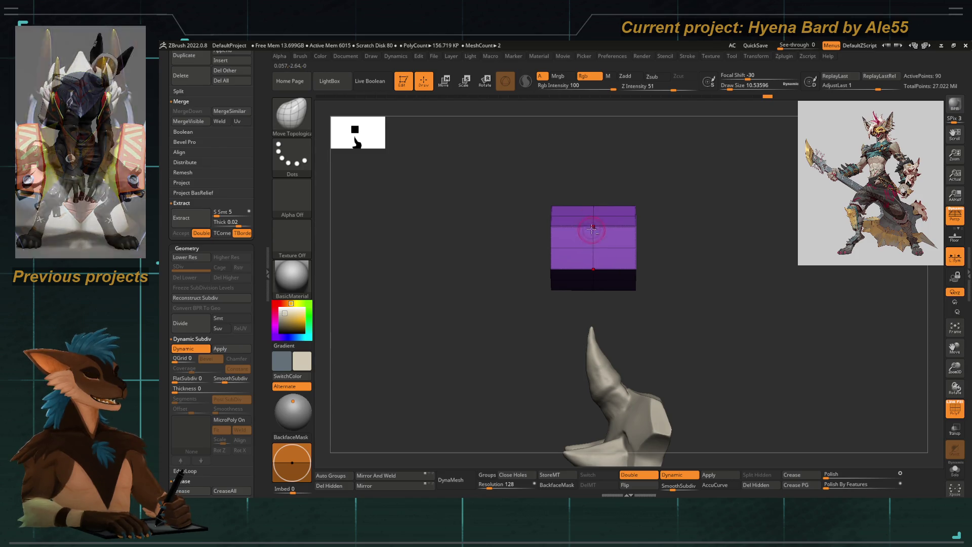
Hide the right half of the bolt, delete the hidden polygons and turn off smoothing
mouse_move(612, 199)
right_mouse_down()
mouse_move(583, 185)
mouse_move(625, 191)
mouse_move(615, 282)
mouse_move(570, 321)
mouse_move(576, 310)
right_mouse_up()
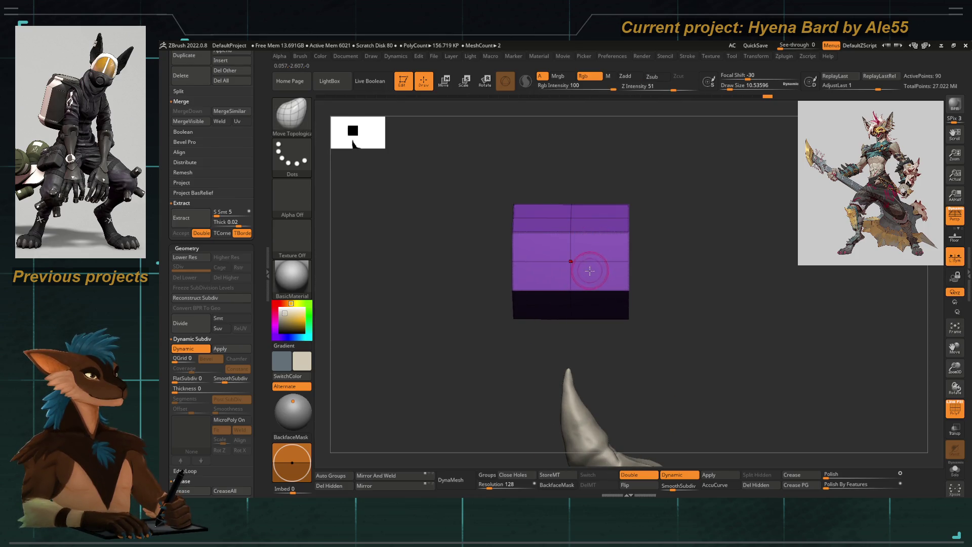
left_click_drag(603, 180, 653, 341, "ctrl+alt+shift")
mouse_move(634, 332)
right_mouse_down()
mouse_move(611, 337)
mouse_move(633, 344)
right_mouse_up()
left_click(593, 485)
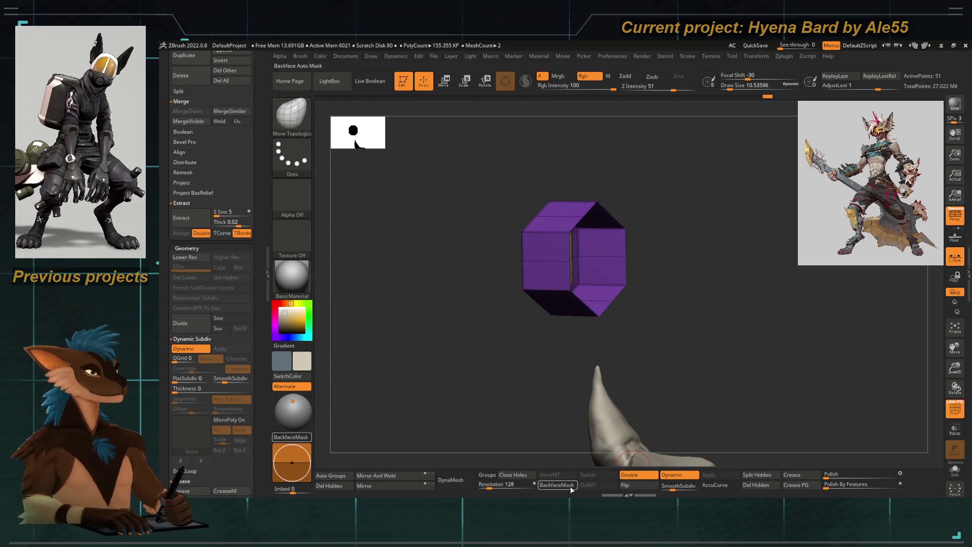
left_click(756, 485)
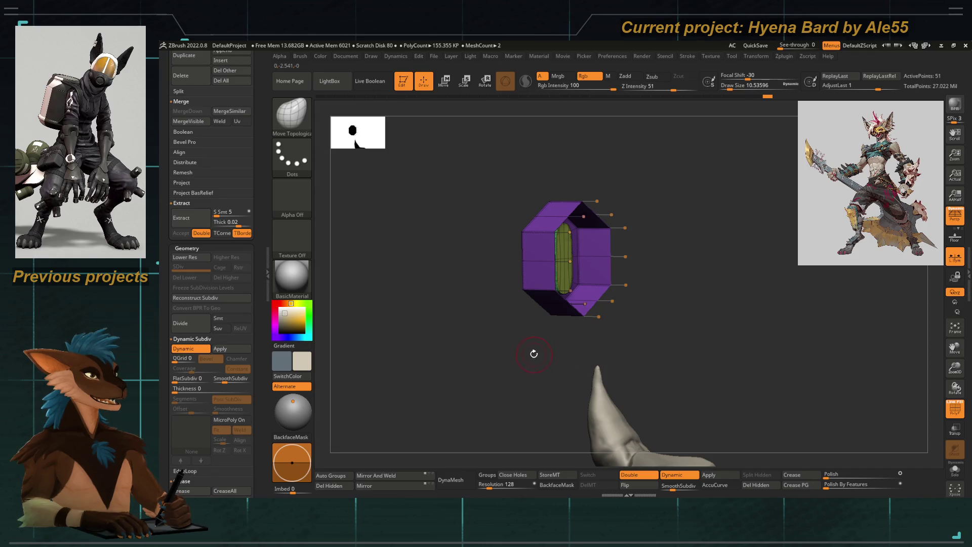
key("shift+d")
right_click_drag(527, 360, 563, 230)
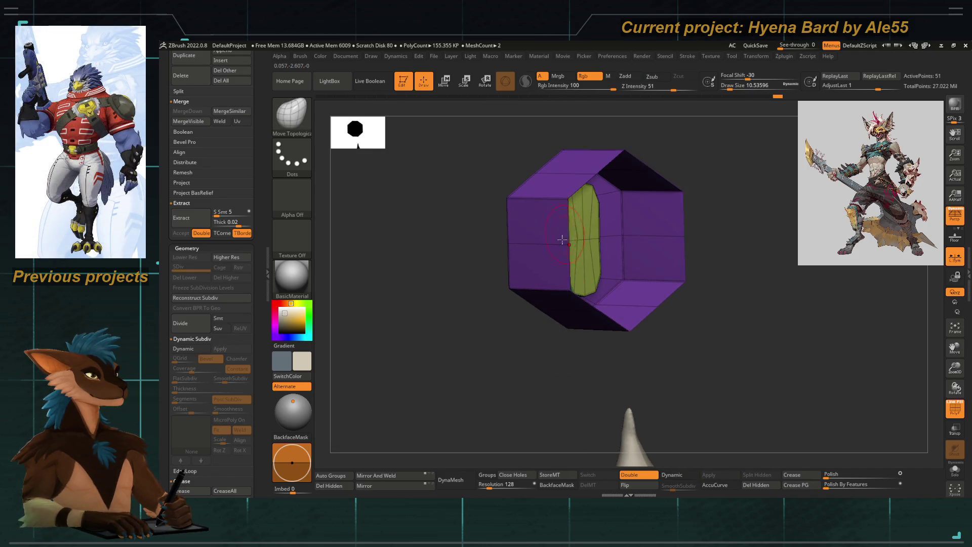
Switch to ZModeler, set Edge Extrude with EdgeLoop Complete, and extrude the slot's edge loop
key("b")
key("z")
key("m")
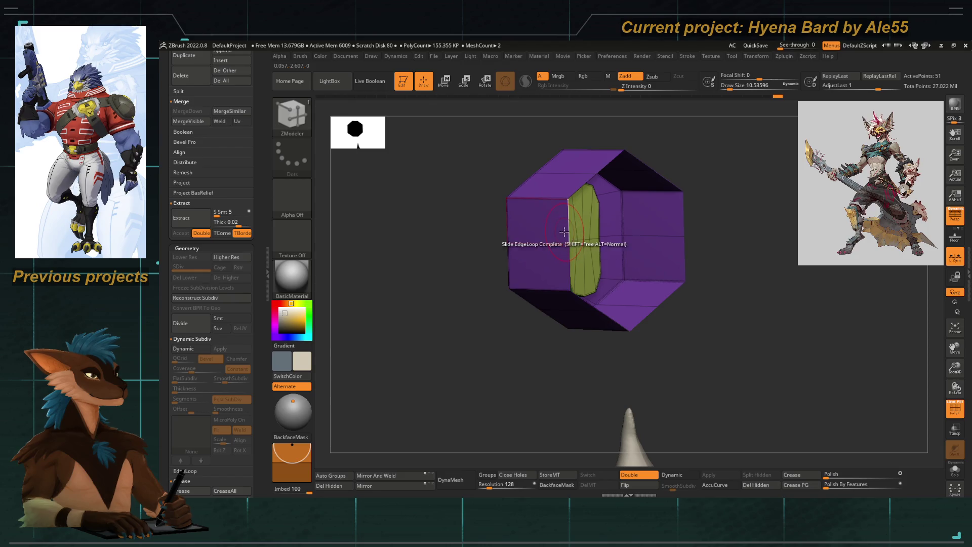
key("space")
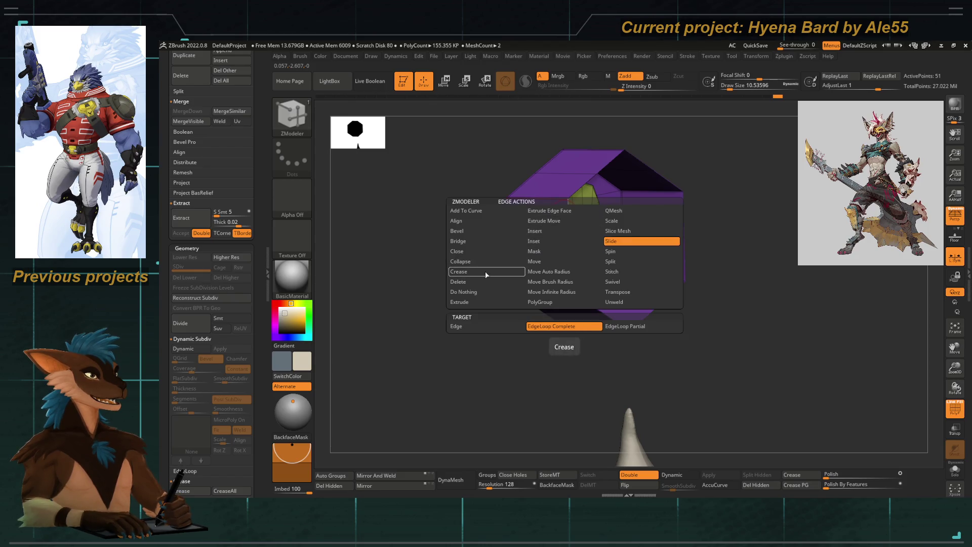
left_click(484, 304)
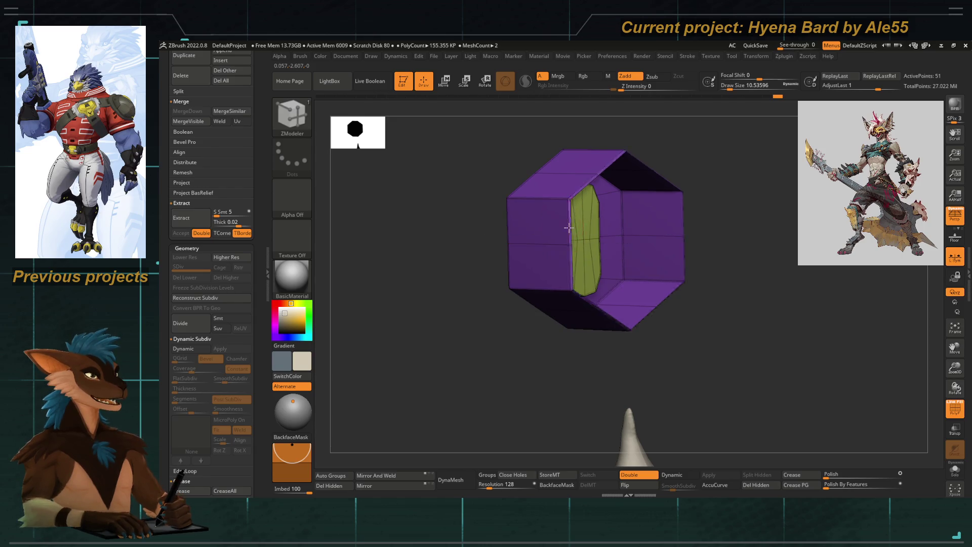
left_click_drag(580, 223, 628, 244)
mouse_move(475, 334)
left_mouse_down()
mouse_move(448, 340)
mouse_move(501, 339)
mouse_move(449, 328)
left_mouse_up()
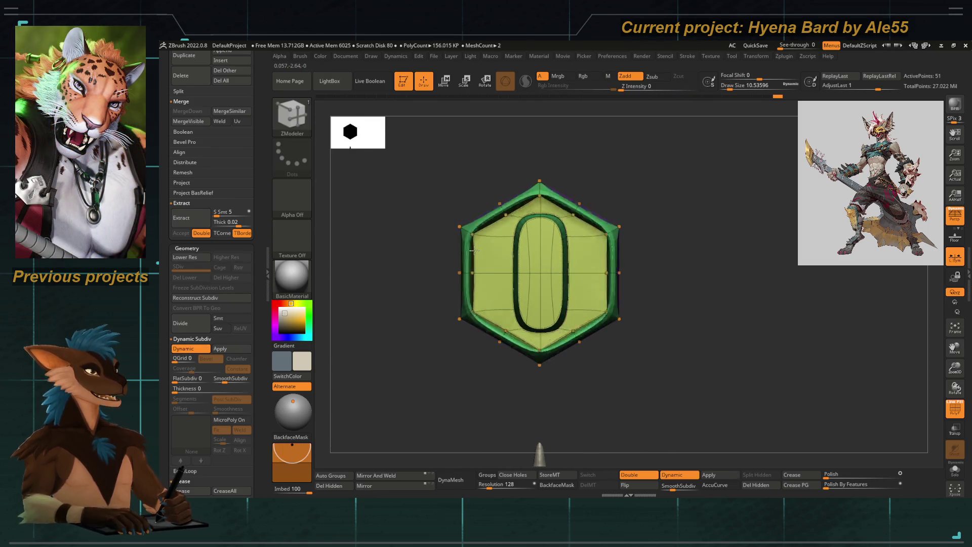
Extrude the hexagon's polyloop inward to start the slot, then view it from the front
left_click_drag(461, 273, 496, 275)
key("shift+d")
mouse_move(419, 289)
left_mouse_down()
mouse_move(427, 360)
mouse_move(428, 346)
left_mouse_up()
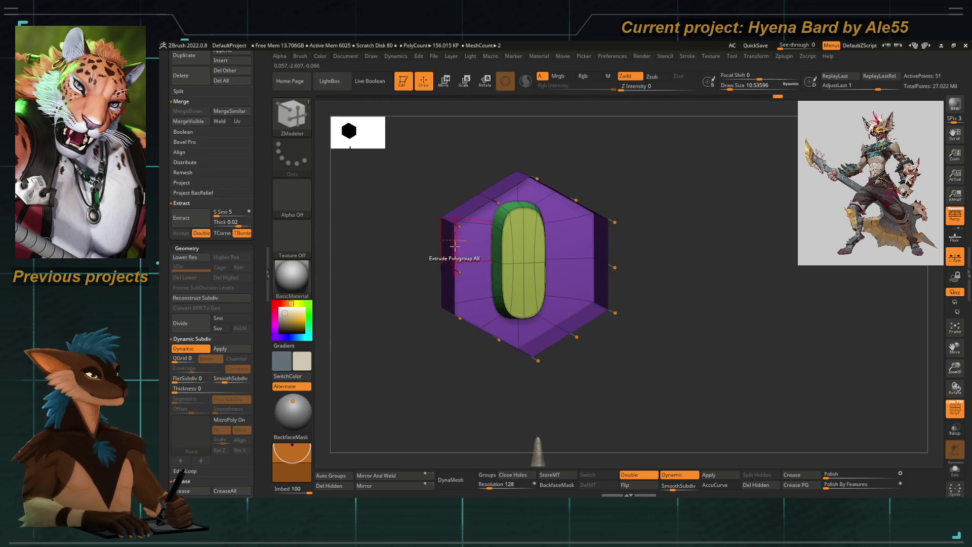
left_click_drag(408, 365, 430, 314)
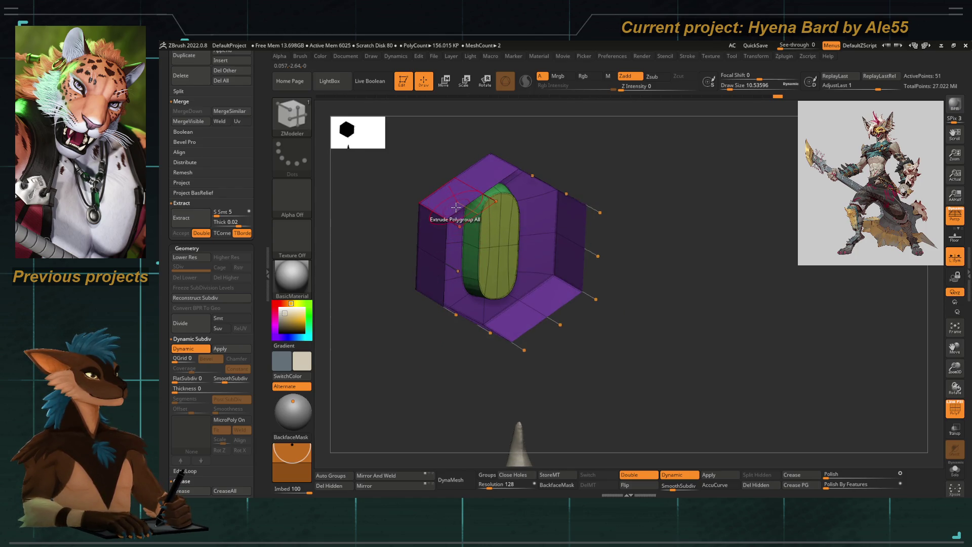
key("shift+d")
mouse_move(400, 385)
left_mouse_down("shift")
mouse_move(406, 406)
mouse_move(456, 245)
left_mouse_up("shift")
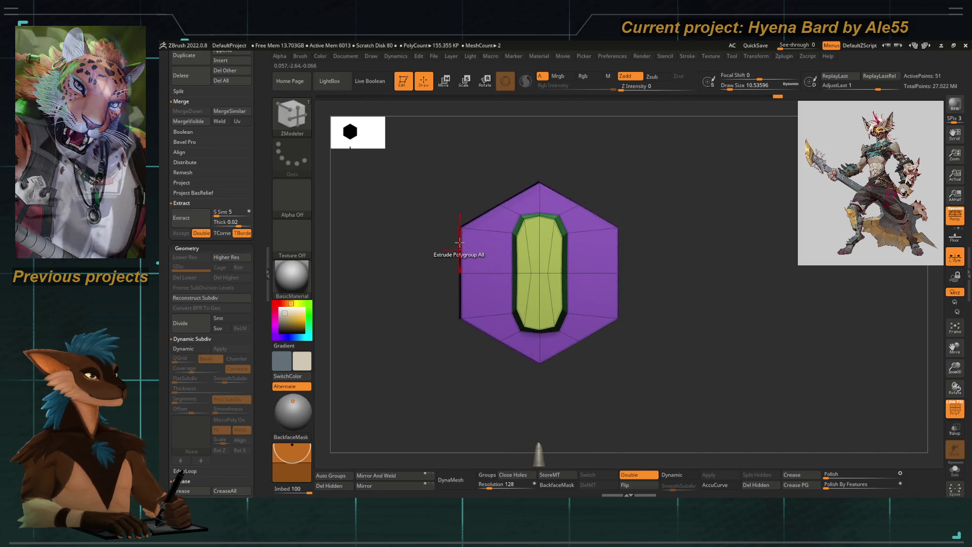
Extrude the slot's edge loop further inward
key("space")
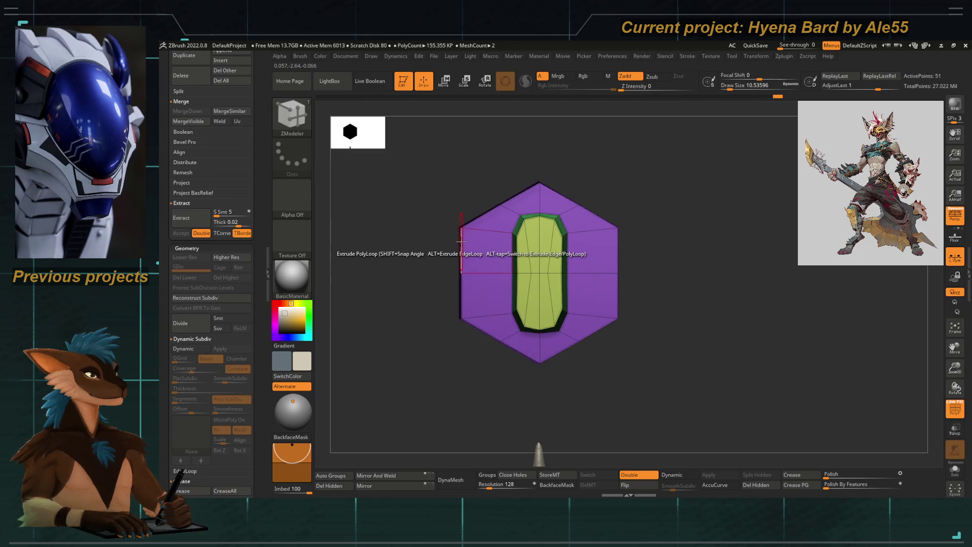
key("space")
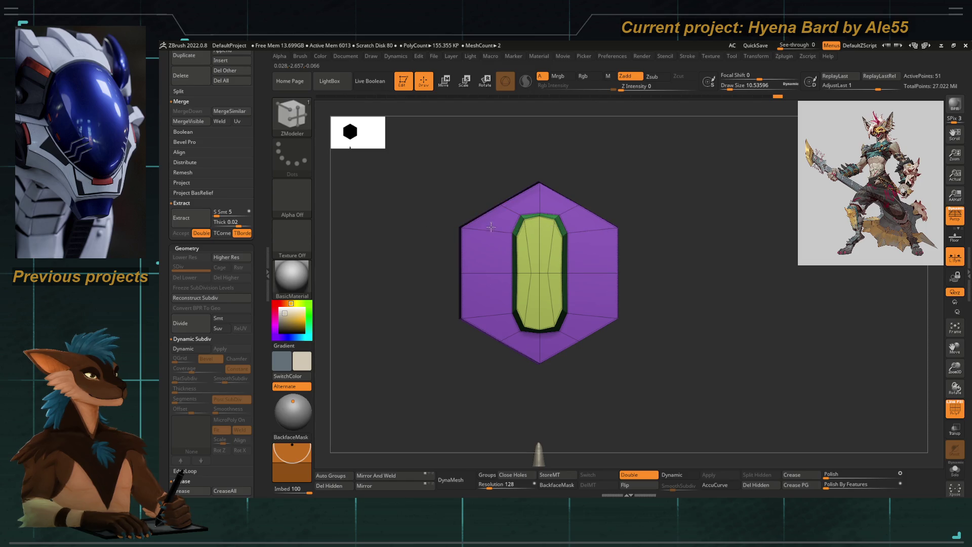
left_click_drag(436, 240, 457, 238)
left_click_drag(517, 227, 545, 266)
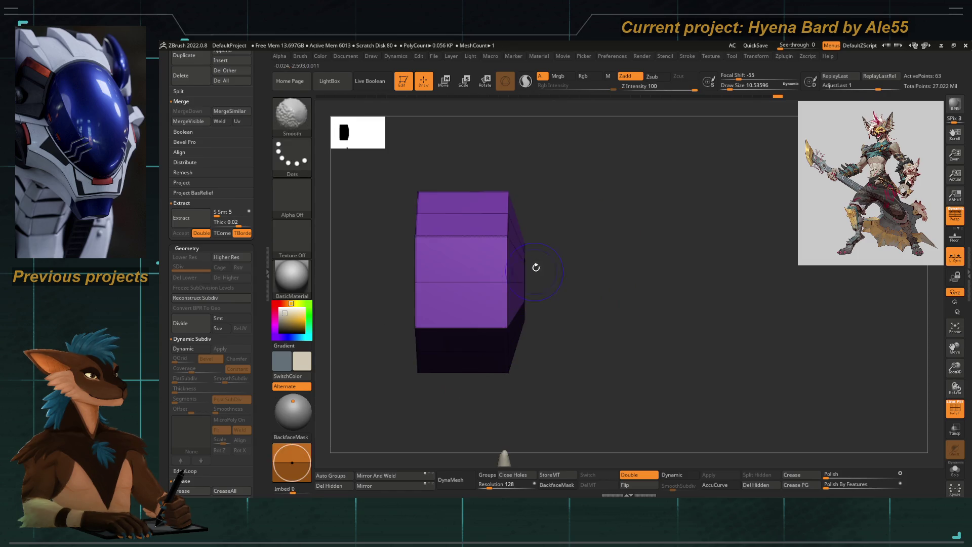
left_click_drag(579, 321, 467, 257, "shift")
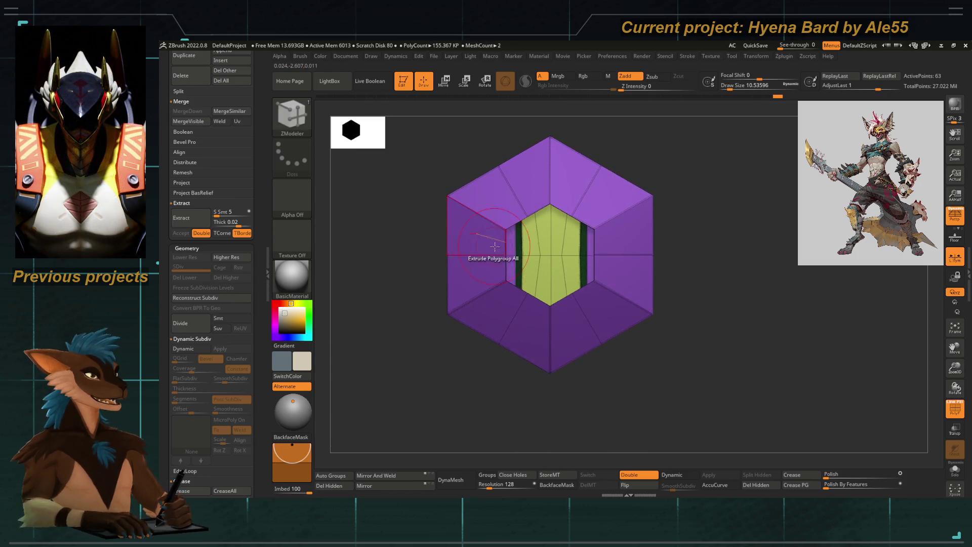
Bridge two pairs of edges across the slot with Bridge Two Edges
key("space")
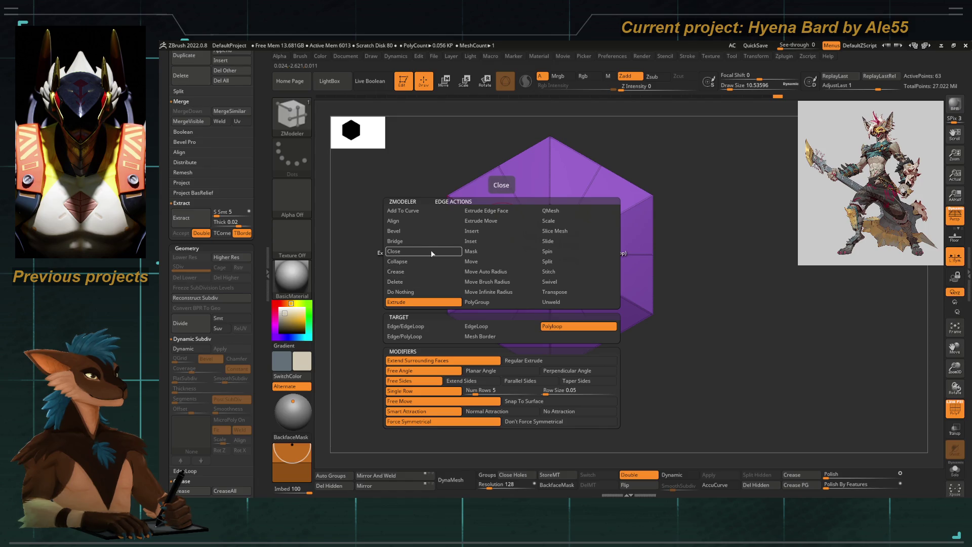
left_click(418, 243)
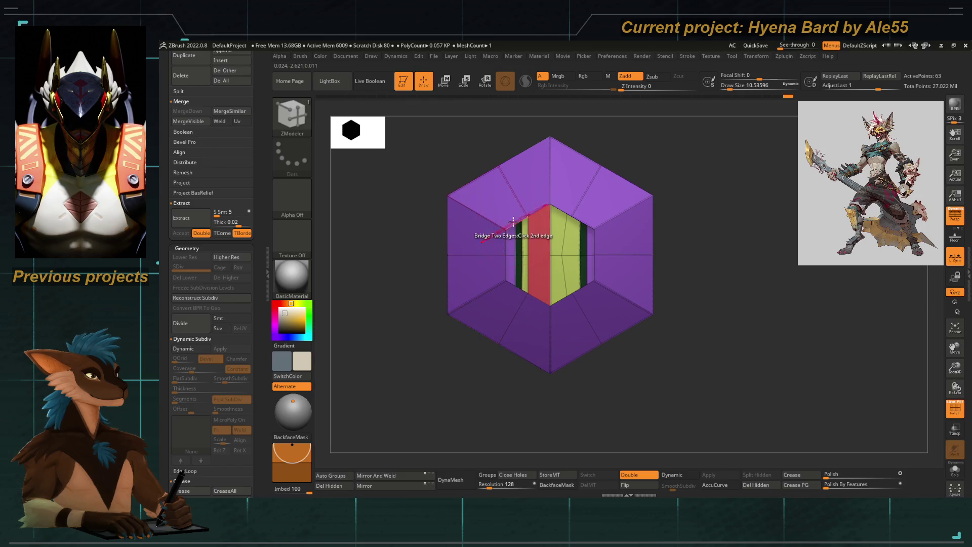
left_click(560, 299)
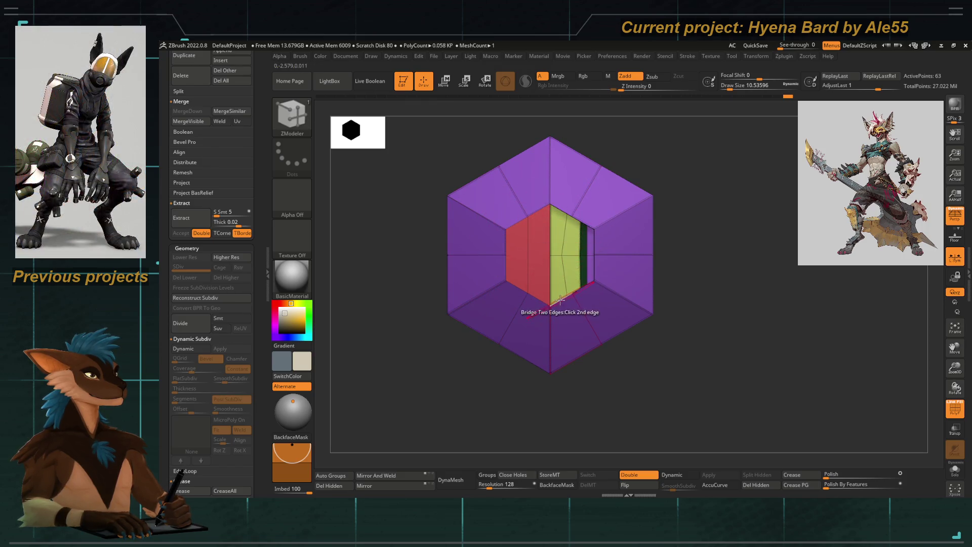
left_click(559, 305)
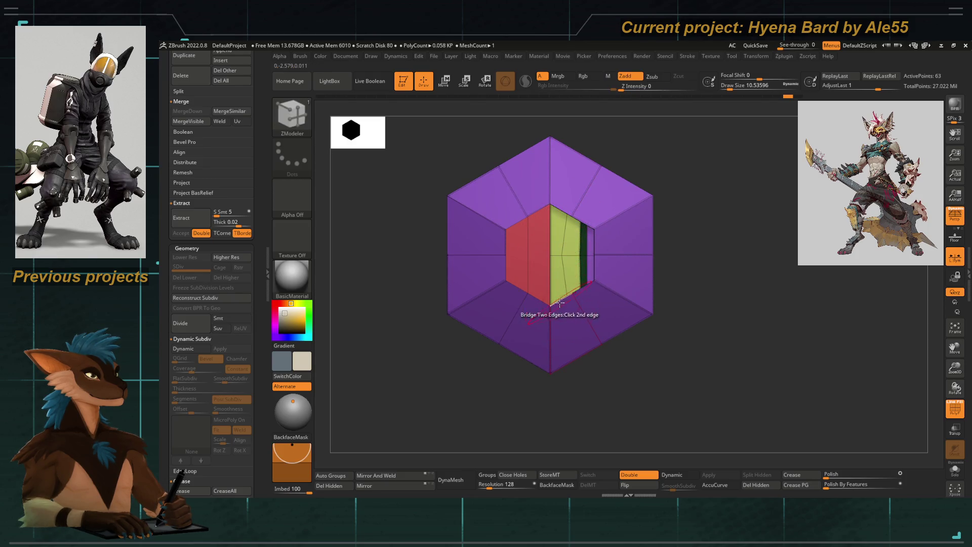
left_click(581, 290)
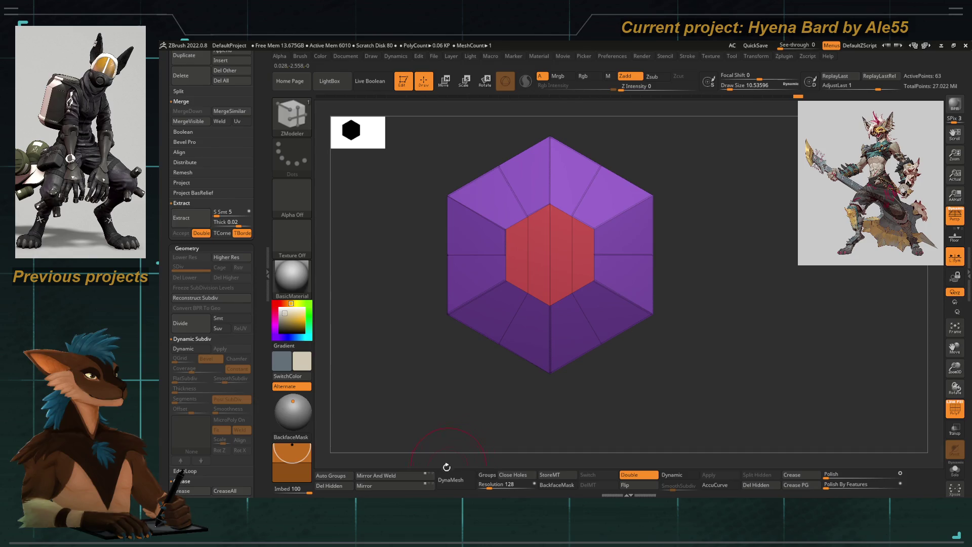
Mirror and weld the bolt halves into a full hexagon and check it smoothed
left_click(430, 476)
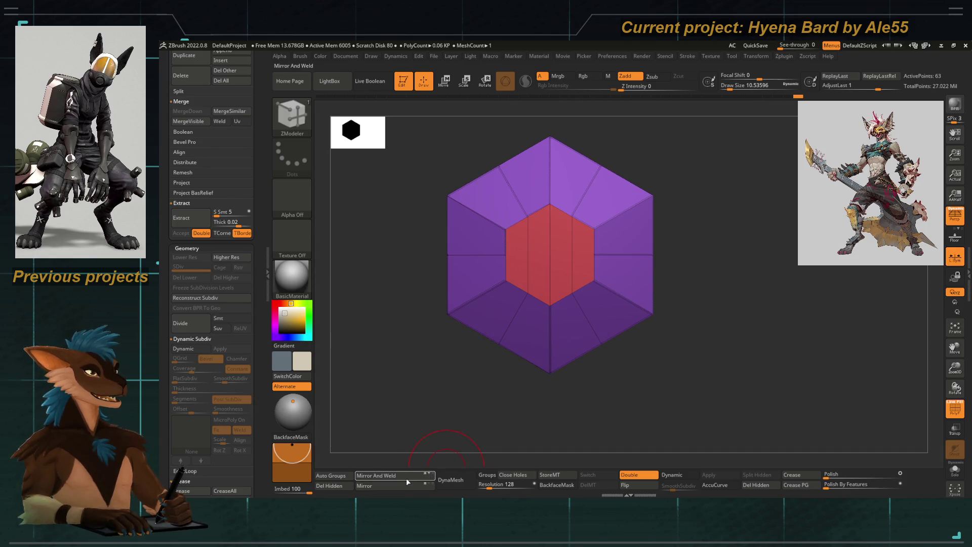
mouse_move(416, 363)
left_mouse_down()
mouse_move(464, 397)
mouse_move(496, 343)
left_mouse_up()
key("d")
key("shift+d")
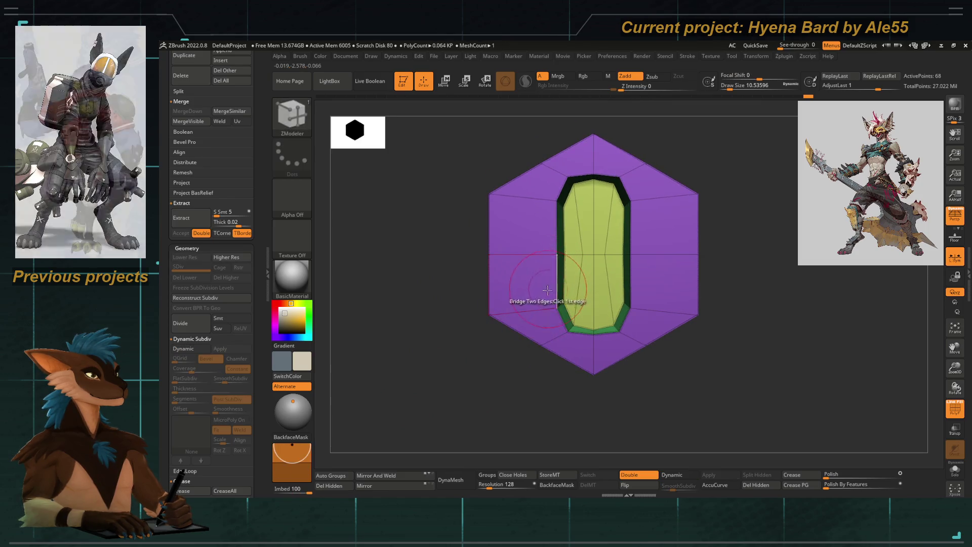
Switch to a smaller Move Topological brush and inspect the bolt without polygroup colours
key("b")
key("m")
key("t")
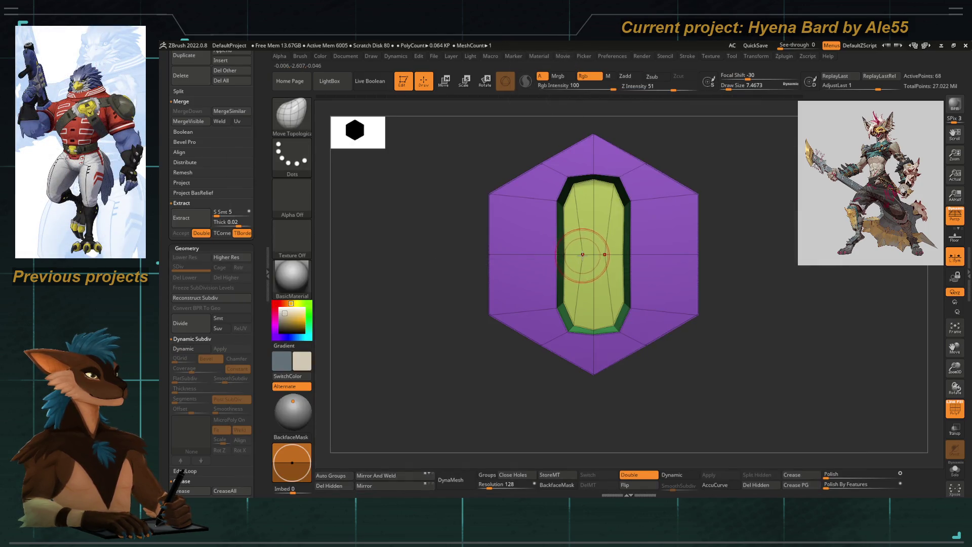
key("[")
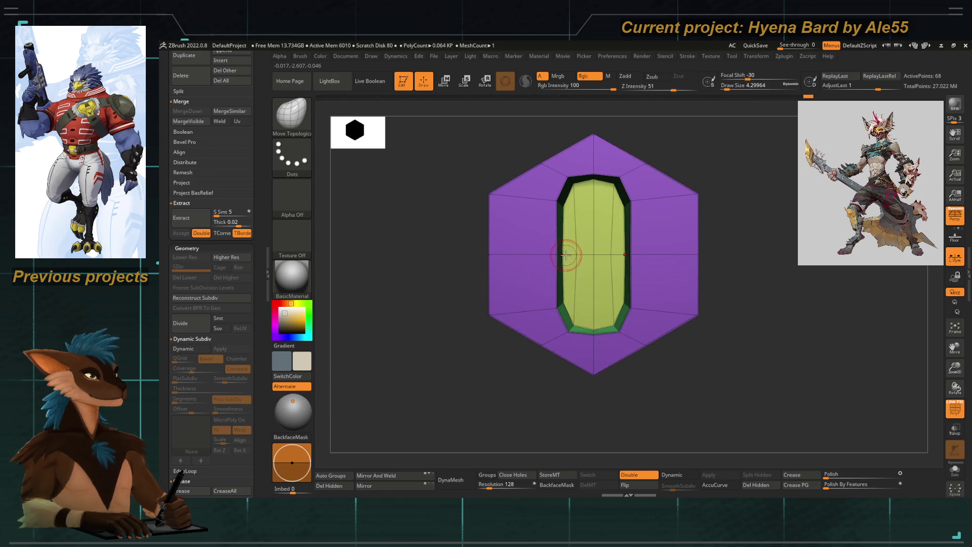
key("d")
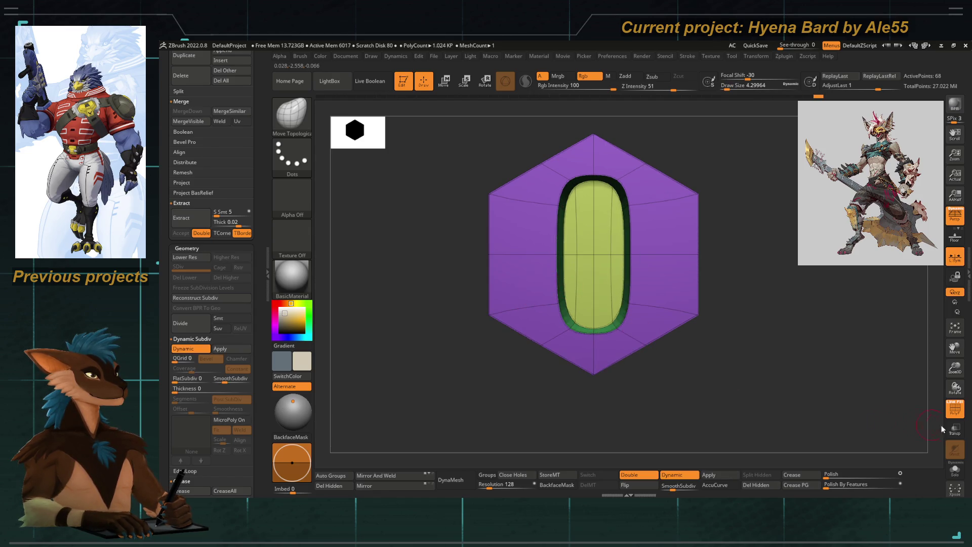
key("shift+f")
mouse_move(460, 291)
left_mouse_down()
mouse_move(531, 317)
mouse_move(582, 269)
left_mouse_up()
key("shift+d")
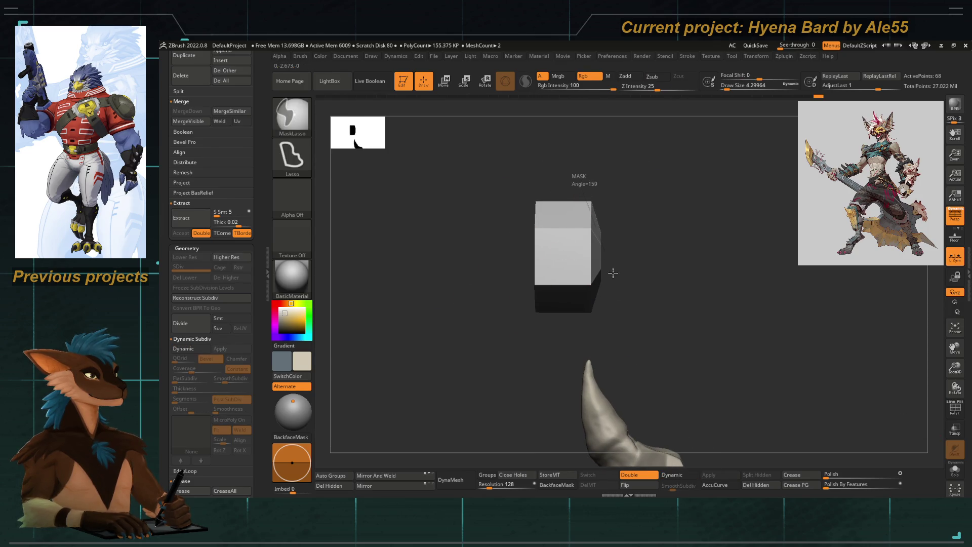
Mask the bolt's right side with MaskLasso and bring up the Transpose gizmo
mouse_move(580, 191)
left_mouse_down("ctrl")
mouse_move(633, 304)
mouse_move(565, 295)
left_mouse_up("ctrl")
left_click_drag(449, 217, 449, 219)
key("w")
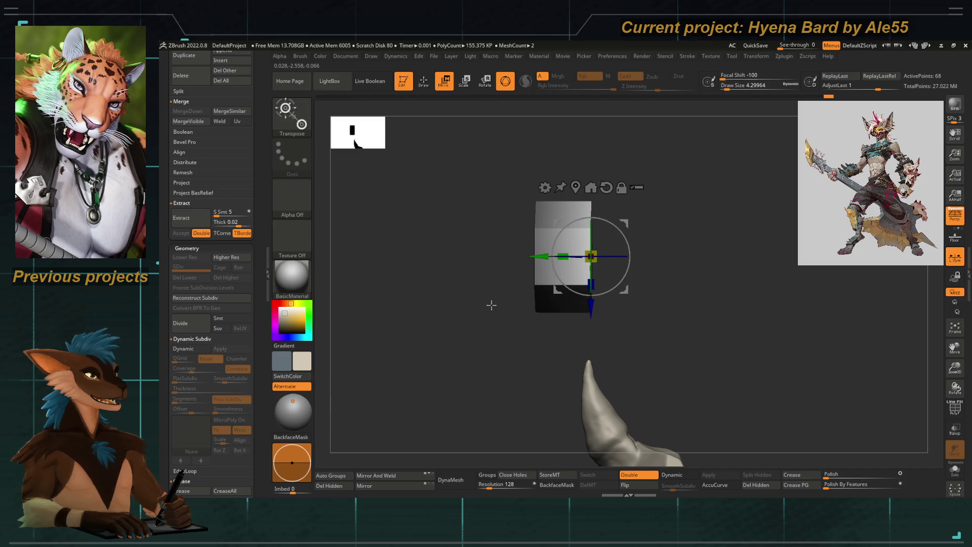
left_click_drag(488, 305, 451, 324)
mouse_move(574, 266)
left_mouse_down()
mouse_move(531, 333)
mouse_move(526, 323)
left_mouse_up()
View the smoothed bolt at an angle, then return to Move Topological
key("d")
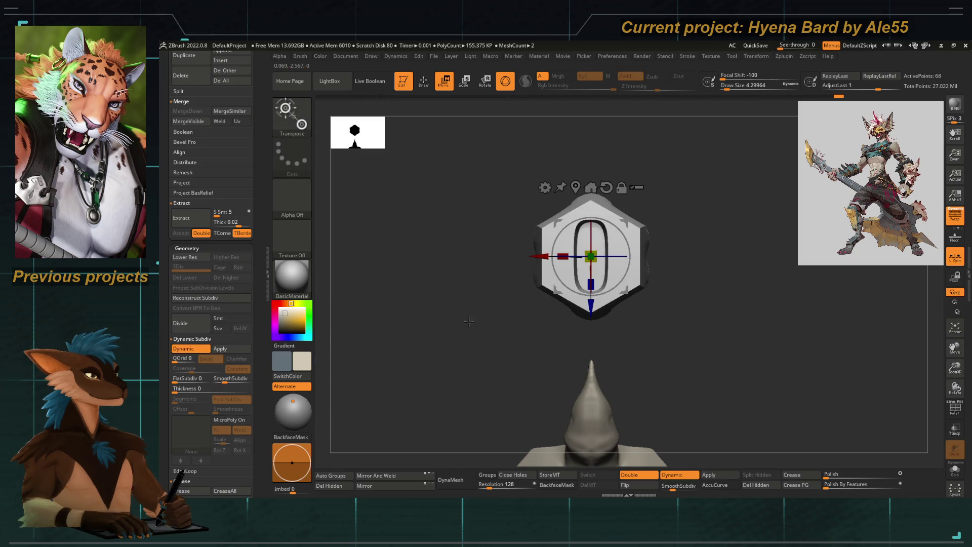
left_click_drag(436, 337, 566, 359)
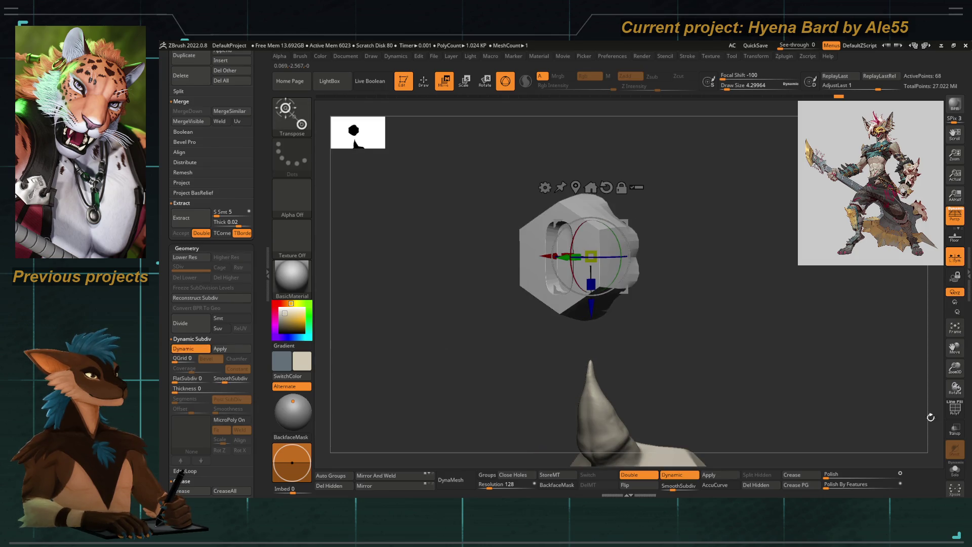
mouse_move(791, 402)
left_mouse_down()
mouse_move(479, 321)
mouse_move(467, 404)
mouse_move(445, 362)
mouse_move(458, 370)
mouse_move(460, 358)
mouse_move(421, 373)
mouse_move(445, 374)
mouse_move(430, 362)
mouse_move(484, 360)
mouse_move(393, 380)
left_mouse_up()
key("q")
Compare the front view with Dynamic Subdiv on and off, zooming into the red hexagon
key("shift+d")
key("d")
key("shift+d")
key("d")
mouse_move(396, 445)
left_mouse_down()
mouse_move(436, 343)
mouse_move(469, 299)
mouse_move(413, 403)
mouse_move(417, 311)
mouse_move(442, 345)
mouse_move(391, 297)
left_mouse_up()
key("shift+d")
left_click_drag(463, 280, 591, 329, "alt")
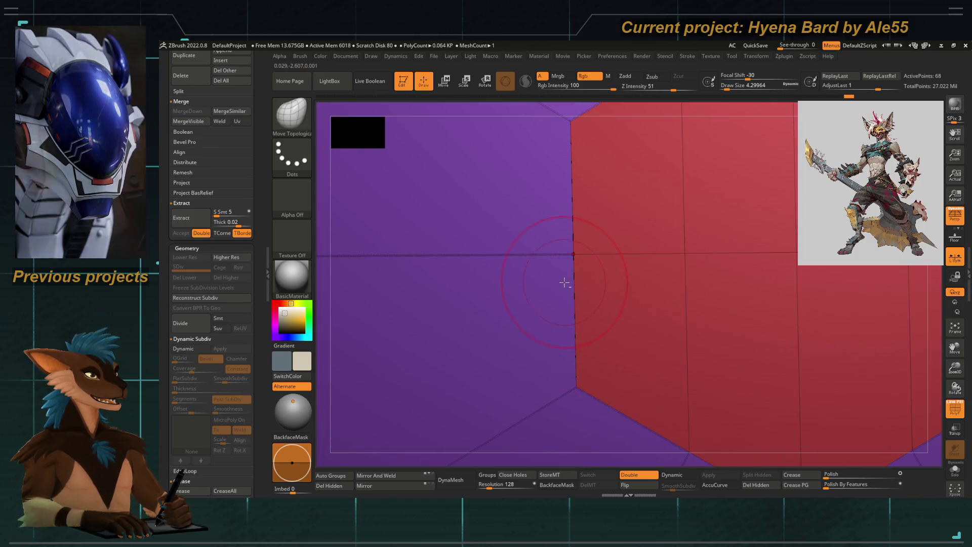
Pull the red hexagon's vertical edge to the left
key("b")
key("Escape")
left_click_drag(569, 261, 520, 264)
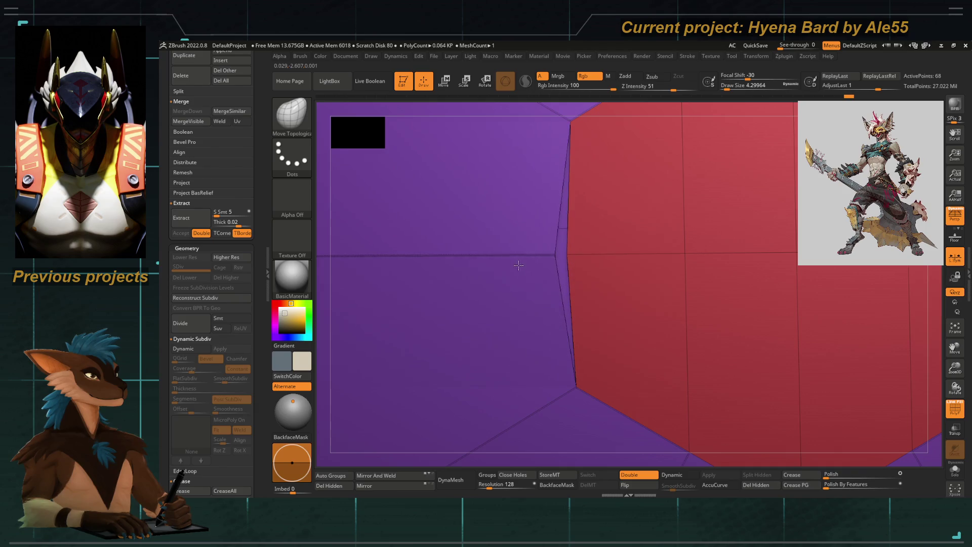
In ZModeler, stitch the slot's corner points together at their midpoint
key("b")
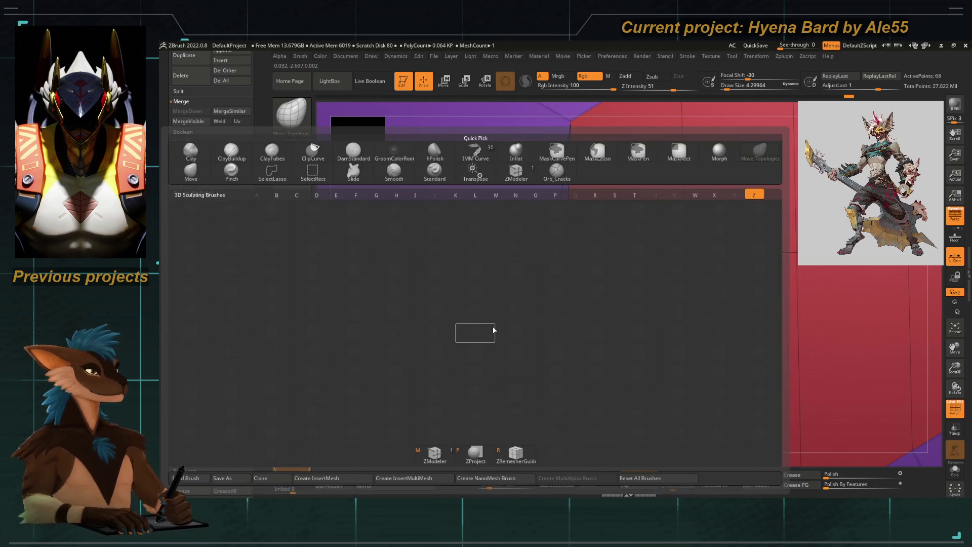
key("z")
key("m")
key("space")
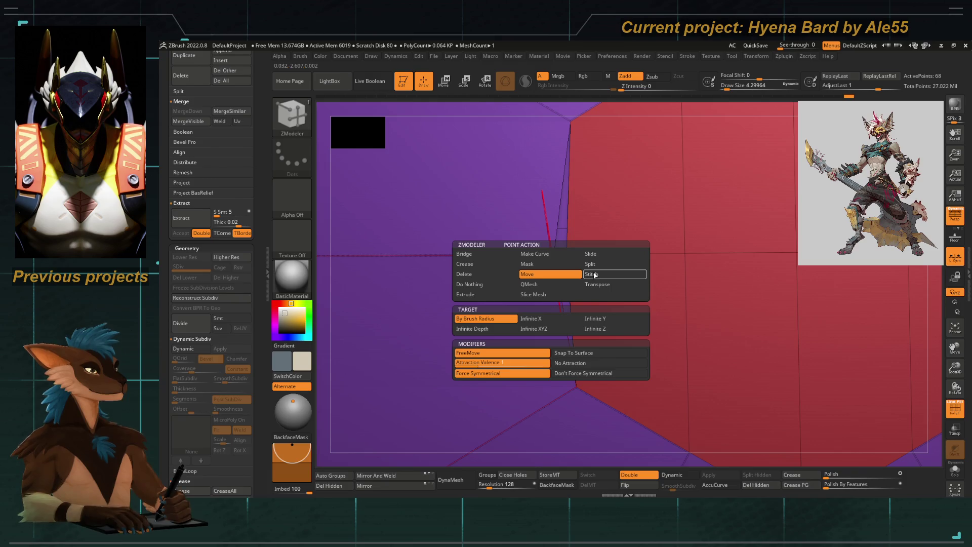
left_click(592, 275)
left_click(527, 345)
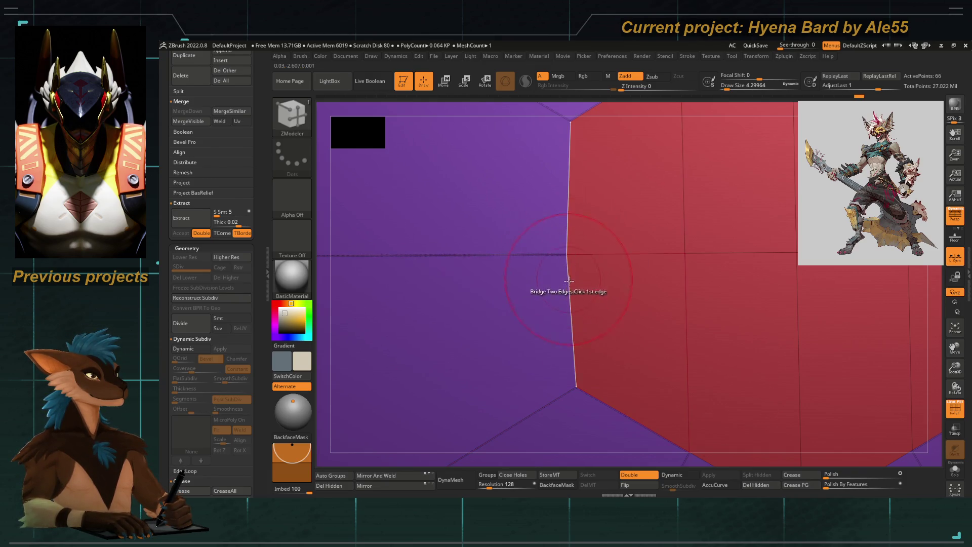
Frame the bolt, preview it smoothed and orbit to see the narrow slot opening
key("f")
key("d")
key("shift+d")
mouse_move(408, 342)
left_mouse_down()
mouse_move(471, 350)
mouse_move(467, 250)
mouse_move(620, 362)
mouse_move(591, 375)
left_mouse_up()
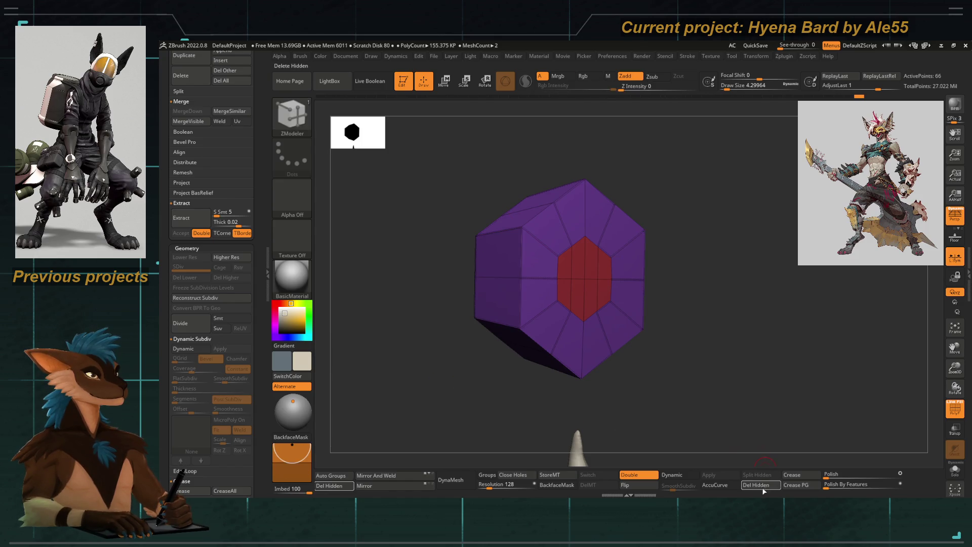
mouse_move(499, 404)
left_mouse_down()
mouse_move(558, 400)
mouse_move(570, 386)
left_mouse_up()
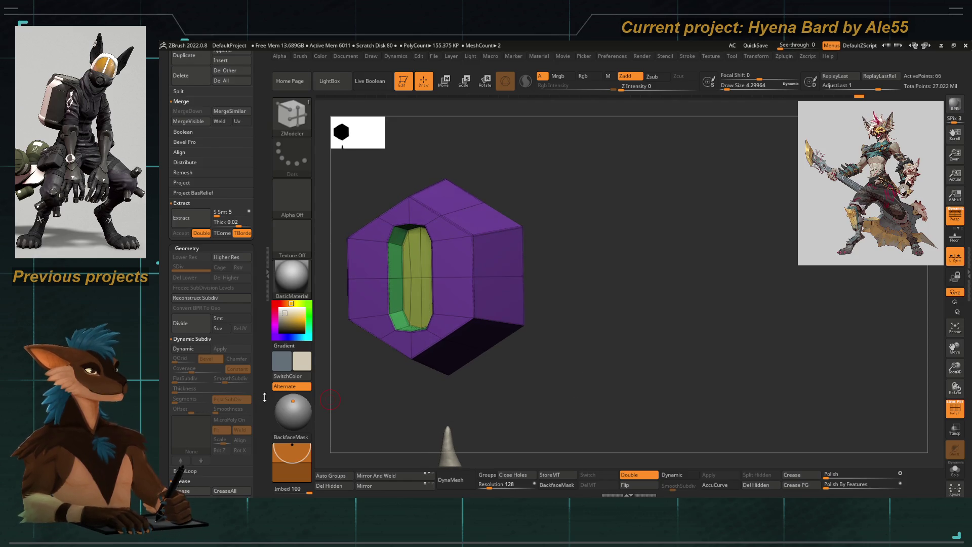
scroll(196, 332, "down", 5)
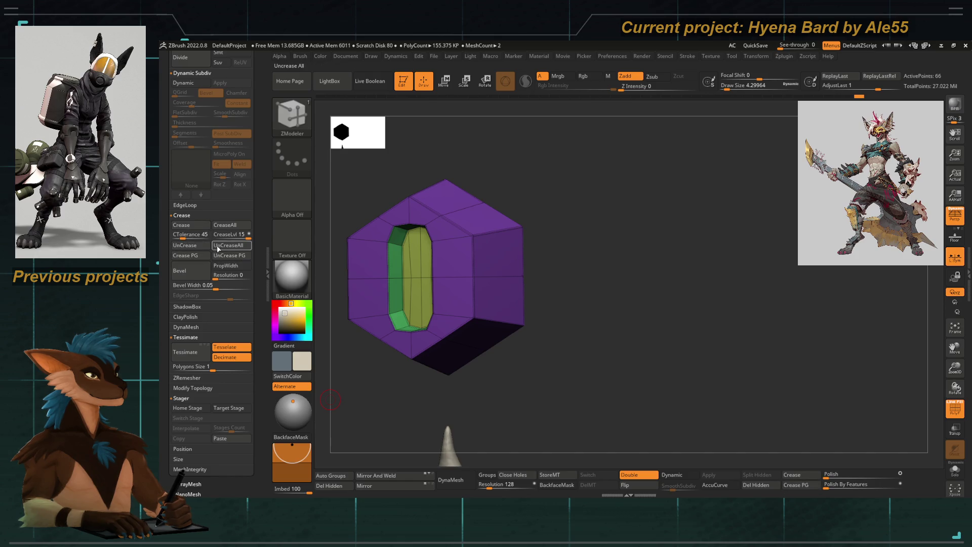
Crease the bolt's left edge loop with the ZModeler Crease action
key("d")
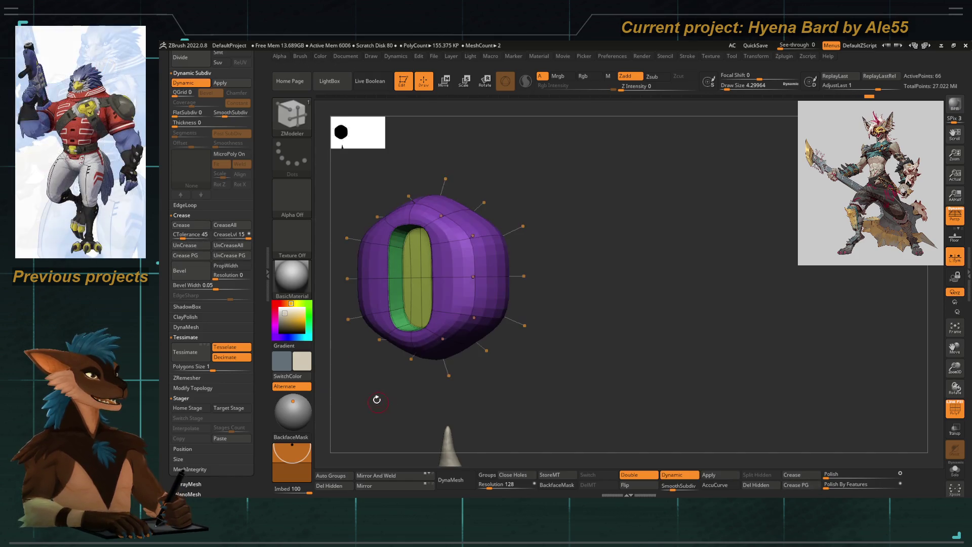
key("shift+d")
left_click_drag(341, 267, 484, 251)
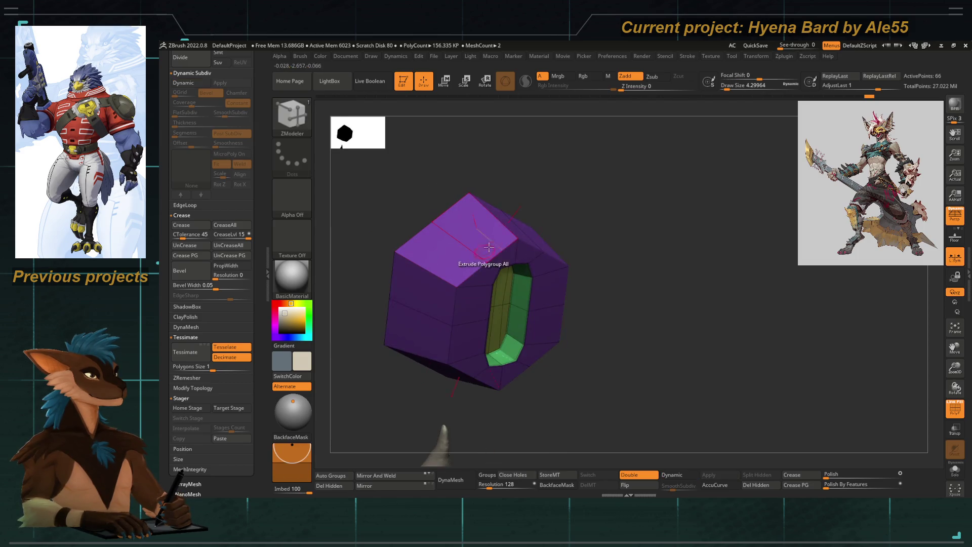
key("space")
left_click(399, 274)
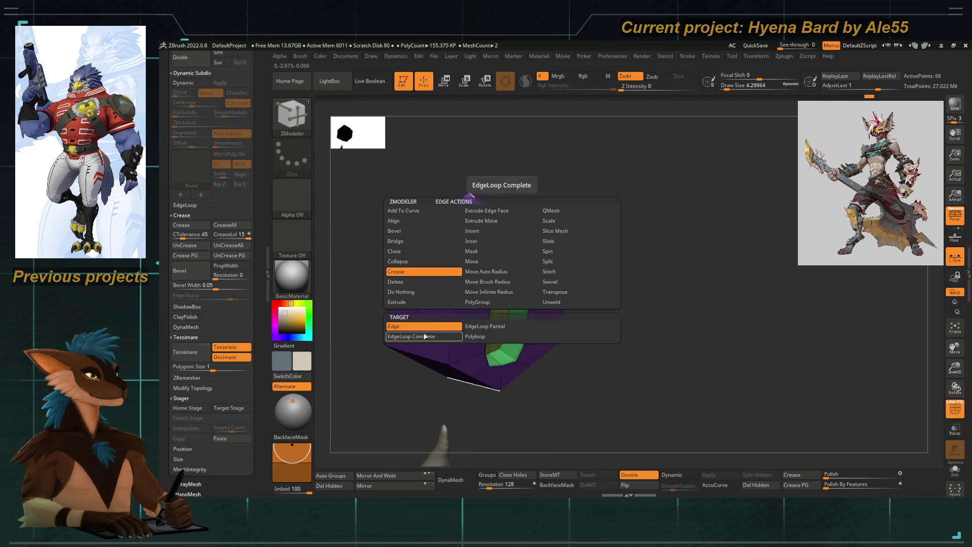
left_click(442, 274)
Check the creased edges with Dynamic Subdiv toggled, from front and angled views
key("shift+d")
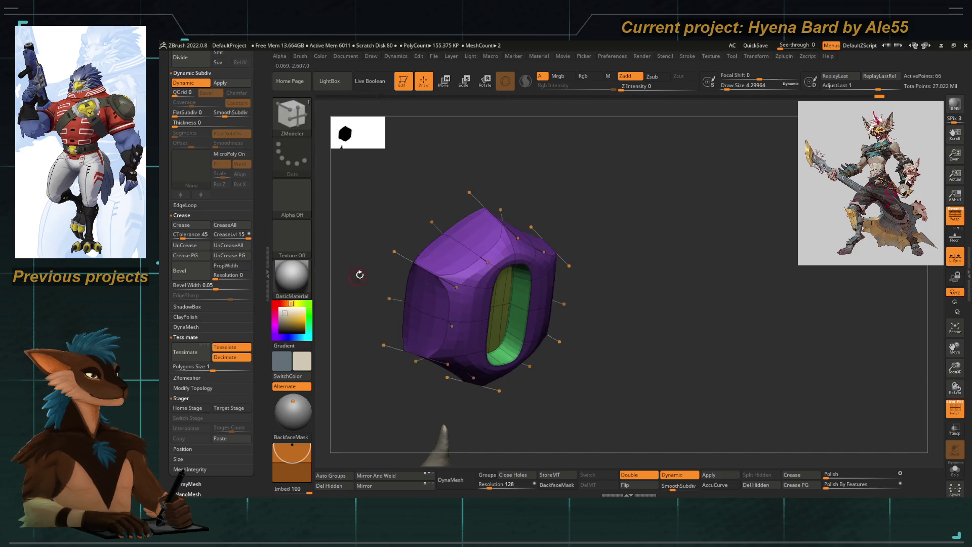
key("shift+d")
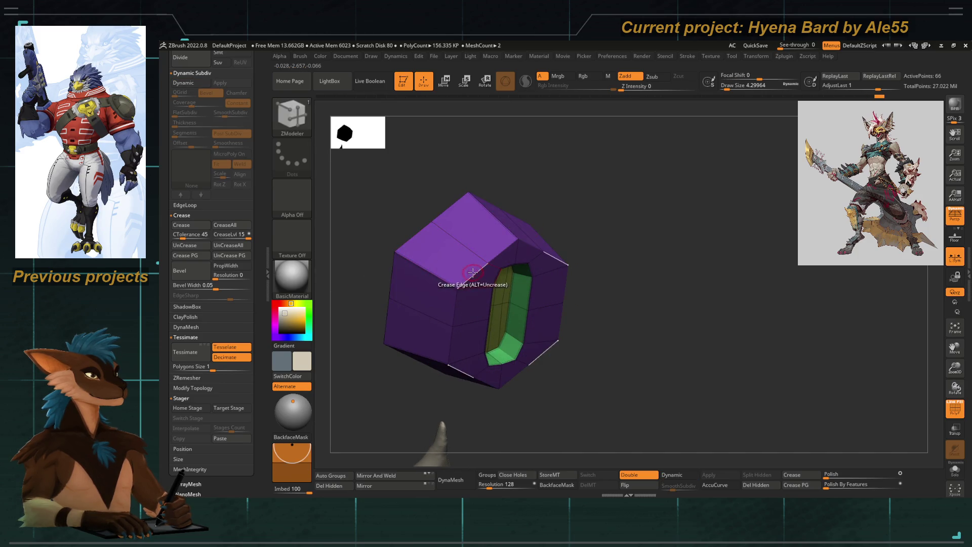
key("shift+d")
key("shift+d")
key("shift+d")
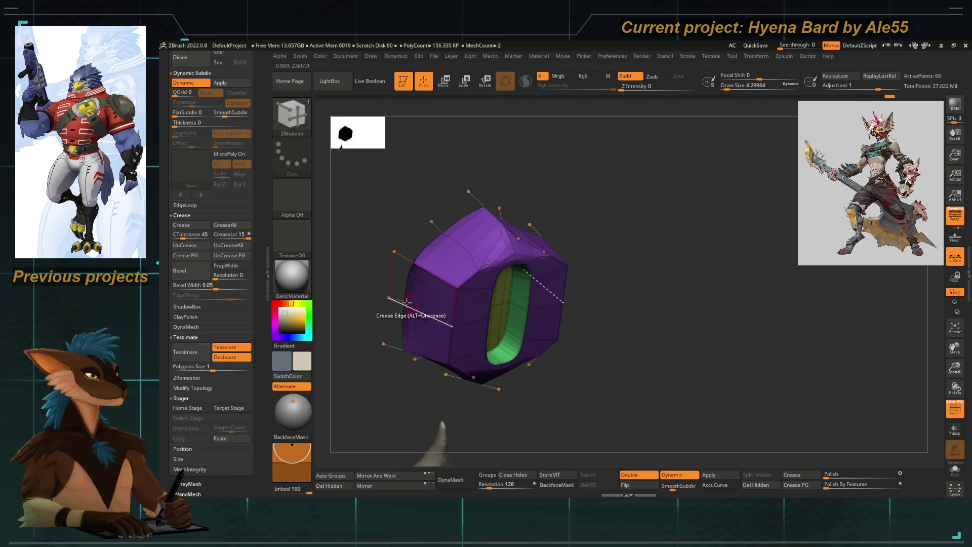
left_click_drag(374, 261, 441, 233)
key("shift+d")
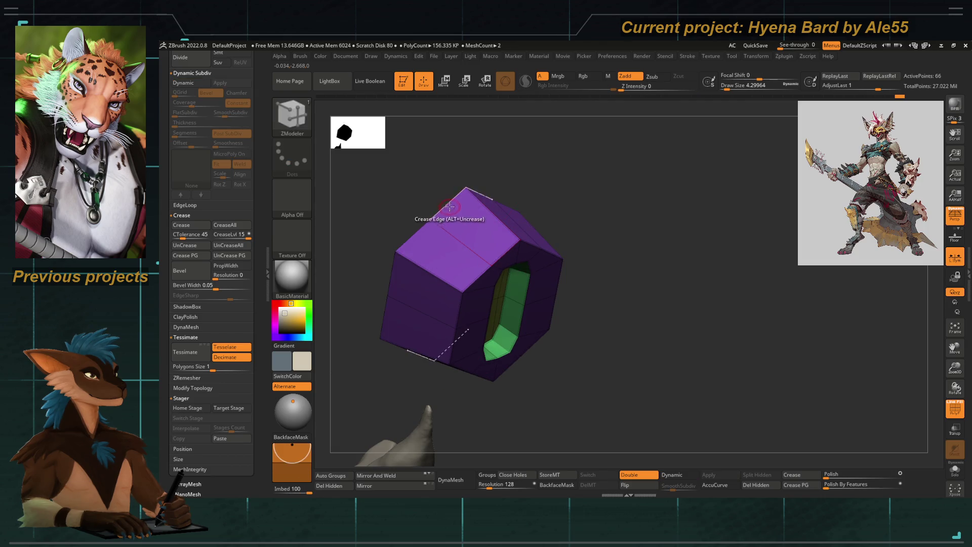
key("d")
mouse_move(378, 302)
left_mouse_down("shift")
mouse_move(340, 265)
mouse_move(393, 310)
left_mouse_up("shift")
mouse_move(414, 368)
left_mouse_down("shift")
mouse_move(457, 356)
mouse_move(370, 350)
mouse_move(399, 354)
mouse_move(441, 326)
mouse_move(452, 293)
mouse_move(454, 208)
left_mouse_up("shift")
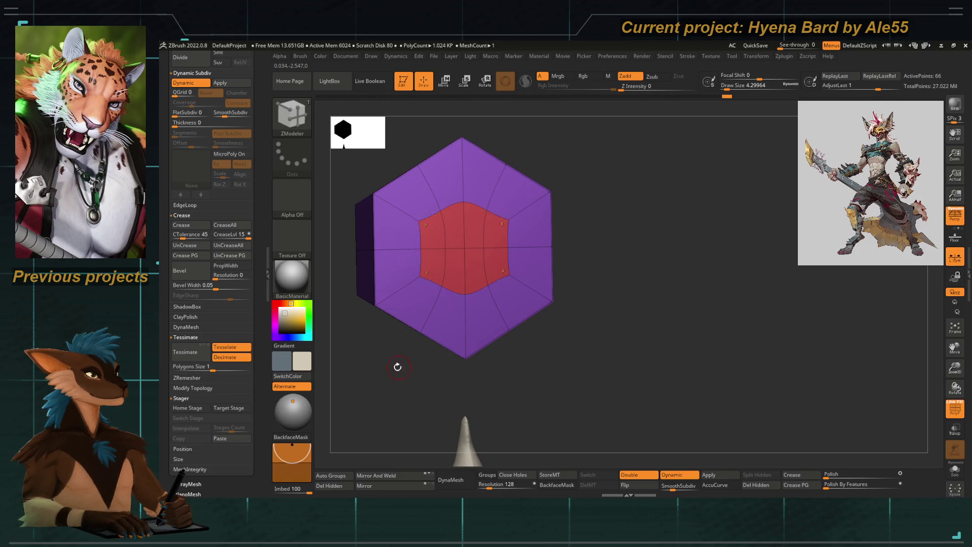
left_click_drag(471, 348, 525, 282, "alt")
Apply Dynamic Subdiv to the mesh and subdivide once more to about 4,098 points
key("shift+f")
mouse_move(732, 362)
left_mouse_down()
mouse_move(658, 304)
mouse_move(570, 330)
mouse_move(899, 100)
left_mouse_up()
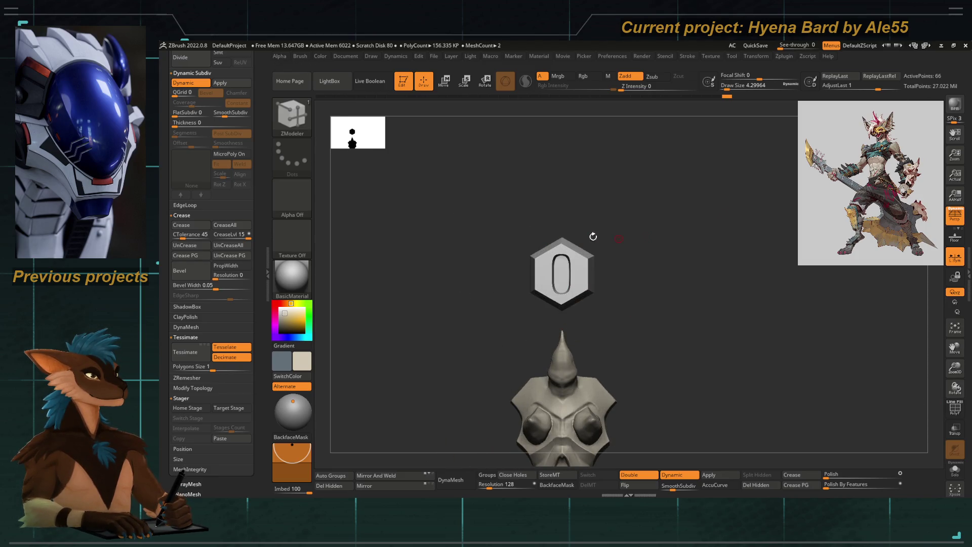
left_click(708, 474)
mouse_move(545, 319)
left_mouse_down()
mouse_move(516, 365)
mouse_move(512, 343)
left_mouse_up()
key("ctrl+d")
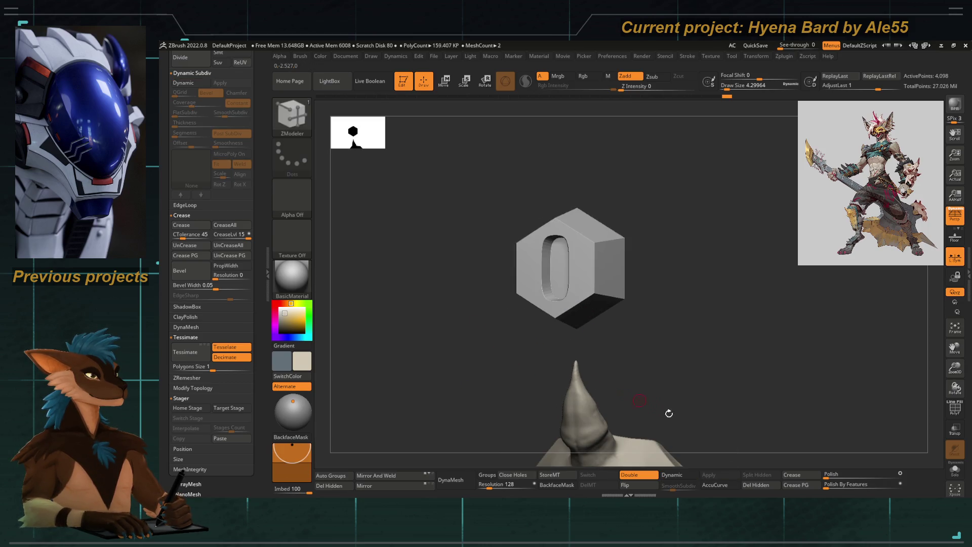
Try an extra subdivision on the bolt, undo it, and show the polygroup colours
mouse_move(659, 415)
left_mouse_down("shift")
mouse_move(731, 449)
mouse_move(491, 377)
left_mouse_up("shift")
key("ctrl+d")
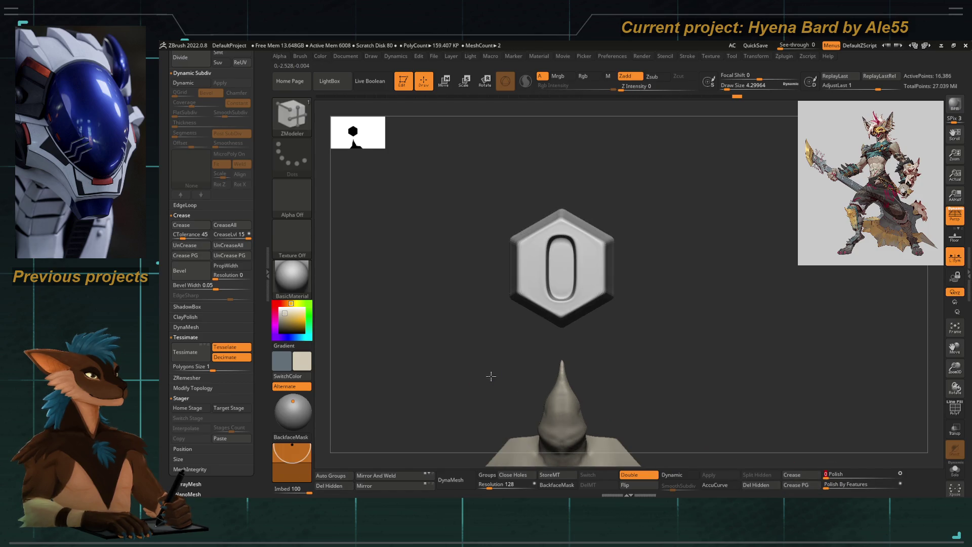
key("ctrl+z")
key("ctrl+z")
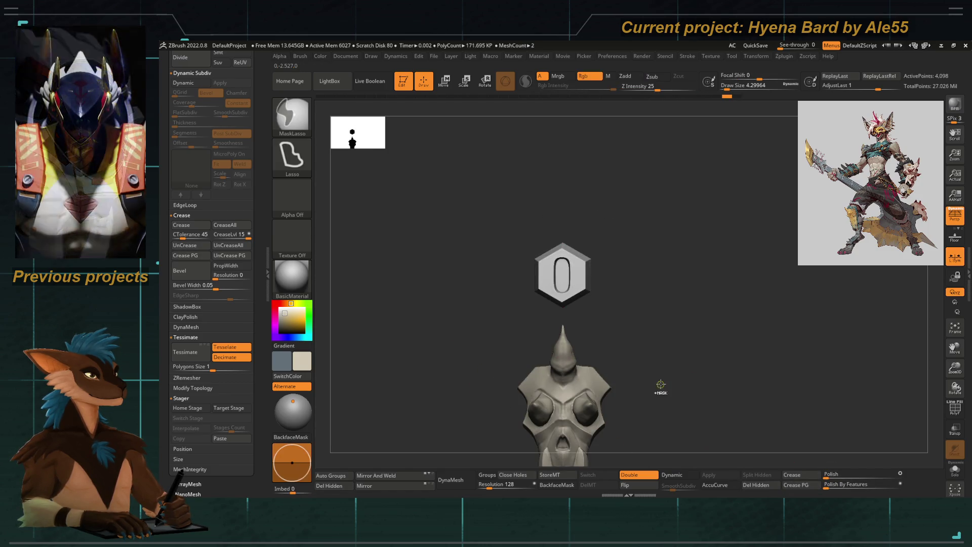
key("ctrl+z")
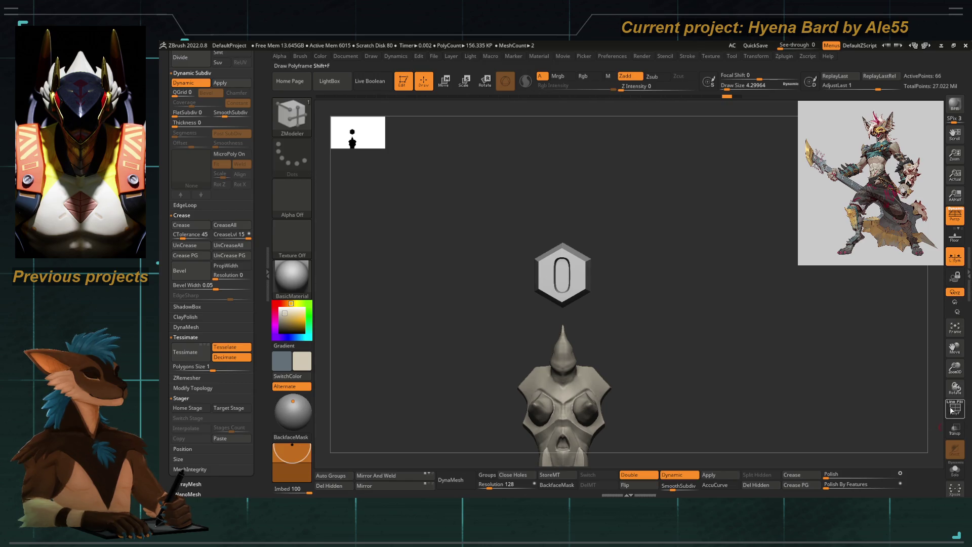
left_click(952, 410)
mouse_move(634, 394)
left_mouse_down()
mouse_move(371, 340)
mouse_move(432, 373)
mouse_move(497, 322)
left_mouse_up()
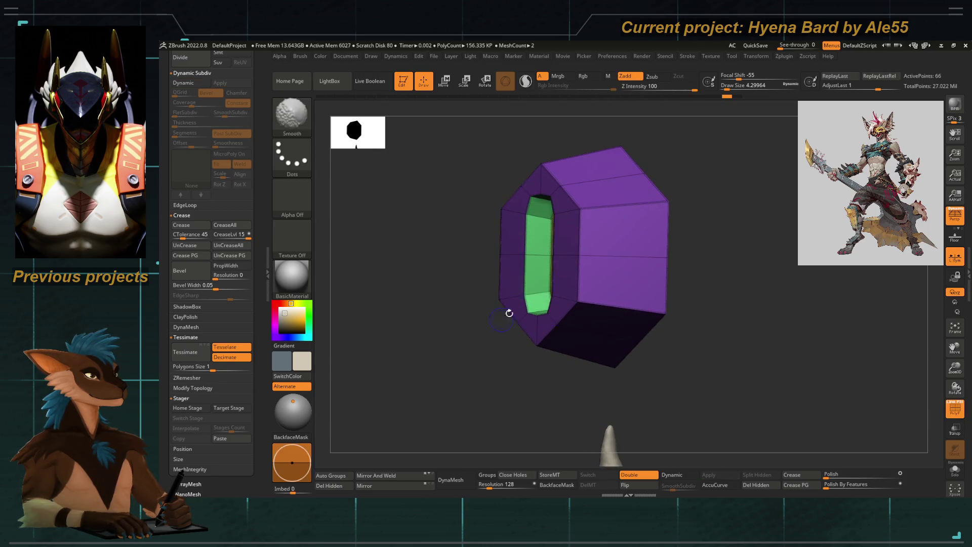
Insert an edge loop into the bolt and check it smoothed from the front with polygroups hidden
key("space")
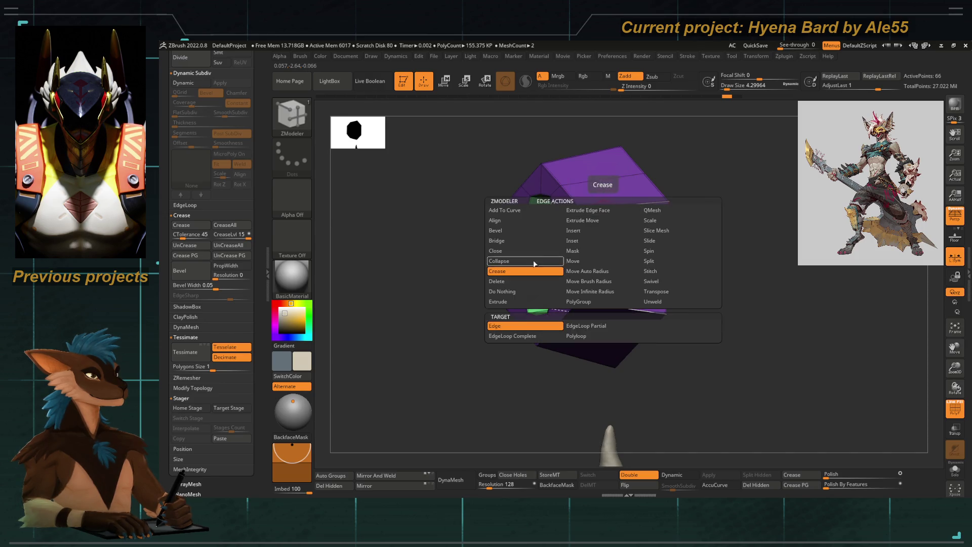
left_click(582, 230)
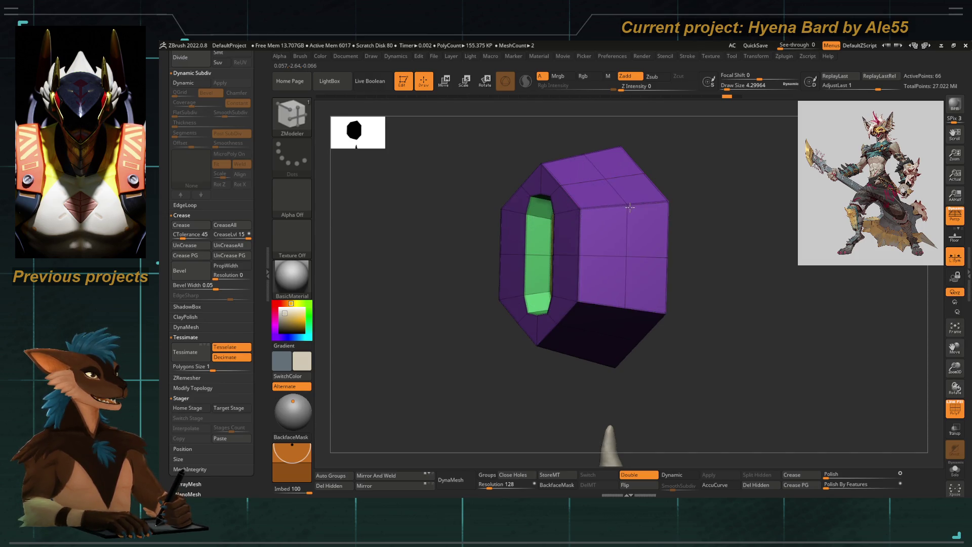
left_click(628, 206)
key("f")
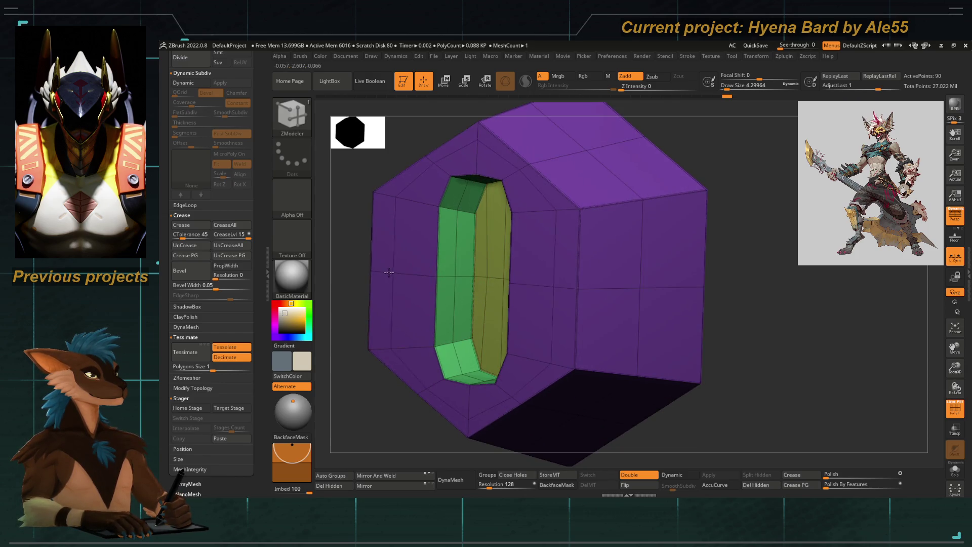
mouse_move(410, 278)
left_mouse_down("alt")
mouse_move(409, 341)
mouse_move(431, 336)
mouse_move(493, 363)
mouse_move(403, 343)
left_mouse_up("alt")
key("d")
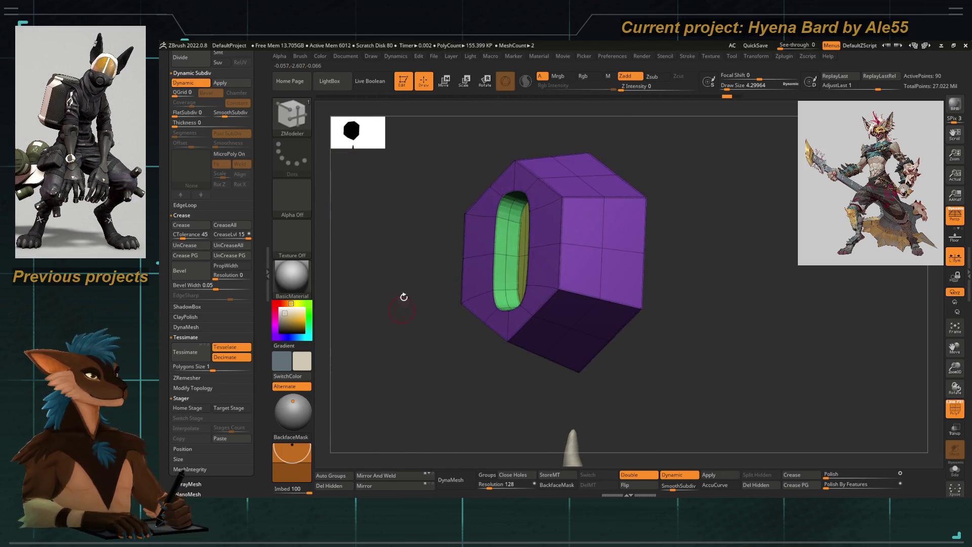
left_click_drag(403, 305, 478, 330, "shift")
key("shift+f")
mouse_move(439, 370)
left_mouse_down("alt")
mouse_move(419, 336)
mouse_move(256, 332)
left_mouse_up("alt")
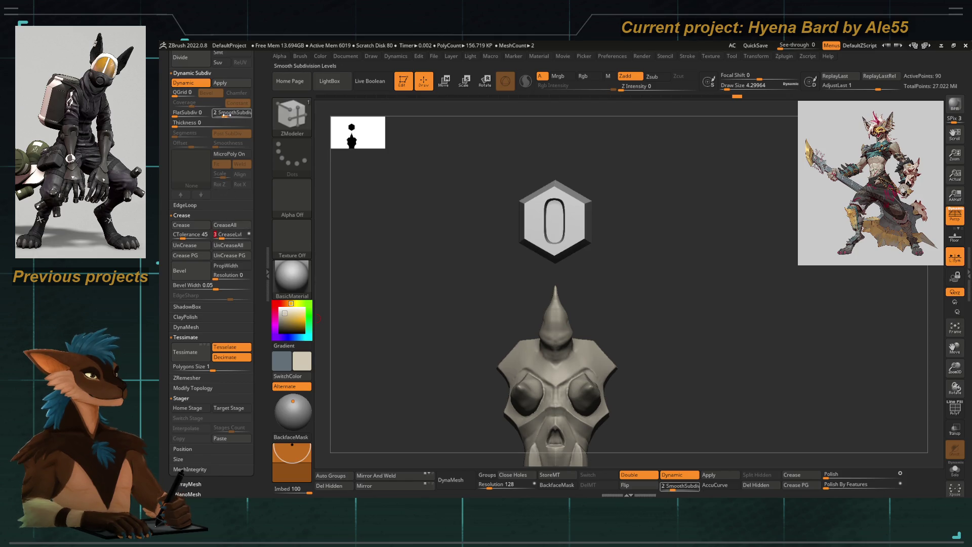
mouse_move(438, 262)
left_mouse_down()
mouse_move(391, 254)
mouse_move(418, 256)
left_mouse_up()
key("f")
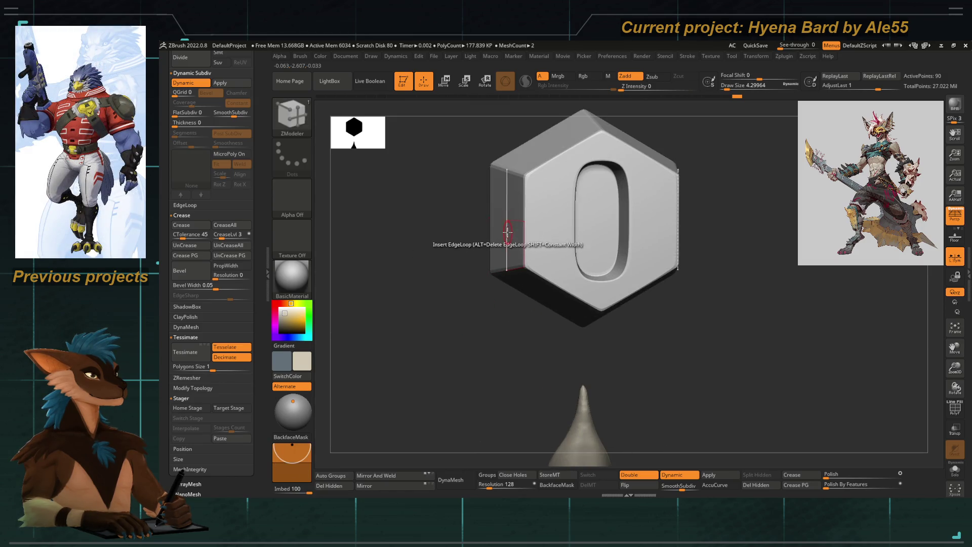
Set the ZModeler EdgeLoop action target to Partial and inspect the bolt's slot from several angles
key("space")
left_click(554, 221)
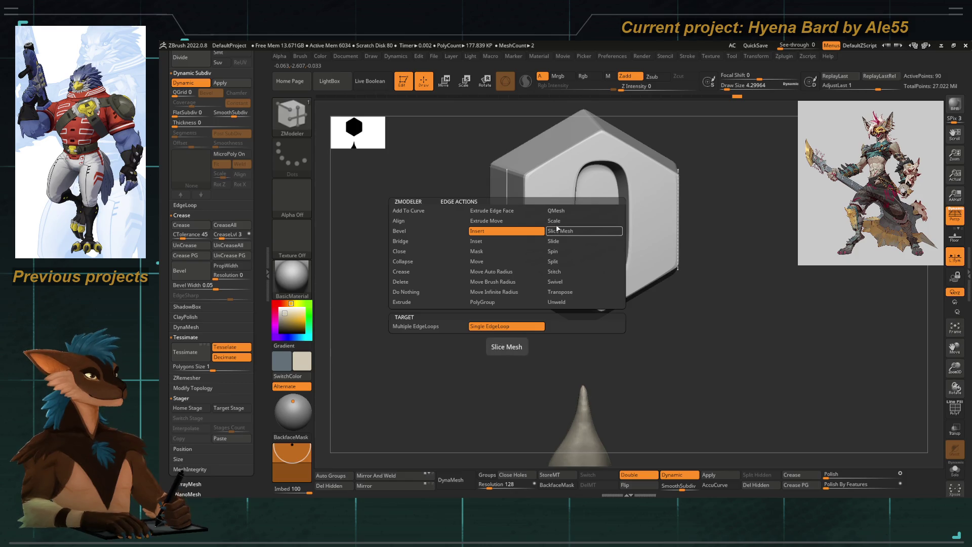
key("space")
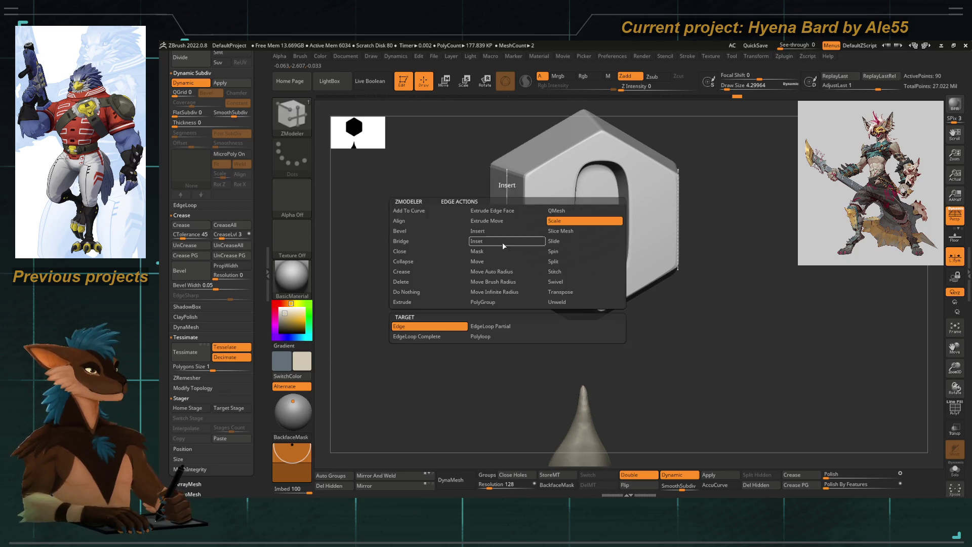
left_click(471, 331)
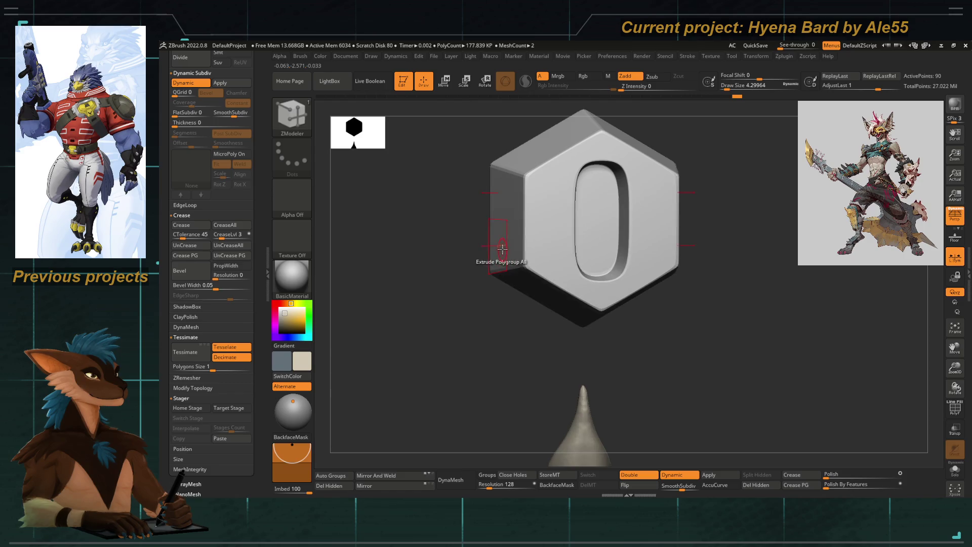
mouse_move(509, 248)
left_mouse_down()
mouse_move(440, 284)
mouse_move(469, 278)
left_mouse_up()
left_click_drag(569, 169, 479, 196)
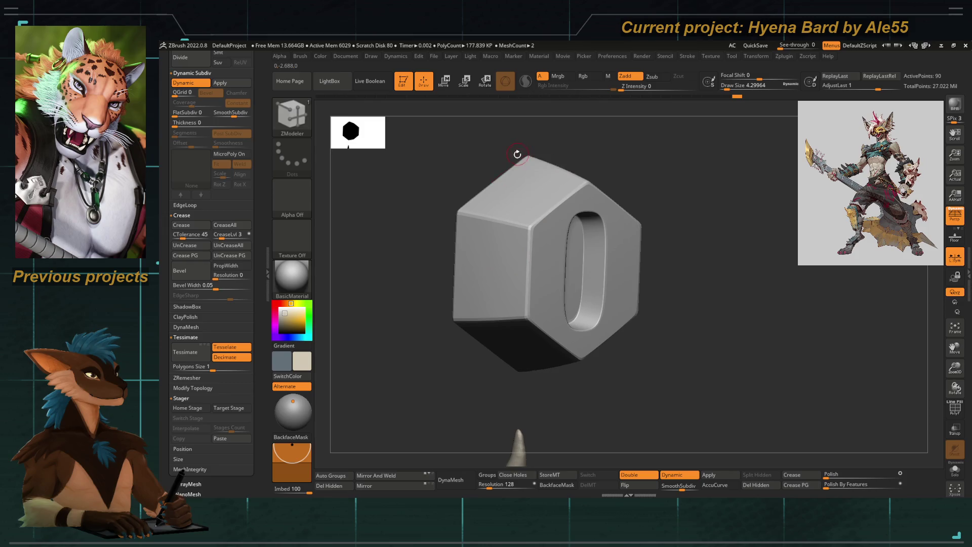
mouse_move(523, 156)
left_mouse_down()
mouse_move(401, 212)
mouse_move(408, 274)
mouse_move(385, 283)
mouse_move(419, 284)
mouse_move(400, 235)
mouse_move(395, 306)
mouse_move(445, 321)
mouse_move(392, 267)
mouse_move(460, 201)
left_mouse_up()
mouse_move(474, 252)
left_mouse_down("alt")
mouse_move(481, 267)
mouse_move(521, 243)
left_mouse_up("alt")
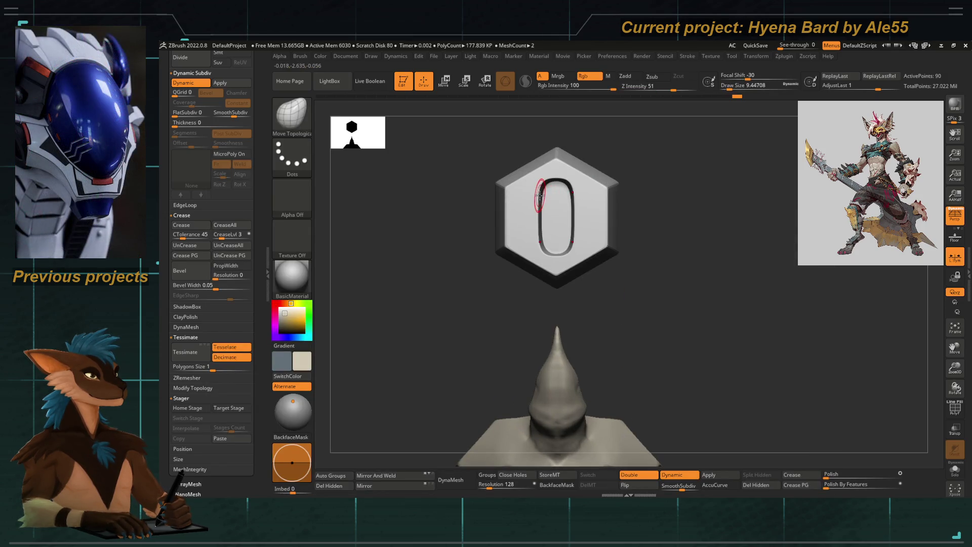
Review the bolt against the hyena head and unhide all subtools of the character
key("space")
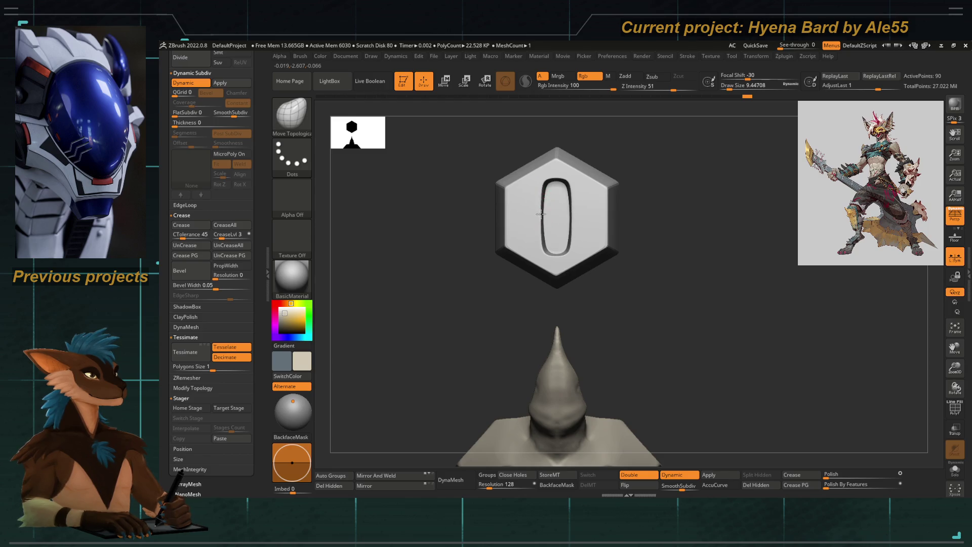
mouse_move(531, 222)
left_mouse_down()
mouse_move(457, 255)
mouse_move(460, 243)
mouse_move(476, 239)
mouse_move(459, 284)
left_mouse_up()
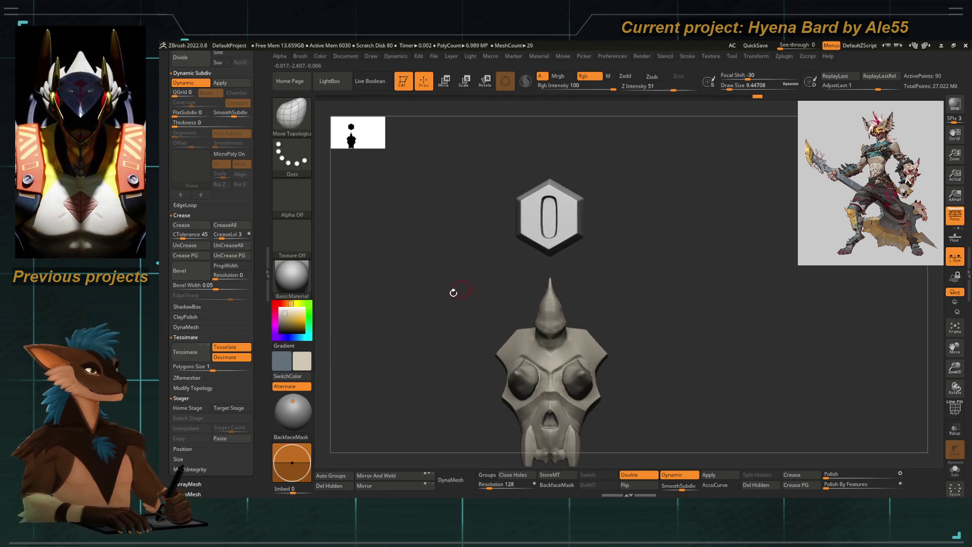
left_click_drag(336, 300, 509, 341)
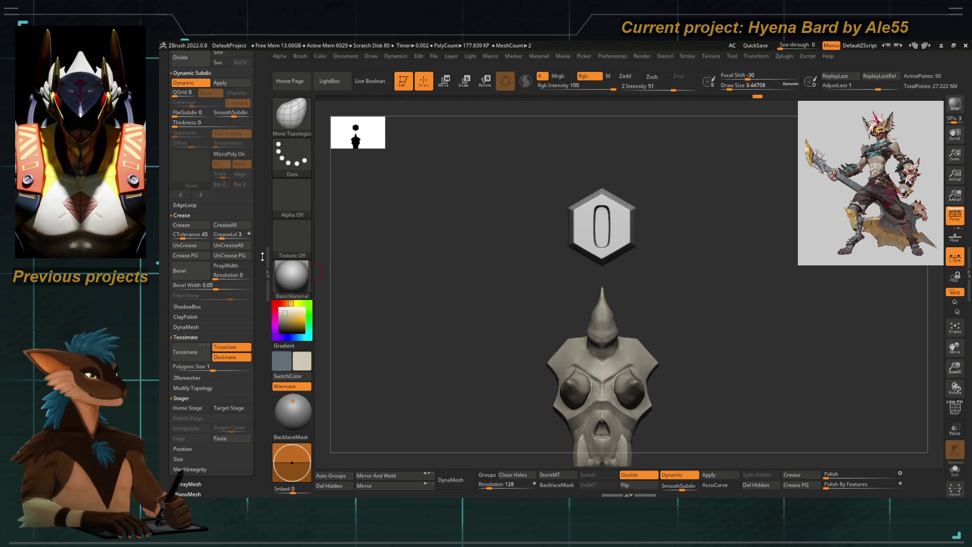
mouse_move(441, 321)
left_mouse_down()
mouse_move(428, 289)
mouse_move(643, 302)
left_mouse_up()
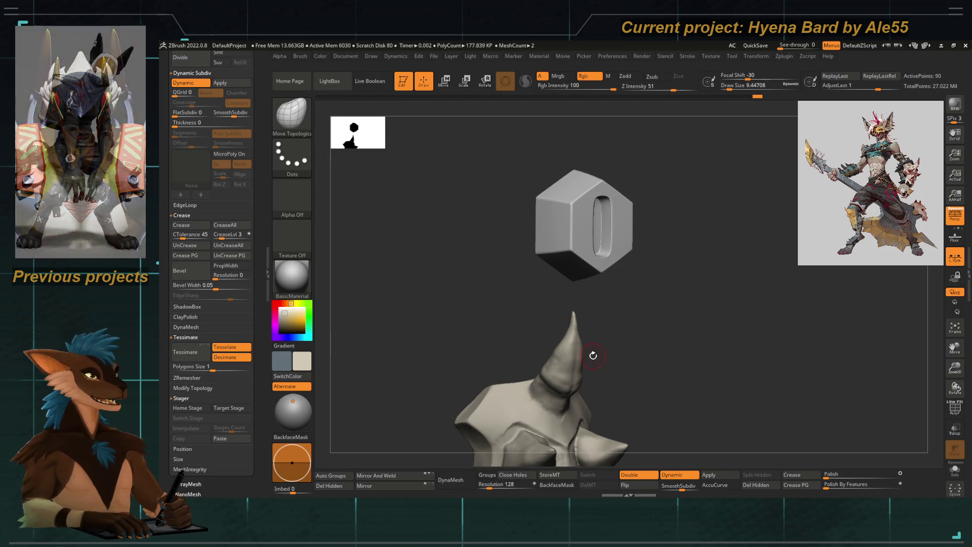
left_click_drag(593, 355, 434, 291)
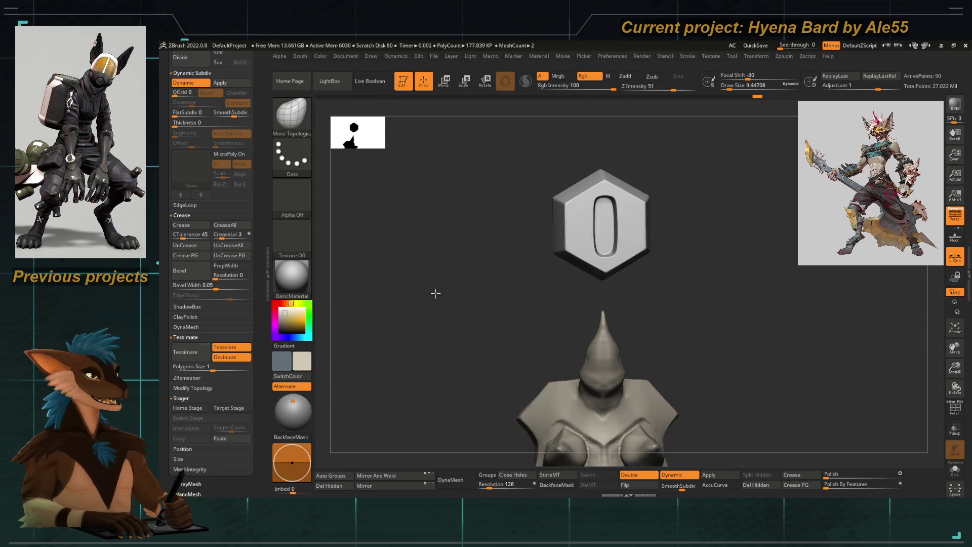
left_click(456, 284, "ctrl+shift")
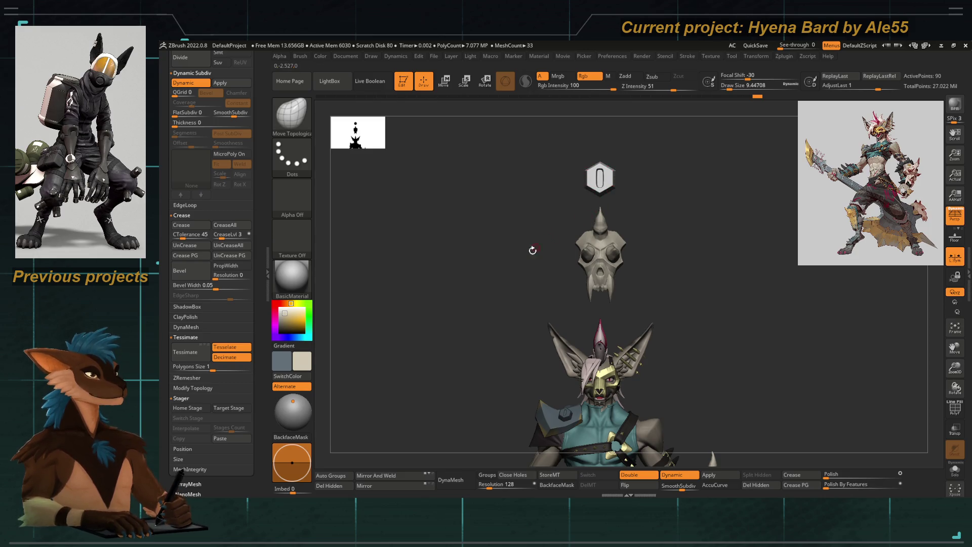
Pick the ZModeler brush and solo the bolt and skull armour subtools
key("space")
key("space")
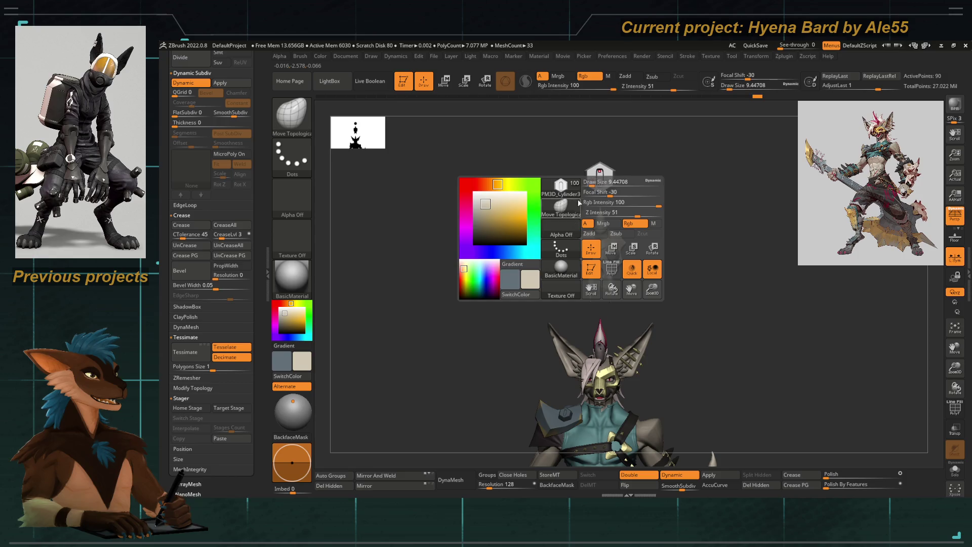
key("b")
key("z")
key("m")
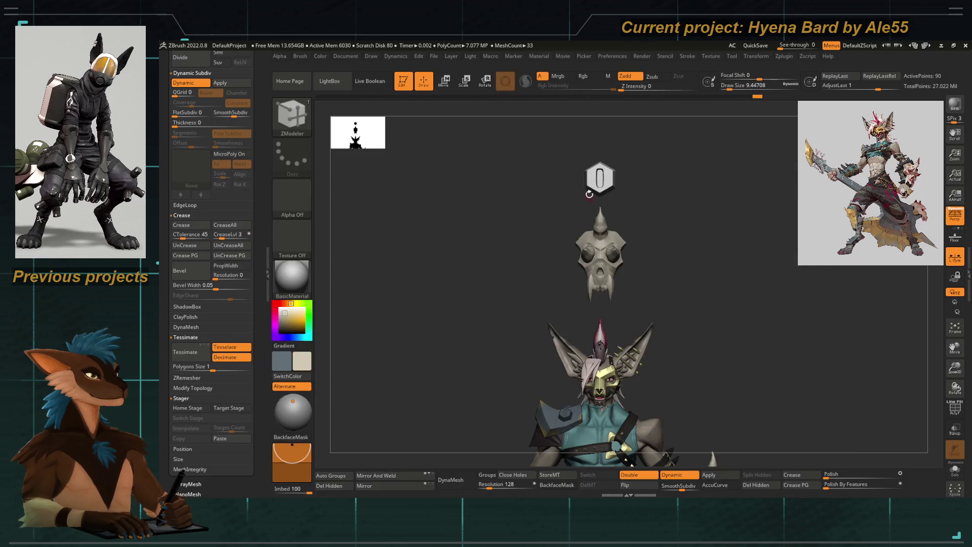
key("space")
mouse_move(597, 160)
left_mouse_down()
mouse_move(499, 261)
mouse_move(491, 223)
mouse_move(505, 284)
left_mouse_up()
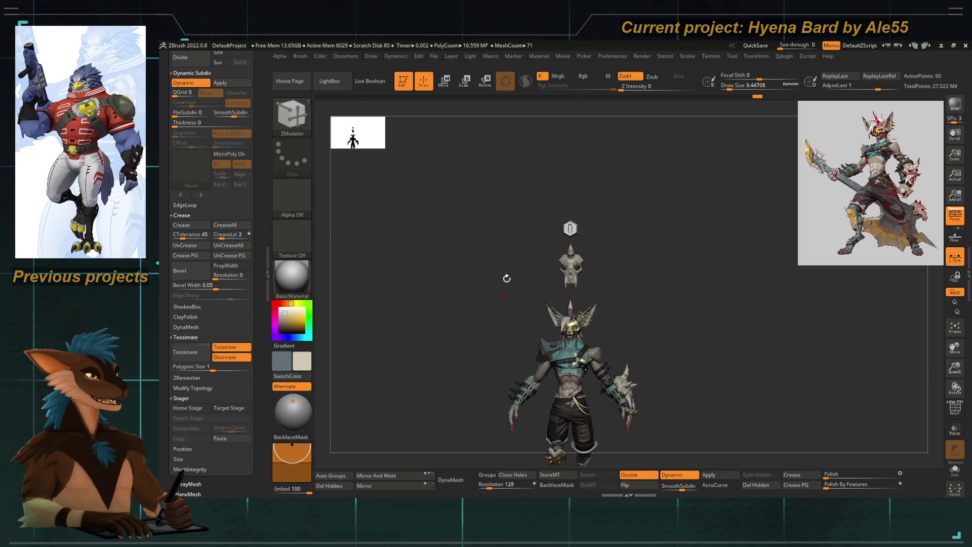
key("shift+f")
scroll(249, 409, "up", 10)
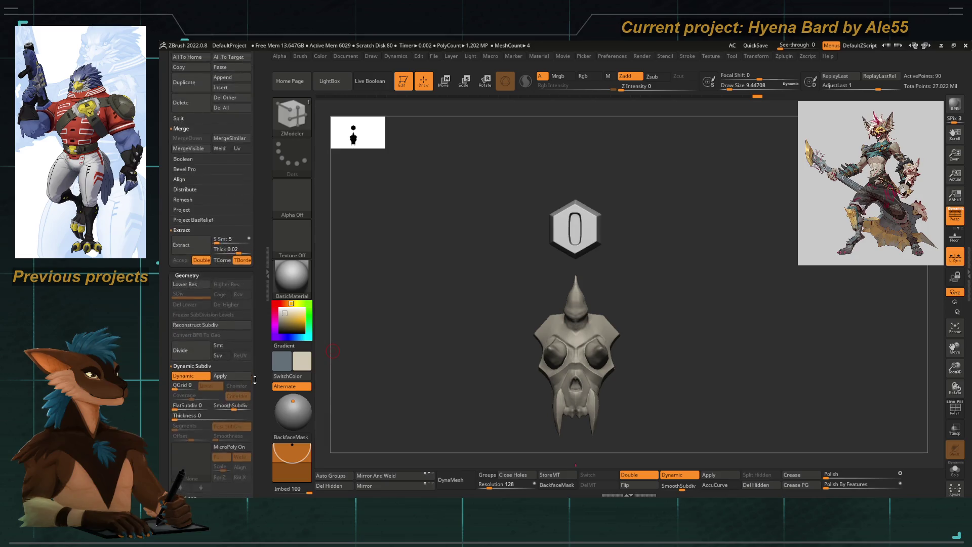
Rename the bolt subtool to 'hexabolt worldspace'
scroll(249, 408, "up", 1)
left_click(236, 218)
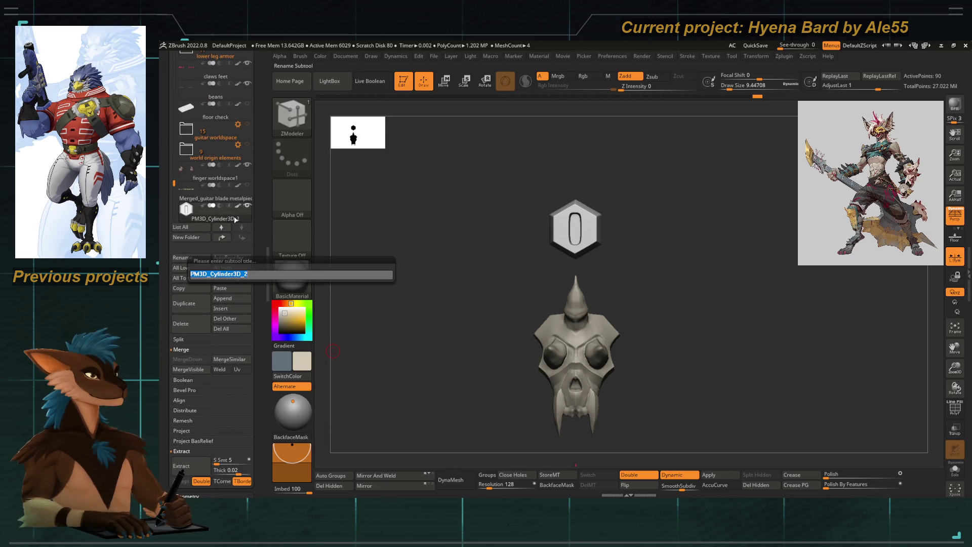
type("hexabolt wo")
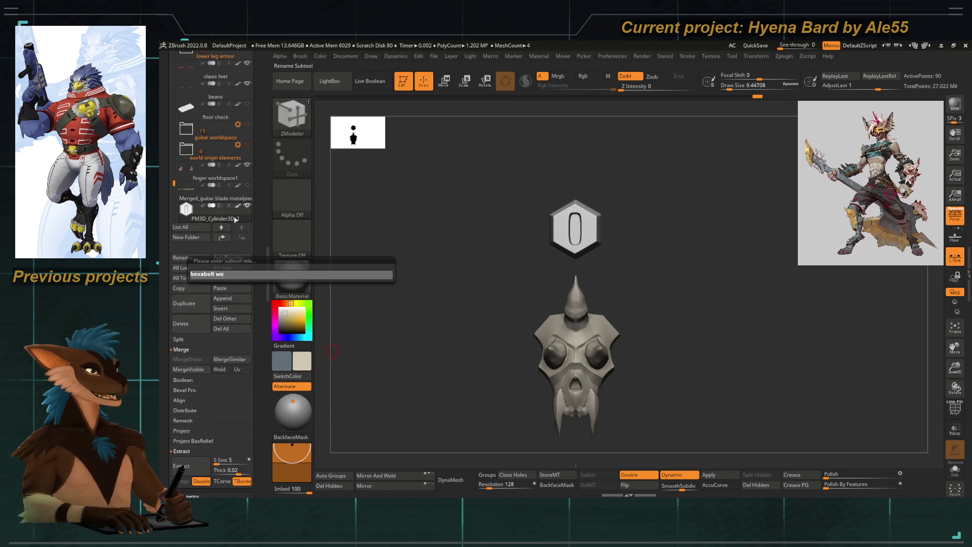
type("rldspace")
key("Return")
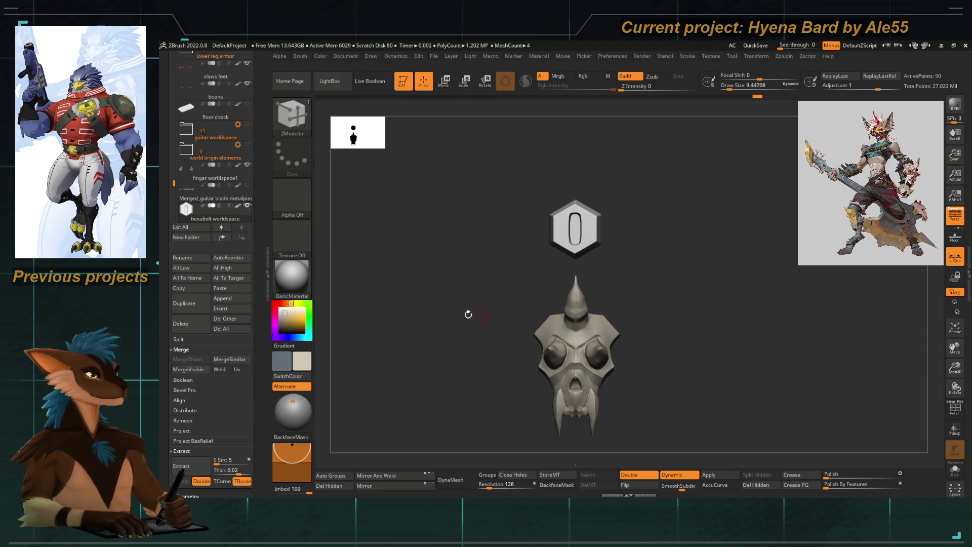
Duplicate hexabolt worldspace and move the copy from the chest toward the left shoulder pad
left_click(191, 304)
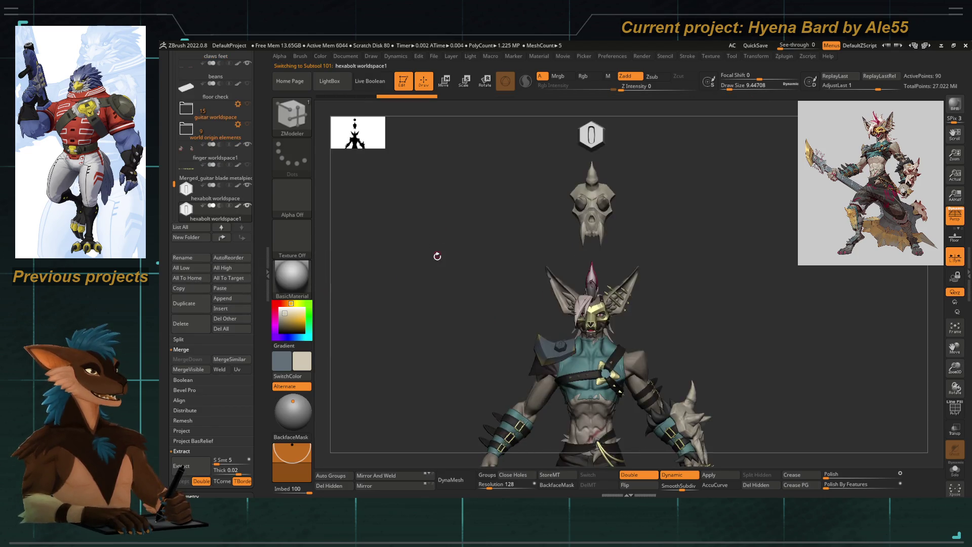
left_click_drag(436, 252, 463, 253)
key("e")
left_click(569, 347, "alt")
mouse_move(405, 355)
left_mouse_down("alt")
mouse_move(402, 313)
mouse_move(494, 271)
left_mouse_up("alt")
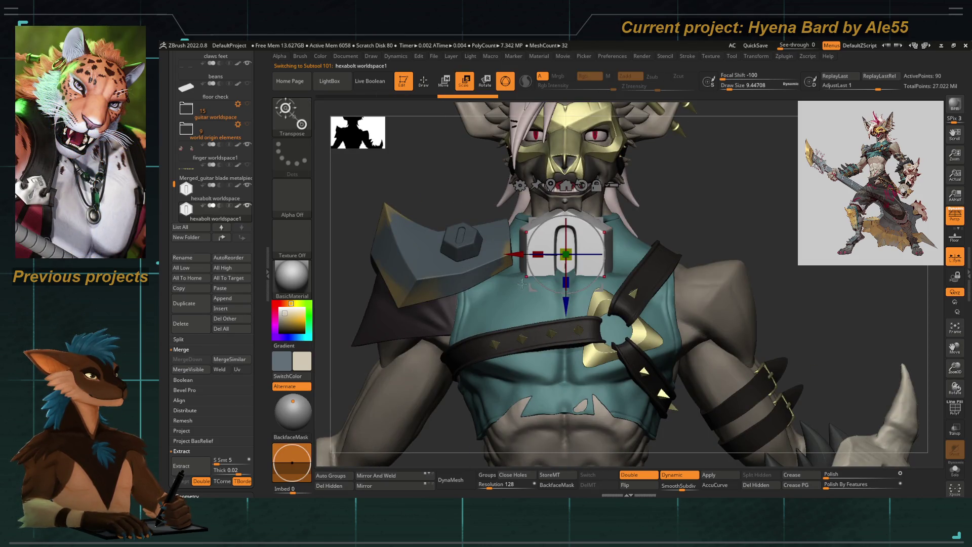
left_click(784, 57)
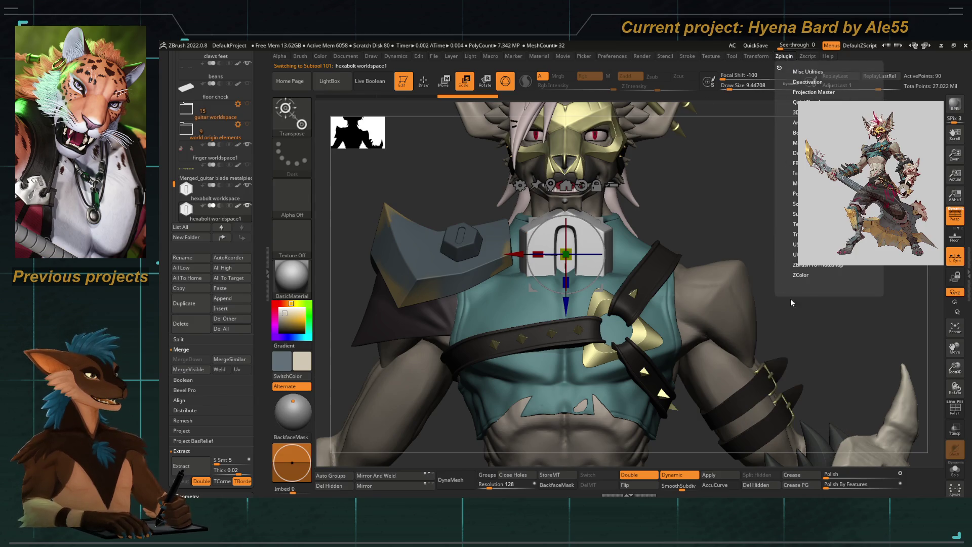
left_click(756, 56)
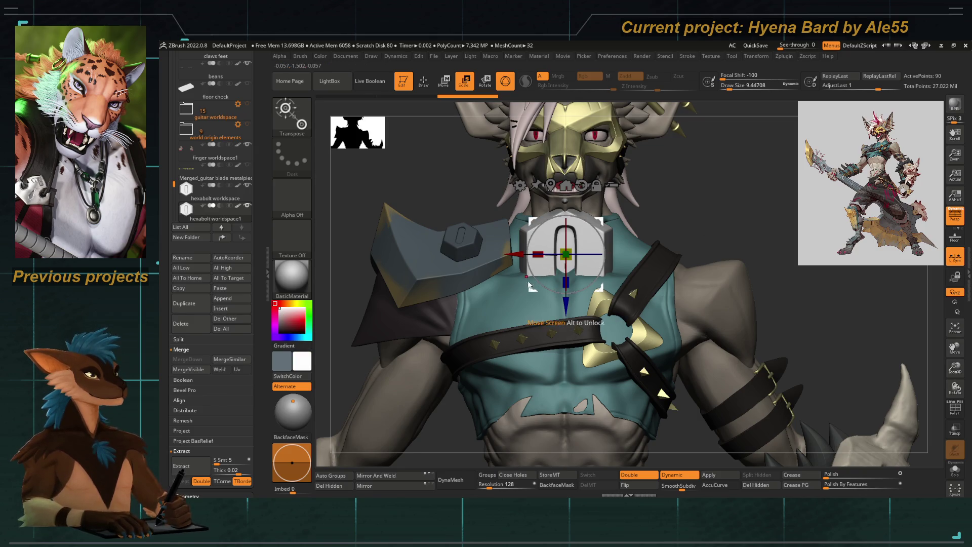
mouse_move(566, 255)
left_mouse_down()
mouse_move(473, 224)
mouse_move(476, 237)
left_mouse_up()
Rotate the bolt copy and adjust its placement on the shoulder pauldron
left_click_drag(350, 314, 455, 263)
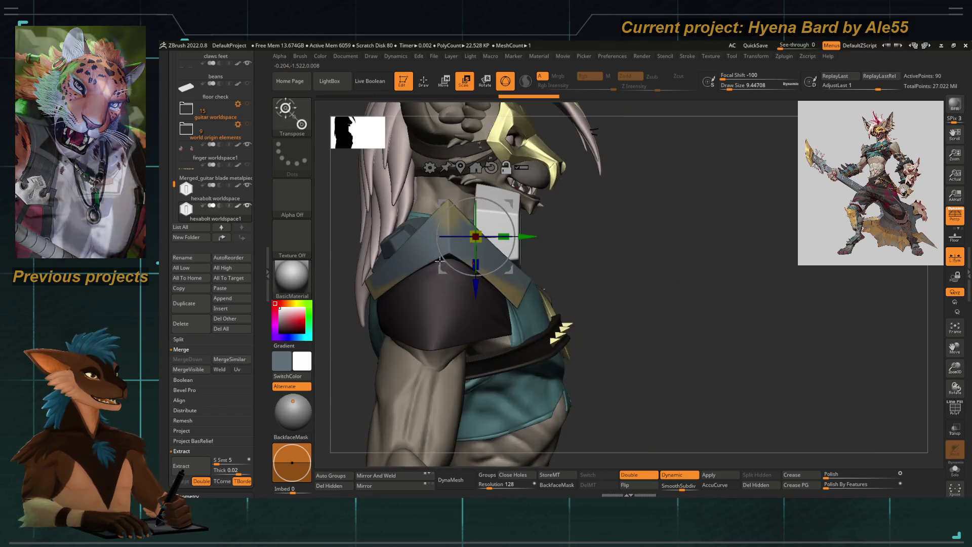
left_click_drag(499, 202, 485, 247)
left_click_drag(582, 253, 506, 243)
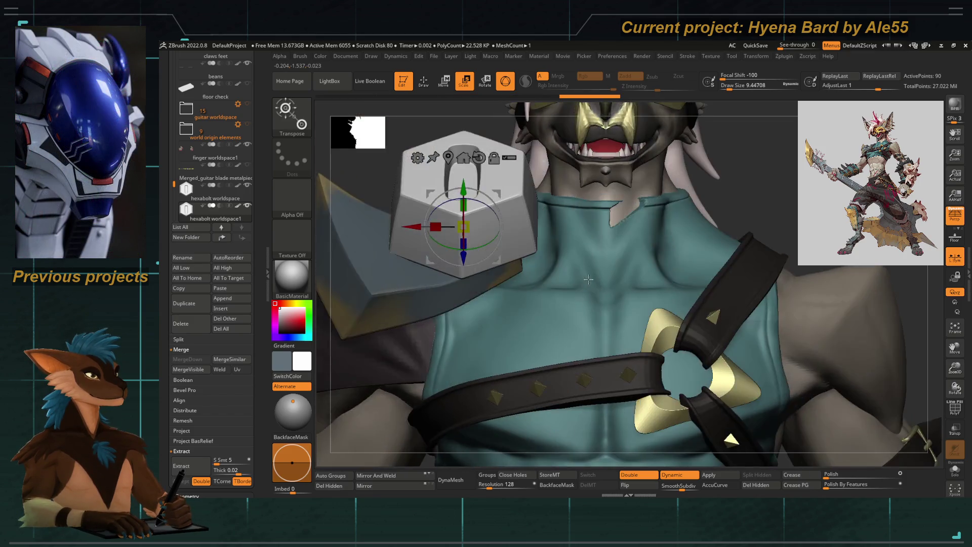
left_click_drag(497, 195, 495, 199)
left_click_drag(385, 354, 501, 324)
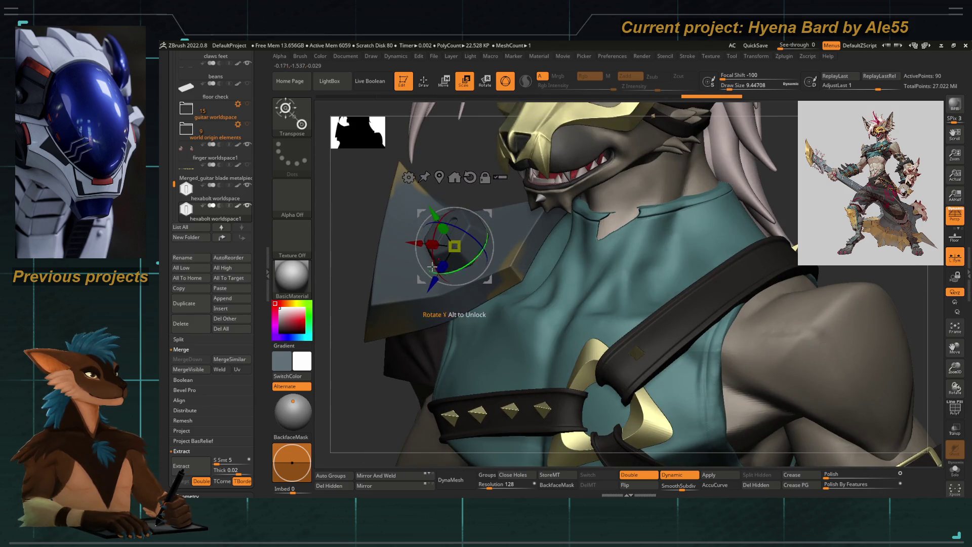
left_click_drag(356, 246, 432, 271)
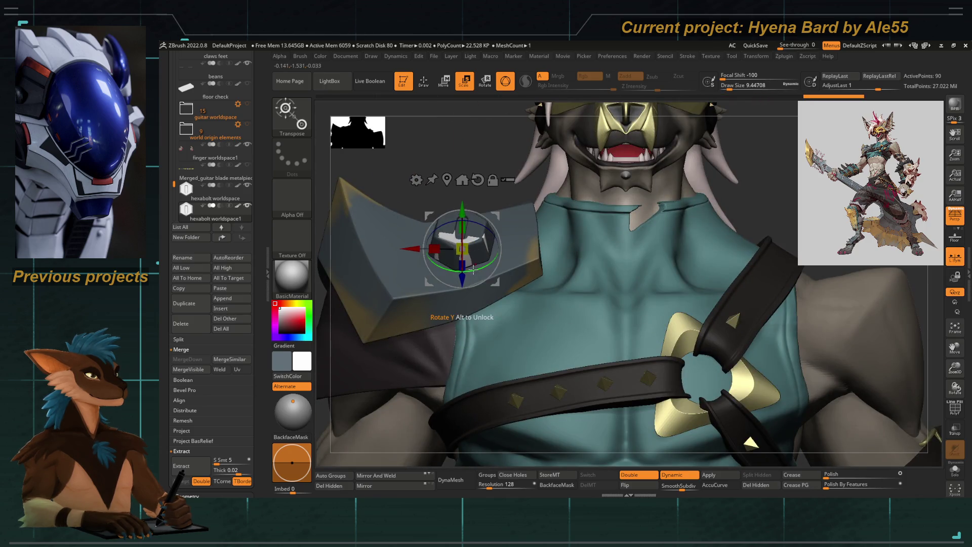
mouse_move(407, 179)
left_mouse_down()
mouse_move(462, 248)
mouse_move(456, 241)
left_mouse_up()
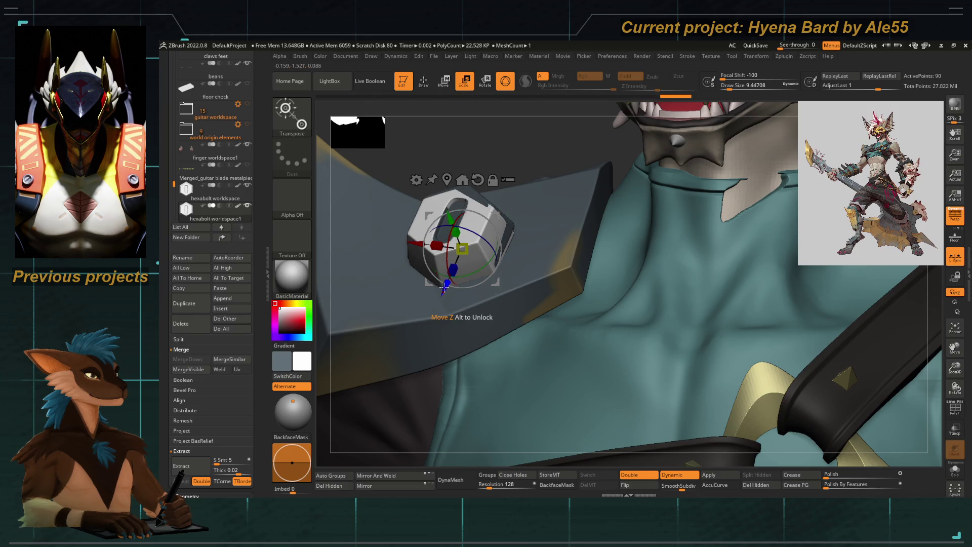
left_click_drag(397, 158, 423, 252)
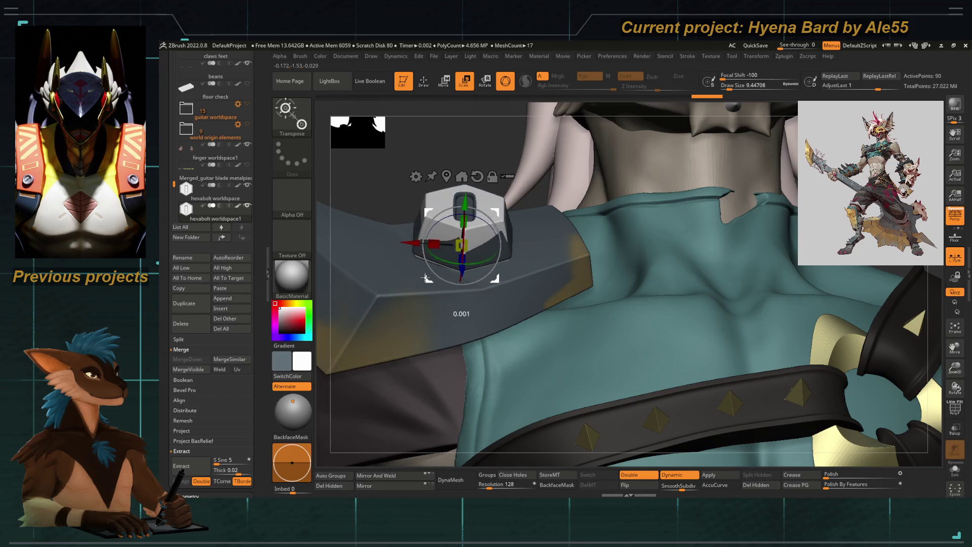
mouse_move(460, 228)
left_mouse_down()
mouse_move(459, 205)
mouse_move(431, 229)
left_mouse_up()
Scale the bolt, align its rotation with the pauldron, nudge it flush, and exit the gizmo
left_click_drag(368, 208, 497, 304)
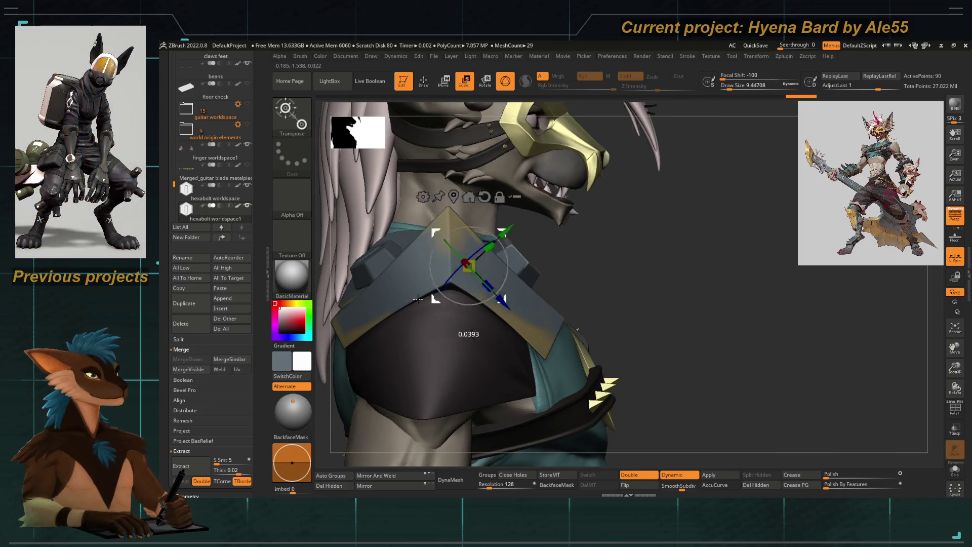
mouse_move(402, 304)
left_mouse_down()
mouse_move(455, 270)
mouse_move(421, 333)
mouse_move(500, 259)
left_mouse_up()
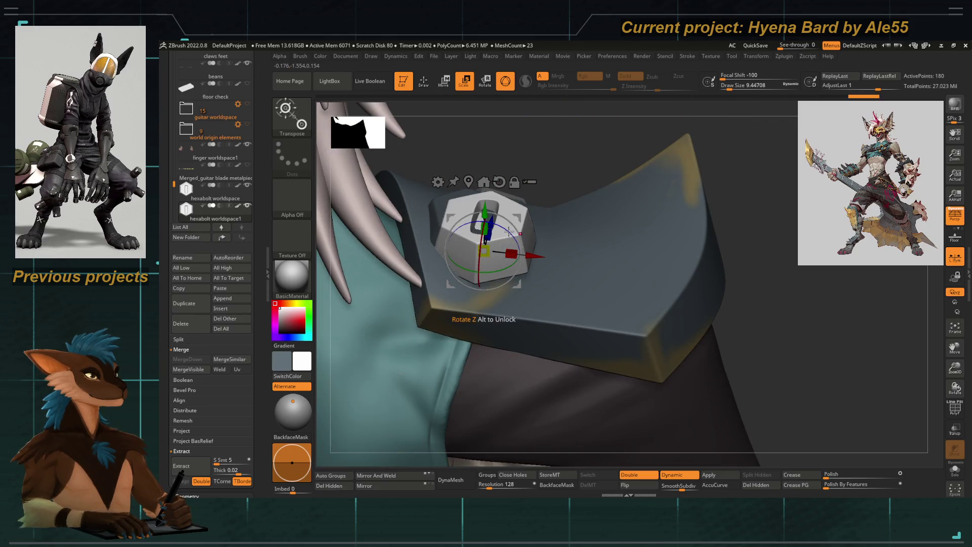
left_click_drag(470, 150, 454, 259)
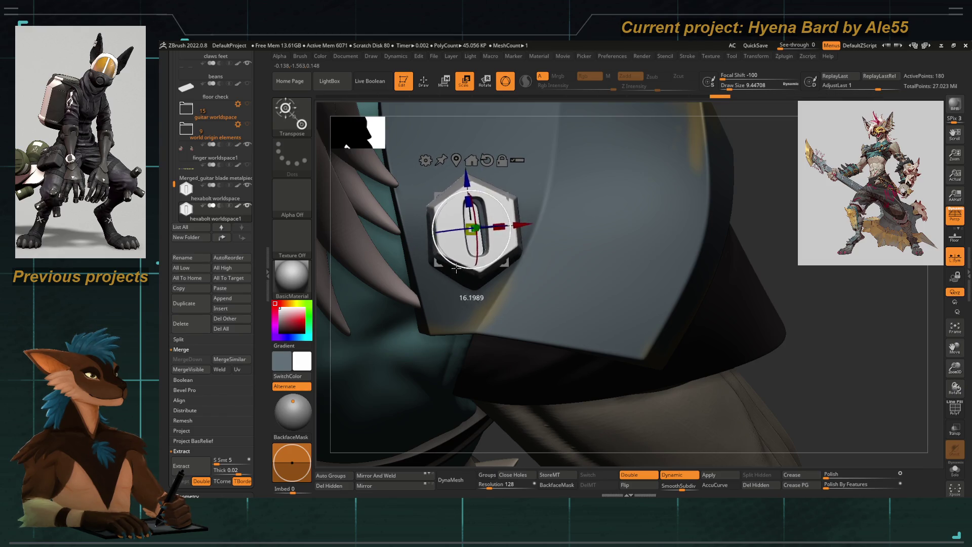
left_click_drag(480, 455, 479, 215)
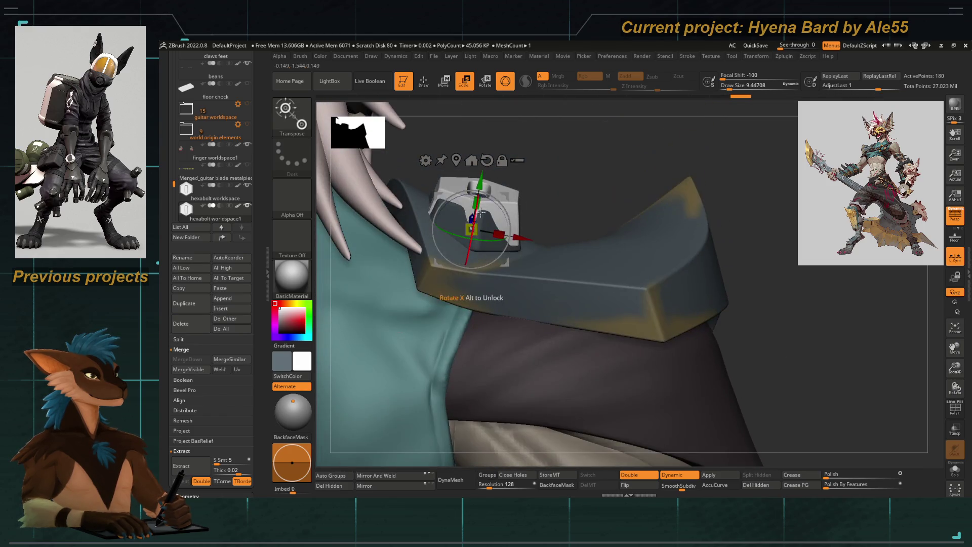
left_click_drag(507, 175, 458, 226)
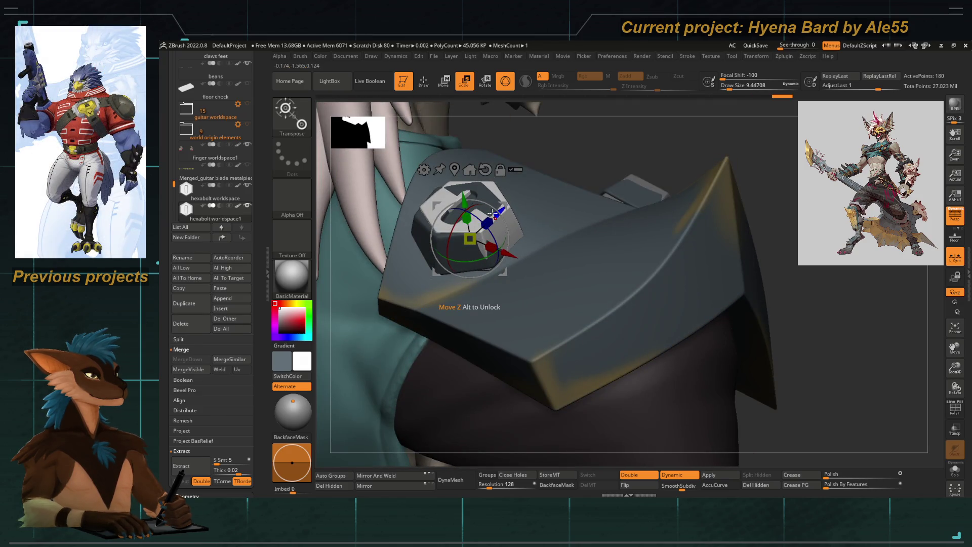
left_click_drag(451, 264, 473, 268)
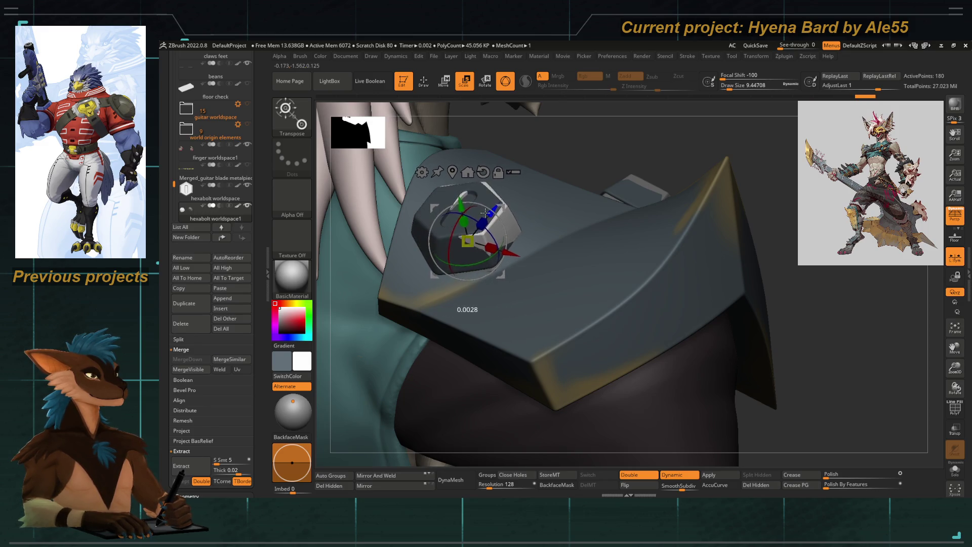
mouse_move(503, 252)
left_mouse_down()
mouse_move(445, 167)
mouse_move(408, 202)
mouse_move(445, 214)
mouse_move(694, 440)
left_mouse_up()
key("q")
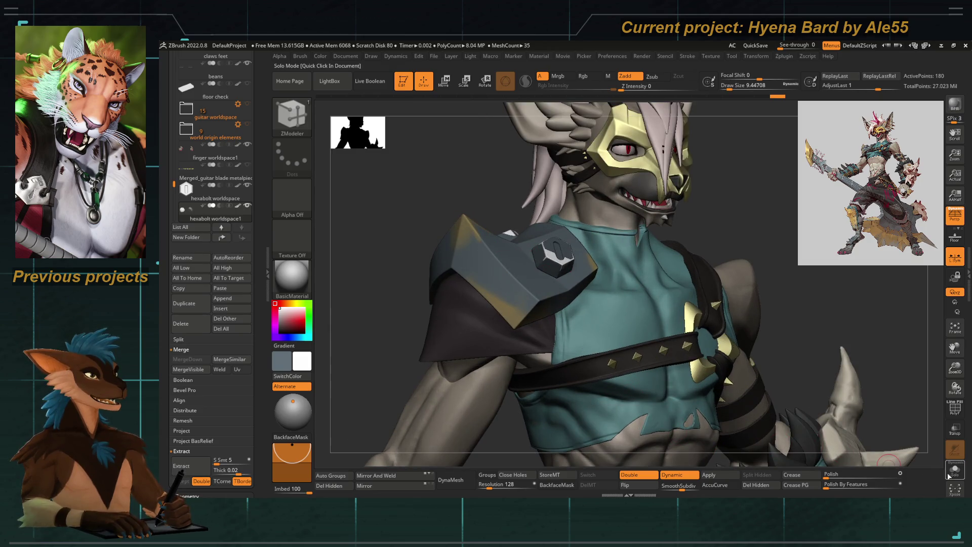
Solo the two bolts, apply Dynamic Subdiv, divide once more, and set Polish to 0
key("alt+s")
key("d")
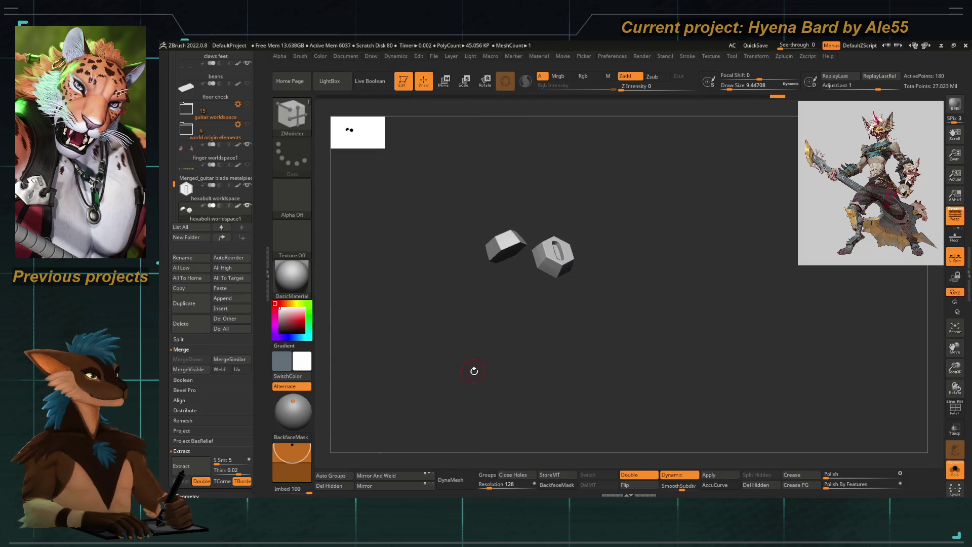
left_click(707, 477)
left_click_drag(261, 332, 252, 296)
left_click_drag(258, 347, 259, 330)
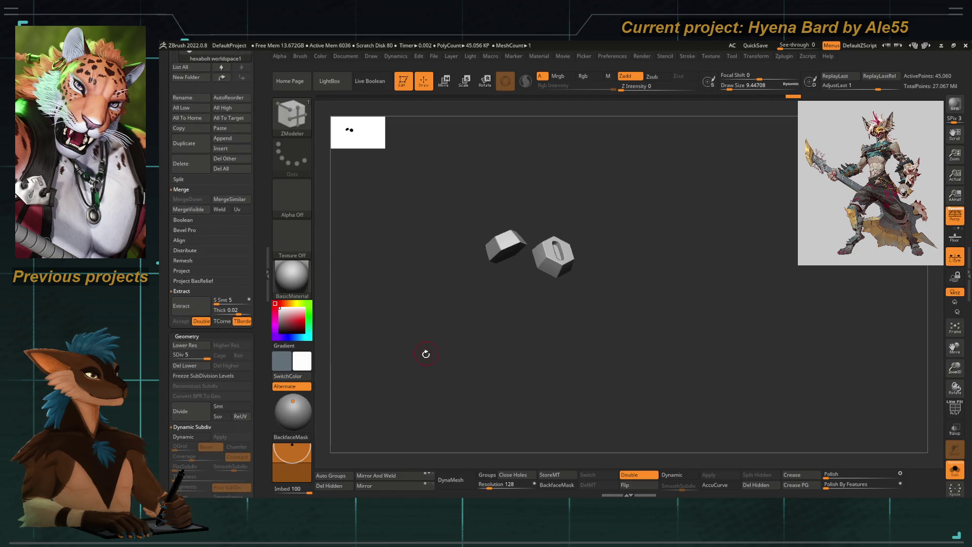
mouse_move(668, 403)
left_mouse_down("alt")
mouse_move(577, 391)
mouse_move(681, 413)
mouse_move(527, 373)
left_mouse_up("alt")
key("ctrl")
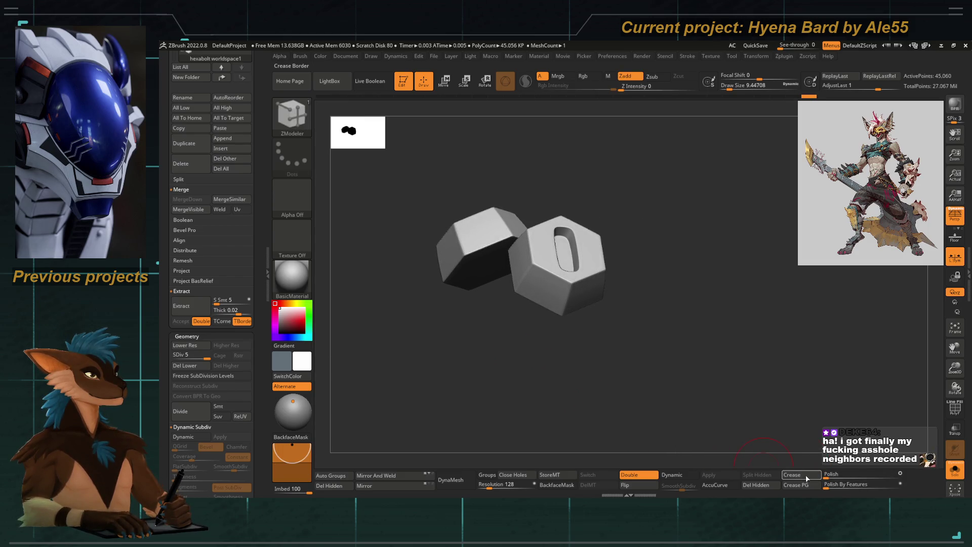
key("ctrl+d")
left_click_drag(826, 475, 821, 476)
left_click_drag(593, 395, 598, 402)
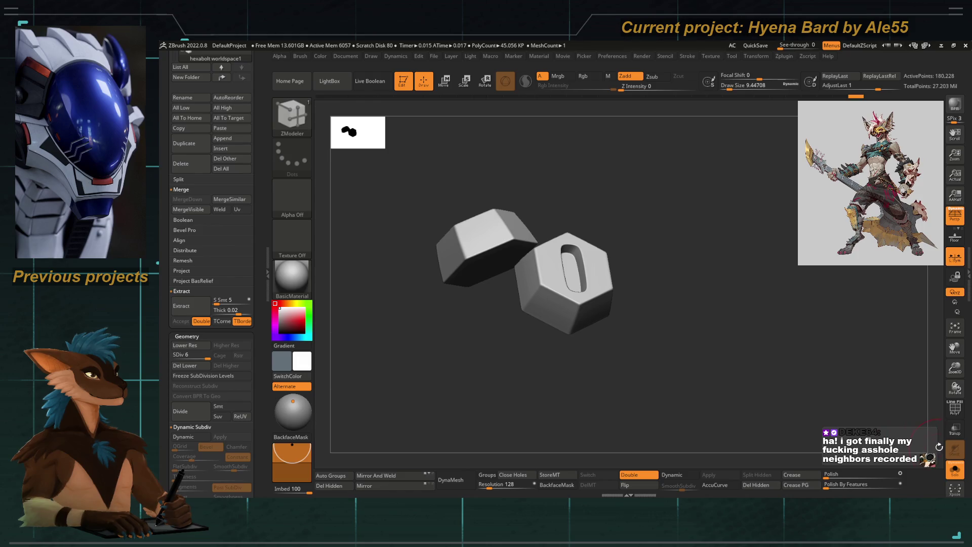
Delete the old shoulderpauldron hexabolts subtool after showing the whole character again
left_click(954, 475)
mouse_move(455, 243)
left_mouse_down()
mouse_move(435, 266)
mouse_move(415, 265)
mouse_move(414, 276)
mouse_move(386, 256)
left_mouse_up()
scroll(212, 203, "up", 5)
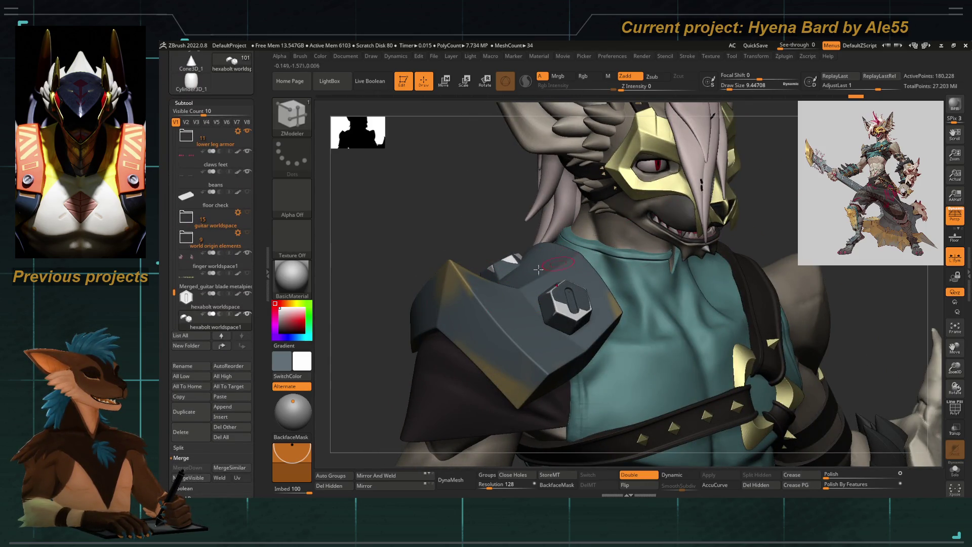
left_click_drag(558, 263, 580, 302, "alt")
left_click(598, 313, "alt")
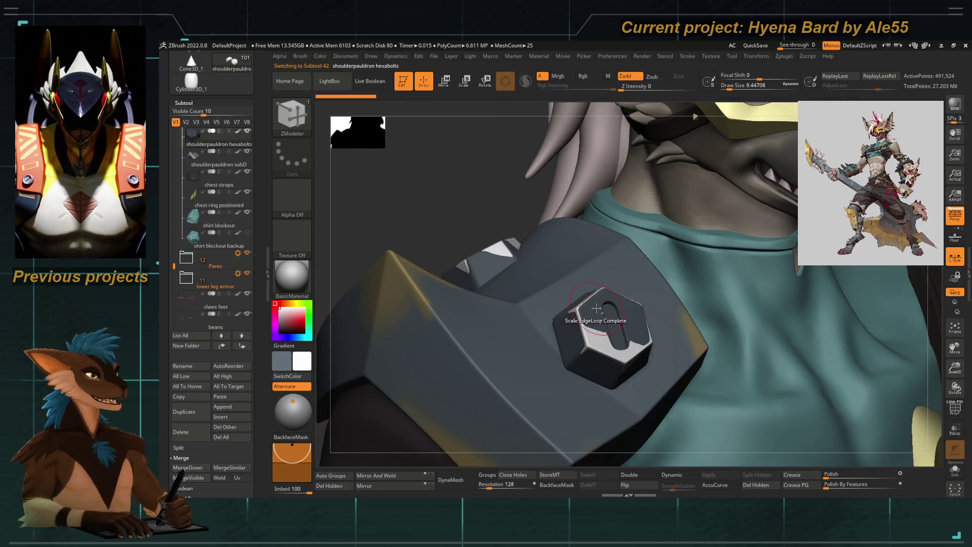
mouse_move(506, 217)
left_mouse_down()
mouse_move(482, 237)
mouse_move(509, 232)
mouse_move(586, 336)
left_mouse_up()
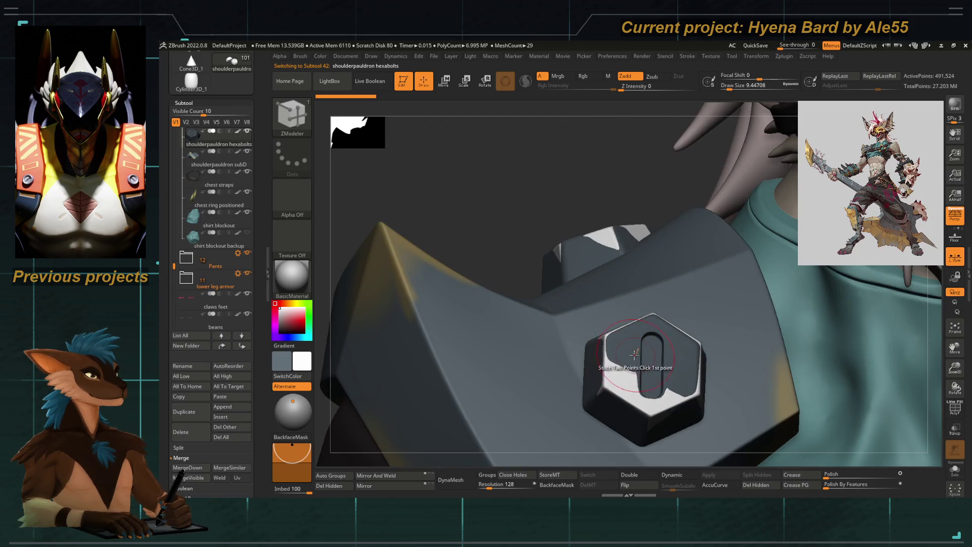
left_click_drag(547, 269, 517, 211)
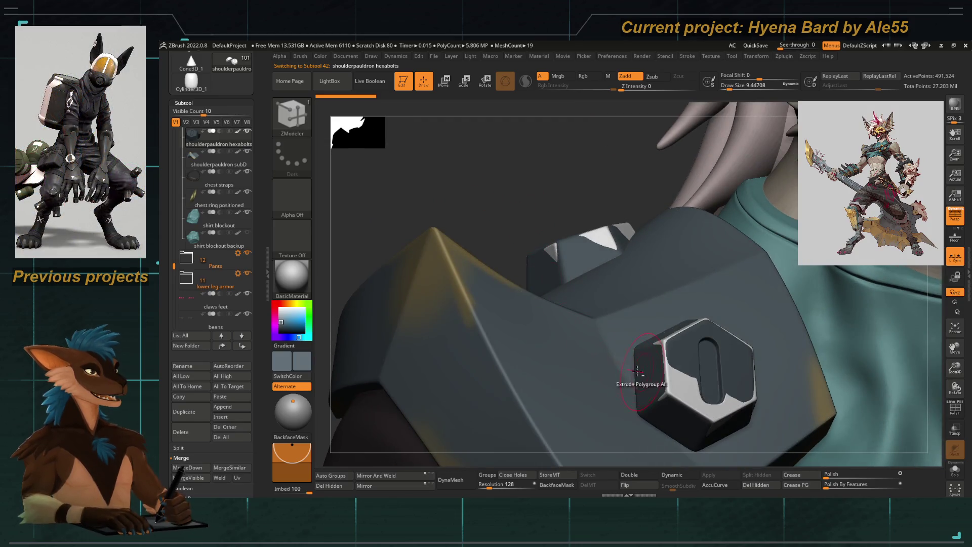
left_click_drag(634, 382, 554, 354)
left_click(231, 366)
left_click(181, 432)
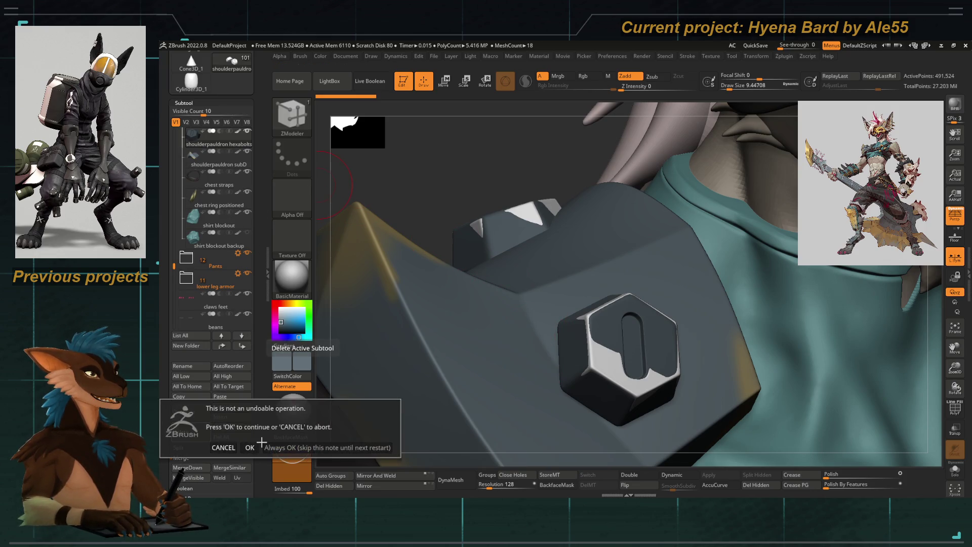
left_click(249, 447)
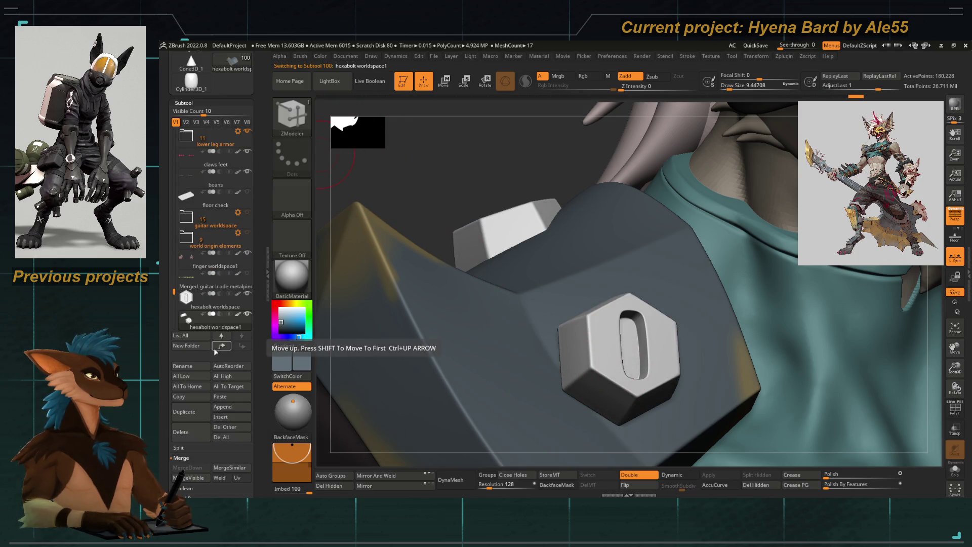
Rename the new bolt subtool to 'hexabolt shoulderpauldron'
left_click(181, 365)
key("BackSpace")
key("BackSpace")
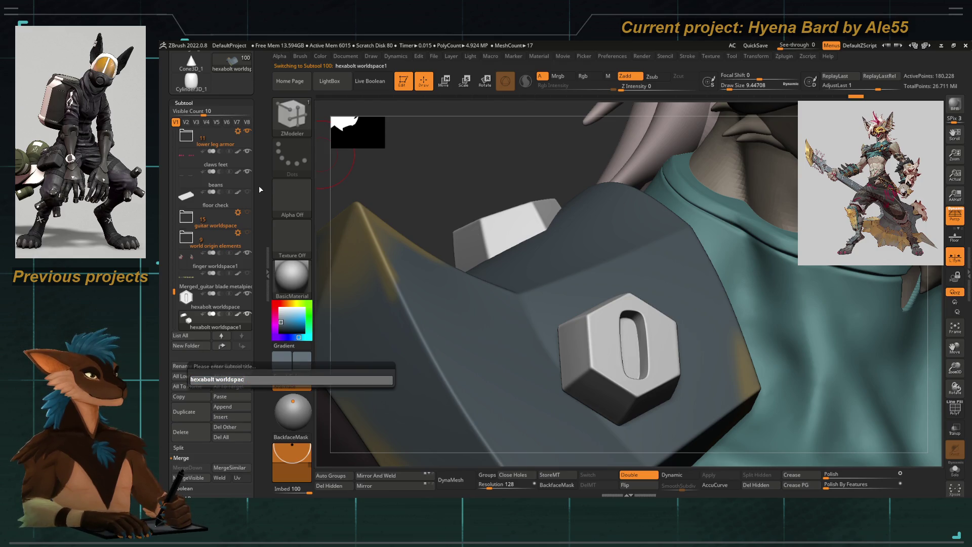
key("BackSpace")
type("shoul")
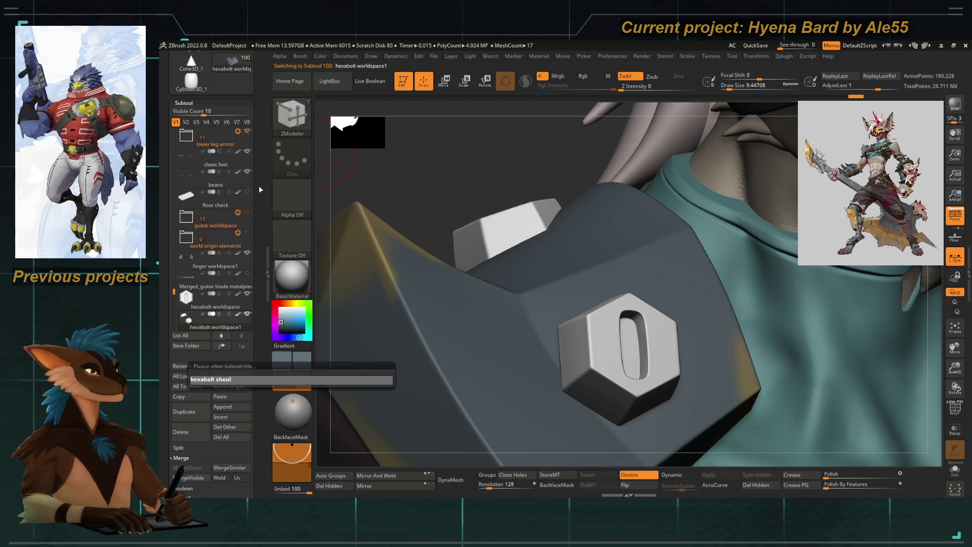
type("derpauldron")
key("Return")
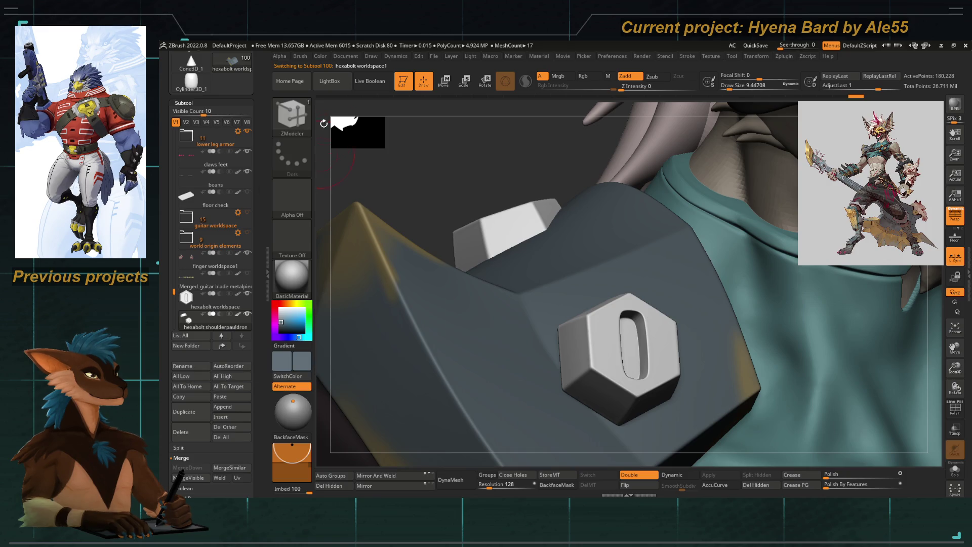
left_click(315, 57)
Drag hexabolt shoulderpauldron into the shirt and accessories folder in the Subtool list
mouse_move(385, 228)
left_mouse_down()
mouse_move(486, 223)
mouse_move(452, 238)
mouse_move(441, 212)
left_mouse_up()
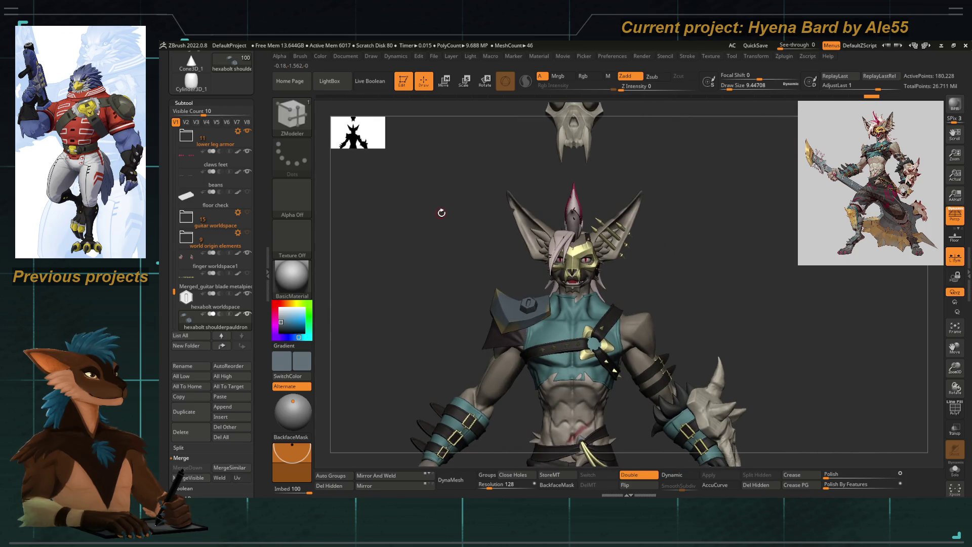
scroll(183, 322, "up", 8)
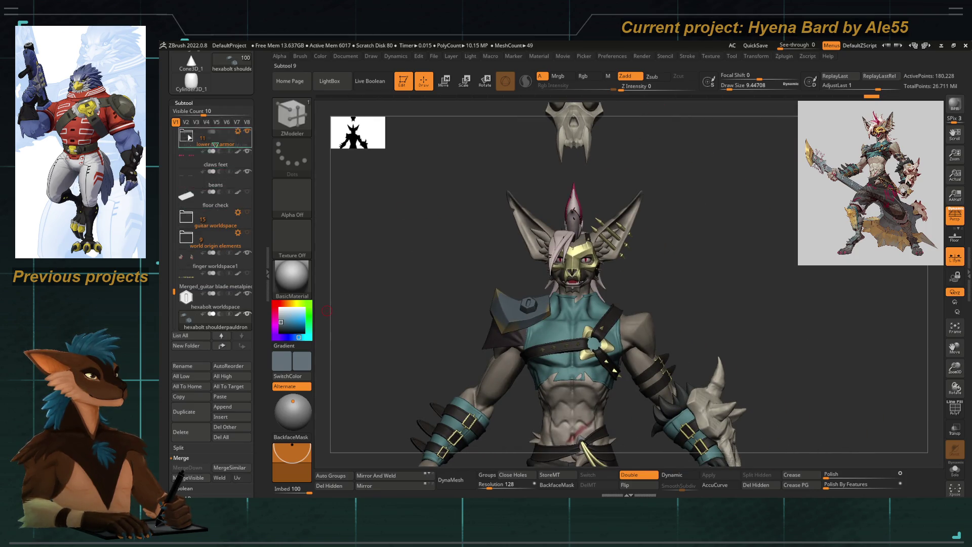
left_click_drag(190, 165, 190, 259)
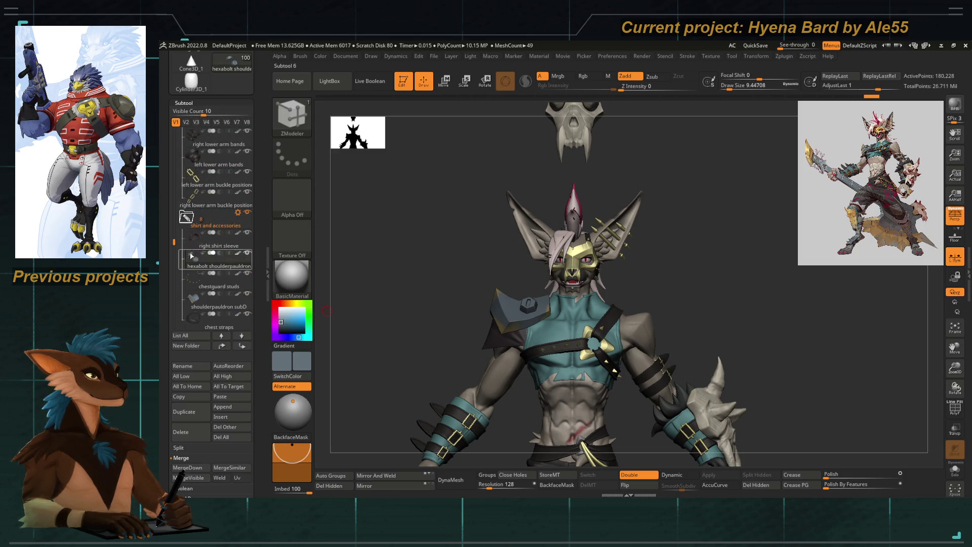
mouse_move(373, 254)
left_mouse_down()
mouse_move(517, 174)
mouse_move(525, 214)
mouse_move(467, 365)
left_mouse_up()
Select the hexabolt worldspace bolt beside the skull armour
left_click(534, 173, "alt")
left_click_drag(485, 263, 502, 301, "alt")
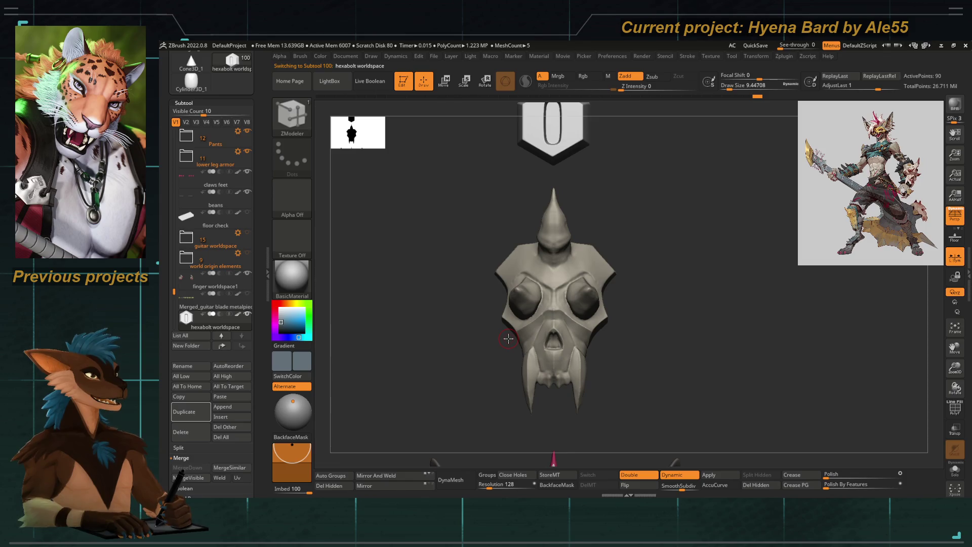
mouse_move(373, 232)
left_mouse_down()
mouse_move(393, 233)
mouse_move(427, 272)
left_mouse_up()
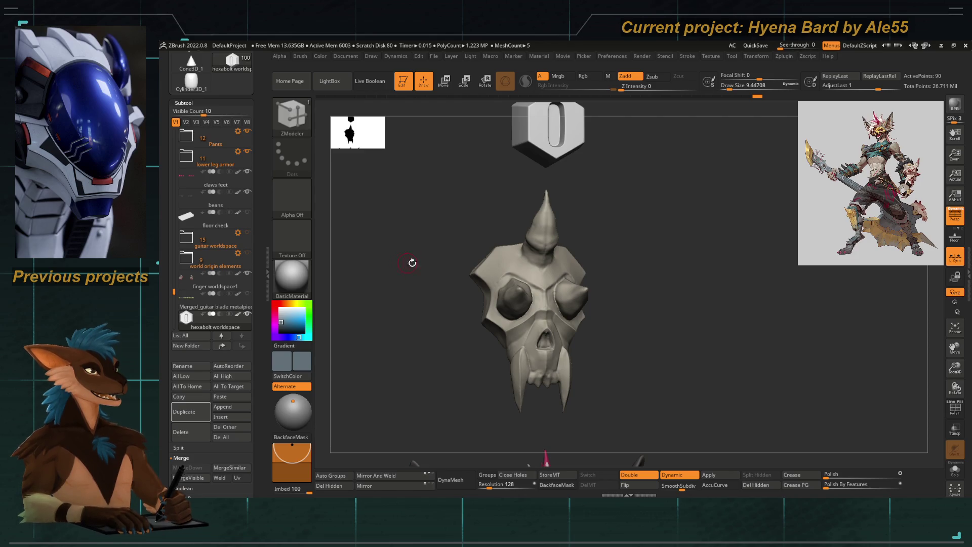
Inspect the skull armour from several angles, then duplicate hexabolt worldspace as hexabolt worldspace1
mouse_move(425, 253)
left_mouse_down()
mouse_move(416, 252)
mouse_move(434, 256)
mouse_move(401, 245)
mouse_move(434, 134)
mouse_move(451, 171)
mouse_move(434, 259)
mouse_move(460, 314)
left_mouse_up()
mouse_move(537, 277)
left_mouse_down("alt")
mouse_move(497, 257)
mouse_move(511, 213)
mouse_move(548, 323)
mouse_move(545, 229)
mouse_move(543, 321)
left_mouse_up("alt")
left_click_drag(532, 221, 539, 266, "alt")
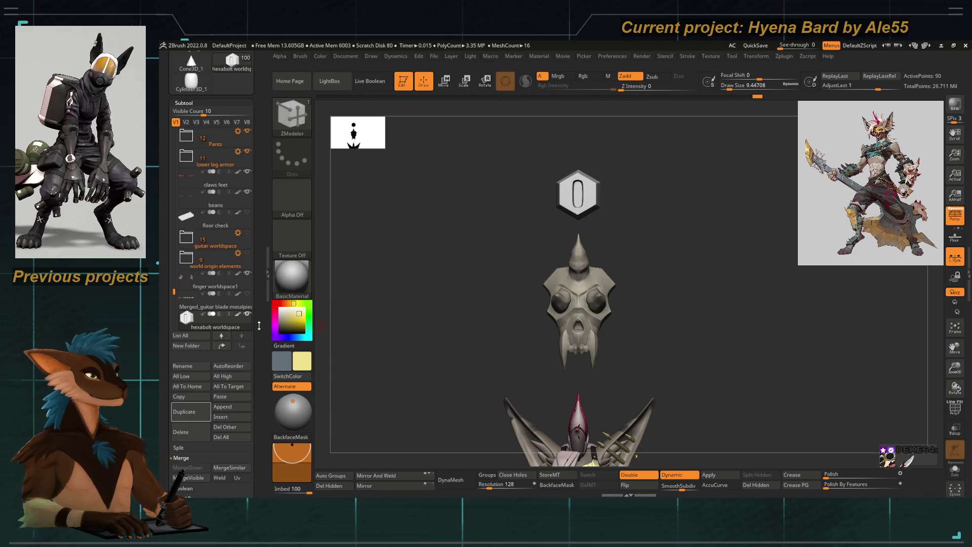
scroll(187, 317, "down", 3)
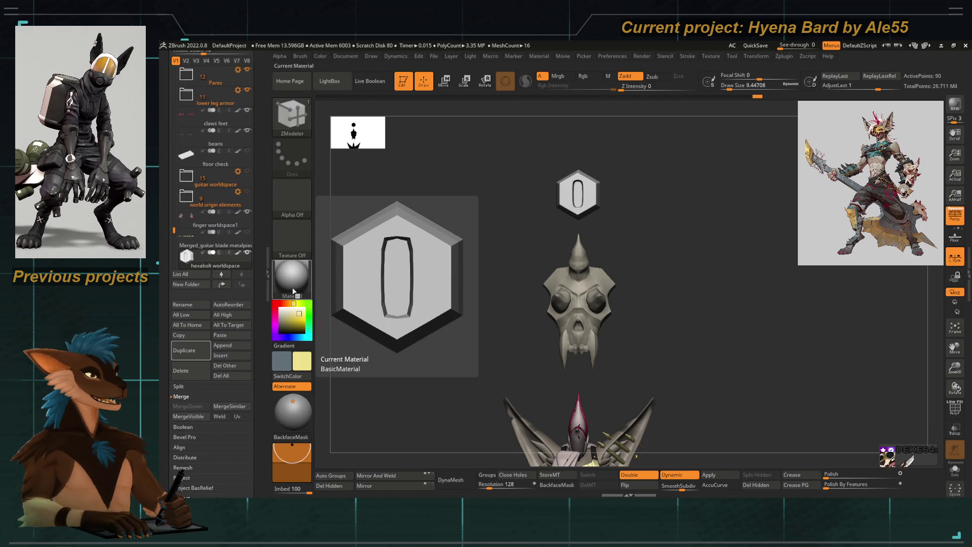
left_click_drag(451, 333, 441, 332)
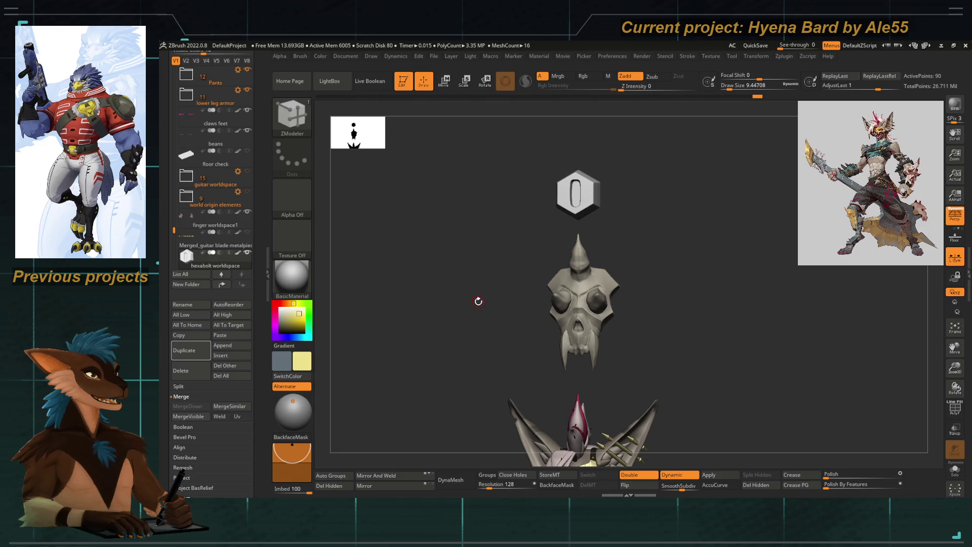
mouse_move(481, 264)
right_mouse_down("ctrl")
mouse_move(460, 308)
mouse_move(505, 338)
right_mouse_up("ctrl")
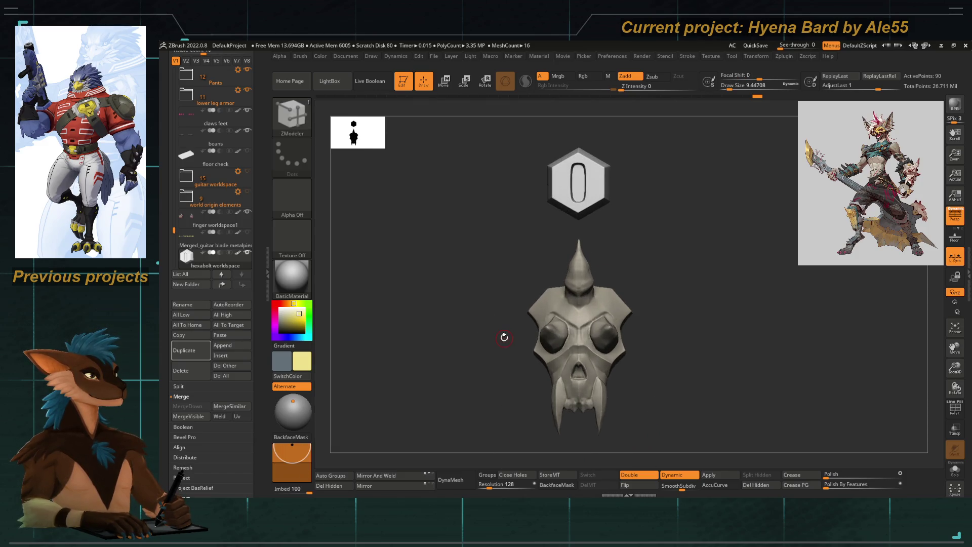
mouse_move(456, 290)
left_mouse_down()
mouse_move(500, 293)
mouse_move(462, 288)
left_mouse_up()
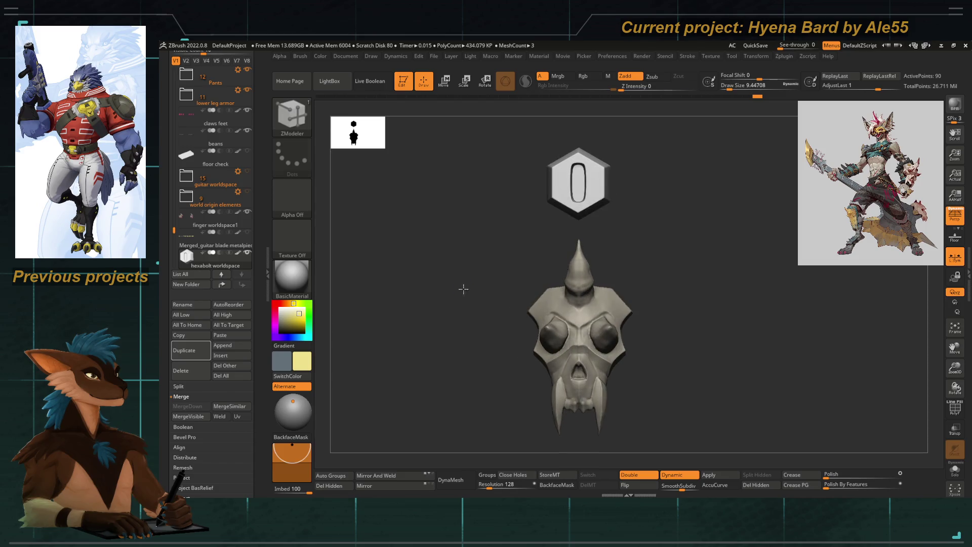
scroll(265, 306, "up", 1)
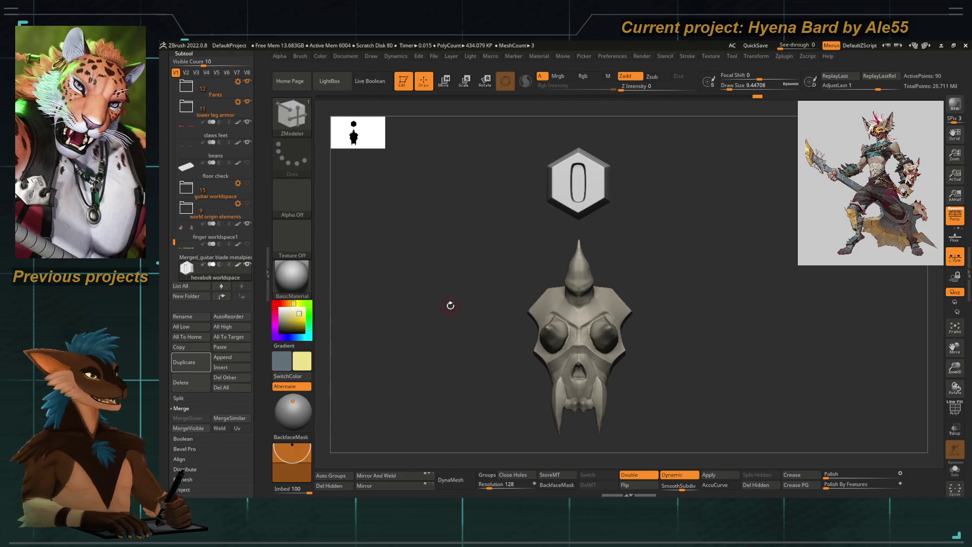
mouse_move(493, 275)
left_mouse_down()
mouse_move(505, 291)
mouse_move(481, 273)
left_mouse_up()
mouse_move(470, 180)
left_mouse_down("alt")
mouse_move(565, 296)
mouse_move(449, 224)
mouse_move(480, 208)
left_mouse_up("alt")
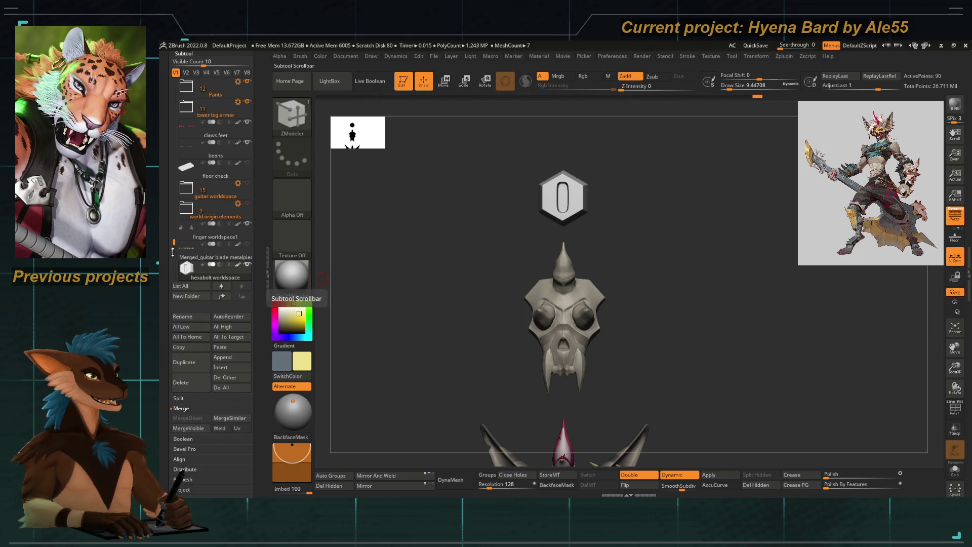
left_click(194, 367)
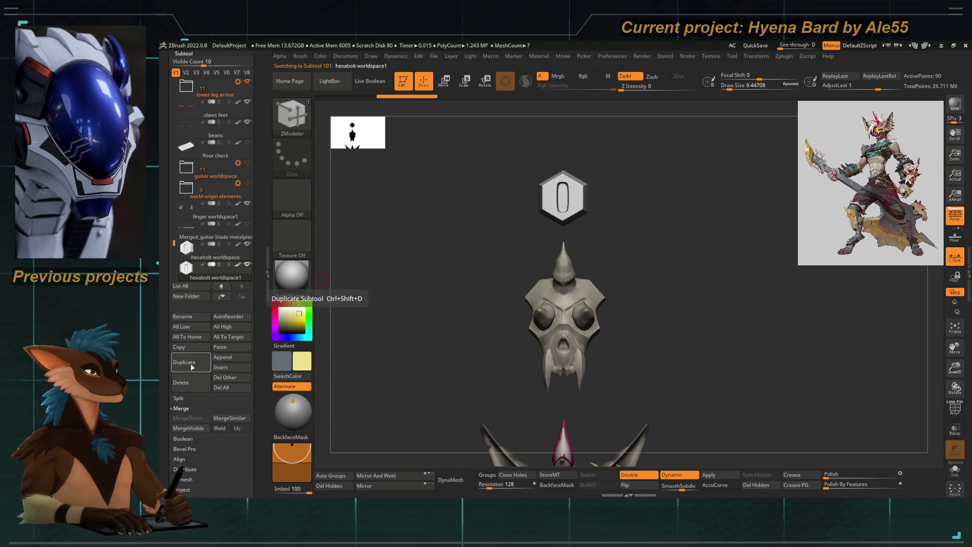
Rename the duplicated bolt subtool to 'hexabolt wristskull'
left_click(183, 317)
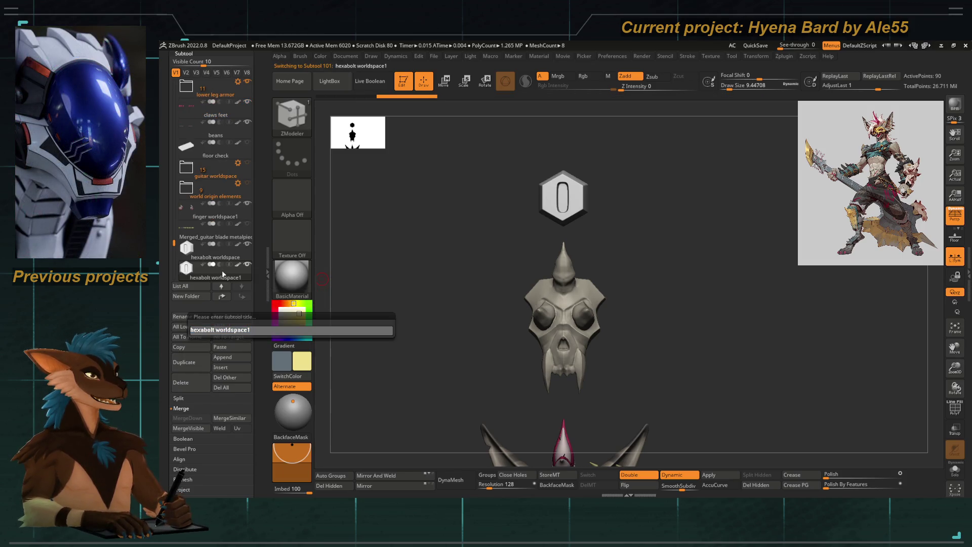
key("BackSpace")
key("BackSpace")
key("BackSpace")
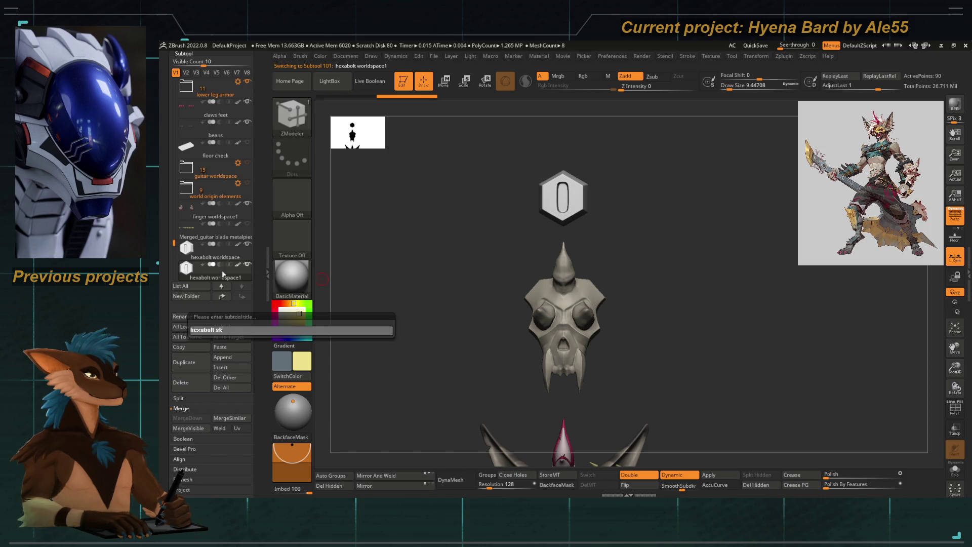
type("wristskull")
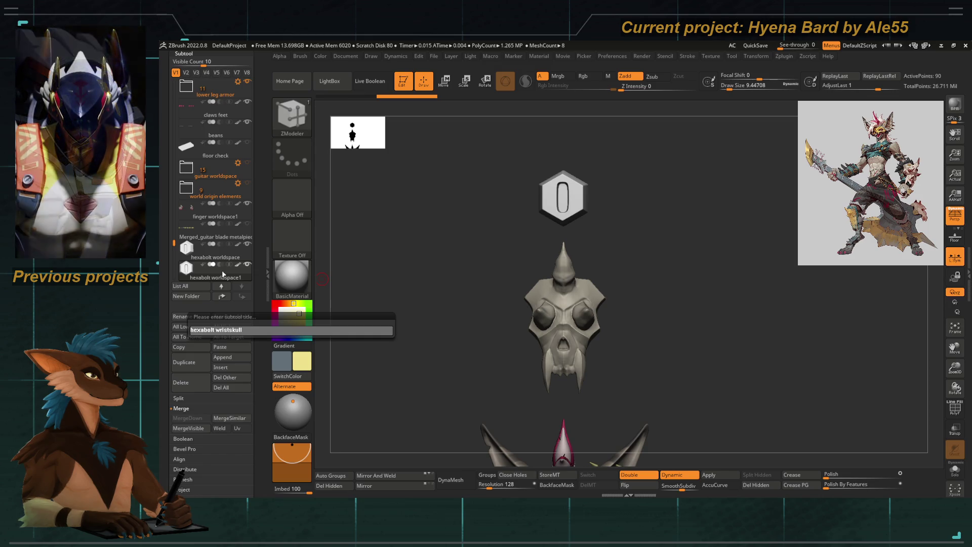
key("Return")
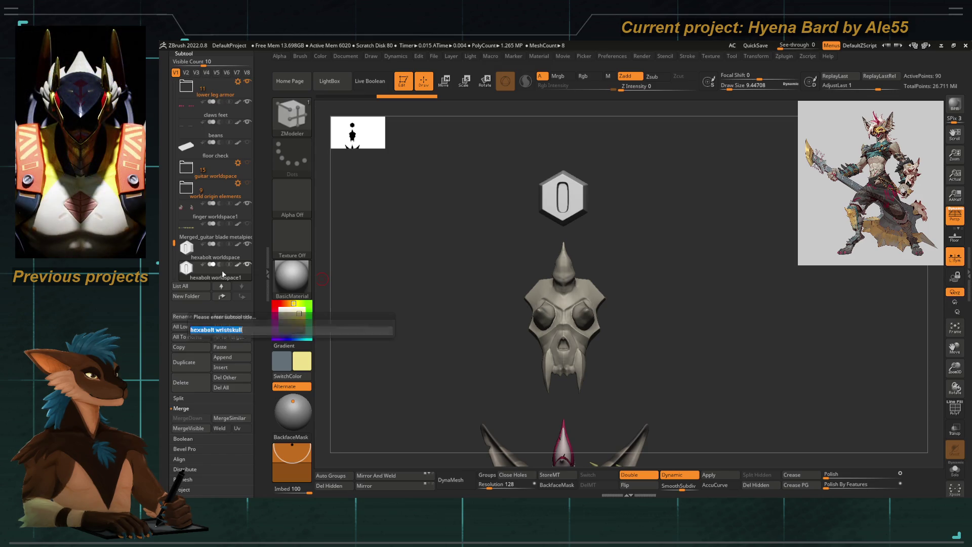
key("w")
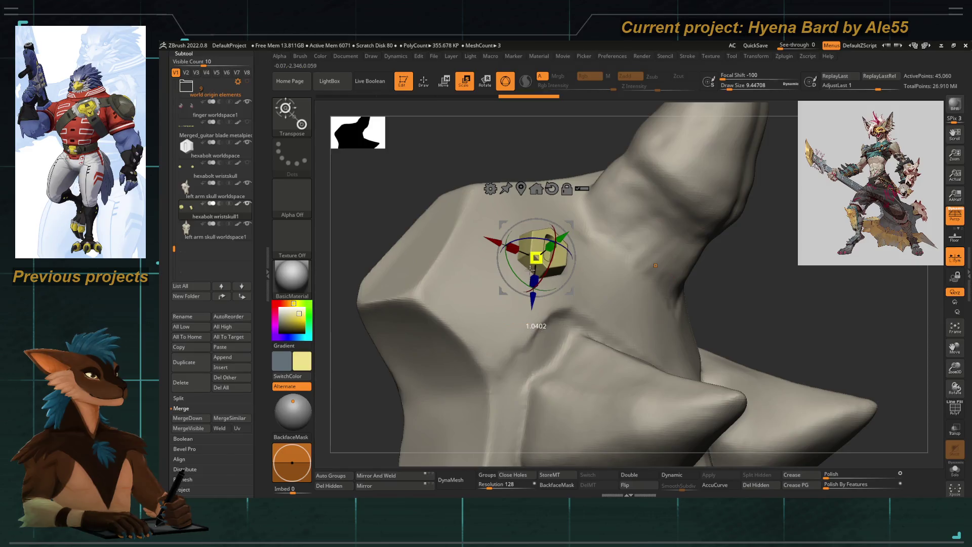
Resize the hexabolt with the scale gizmo to suit the left-arm skull plate
key("e")
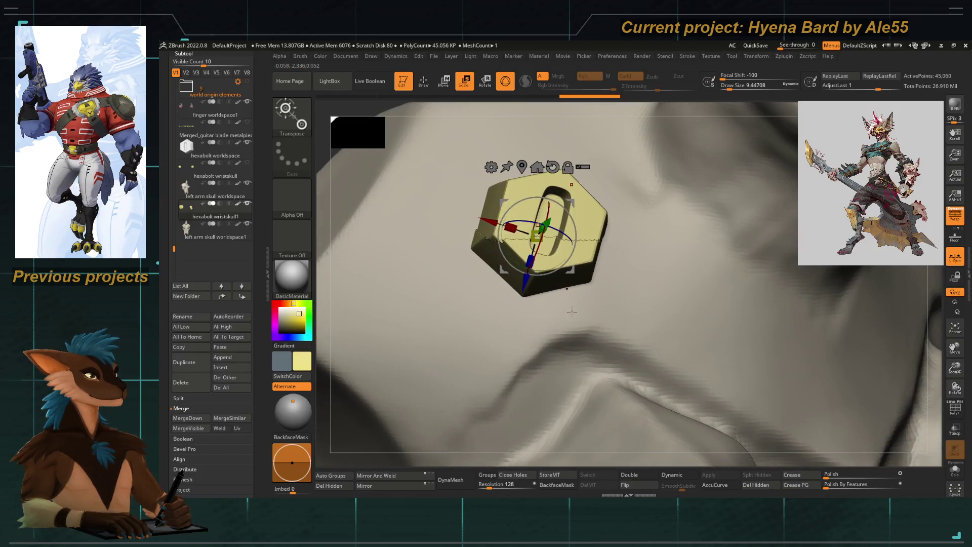
left_click(552, 167)
mouse_move(544, 257)
left_mouse_down()
mouse_move(549, 325)
mouse_move(504, 306)
left_mouse_up()
left_click_drag(536, 256, 403, 196)
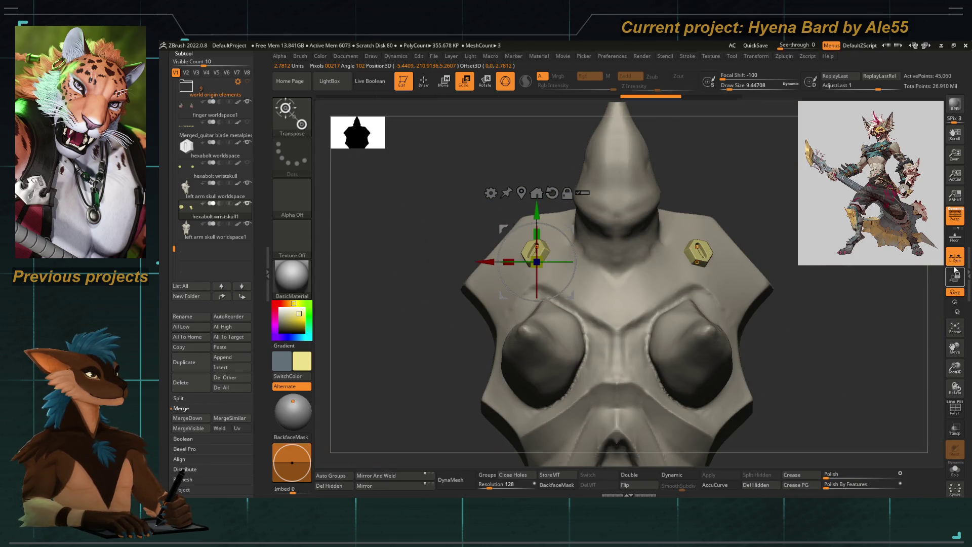
left_click(752, 57)
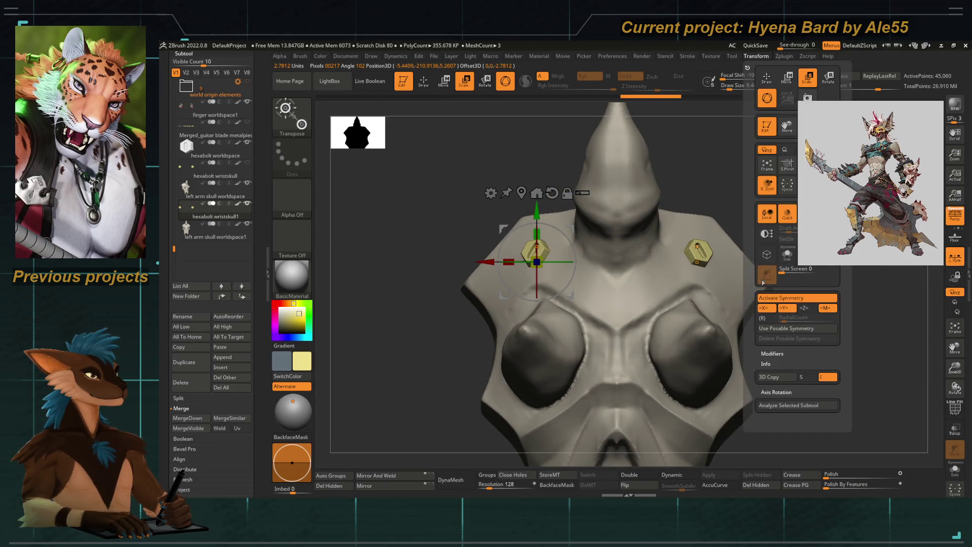
left_click_drag(633, 314, 532, 311)
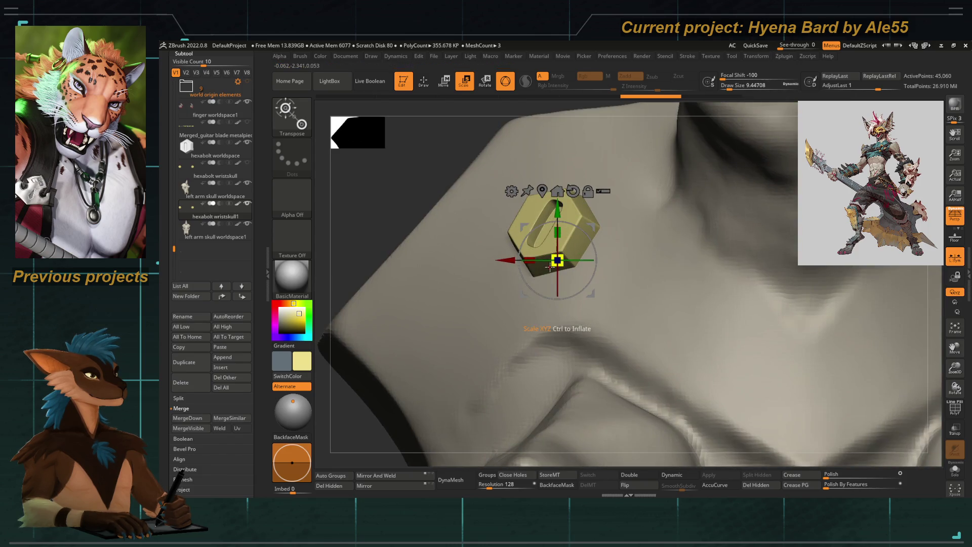
key("f")
left_click_drag(532, 277, 491, 268, "alt")
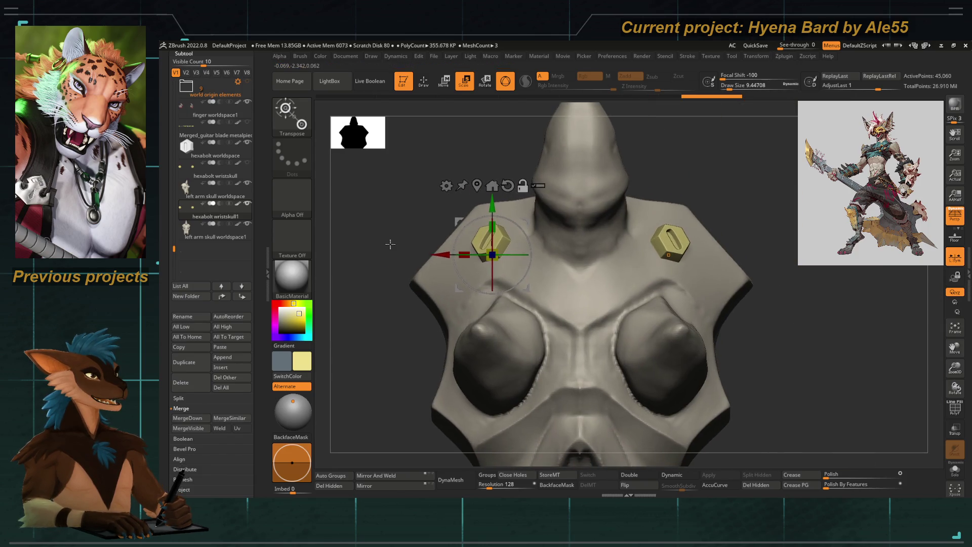
right_click_drag(485, 263, 470, 279)
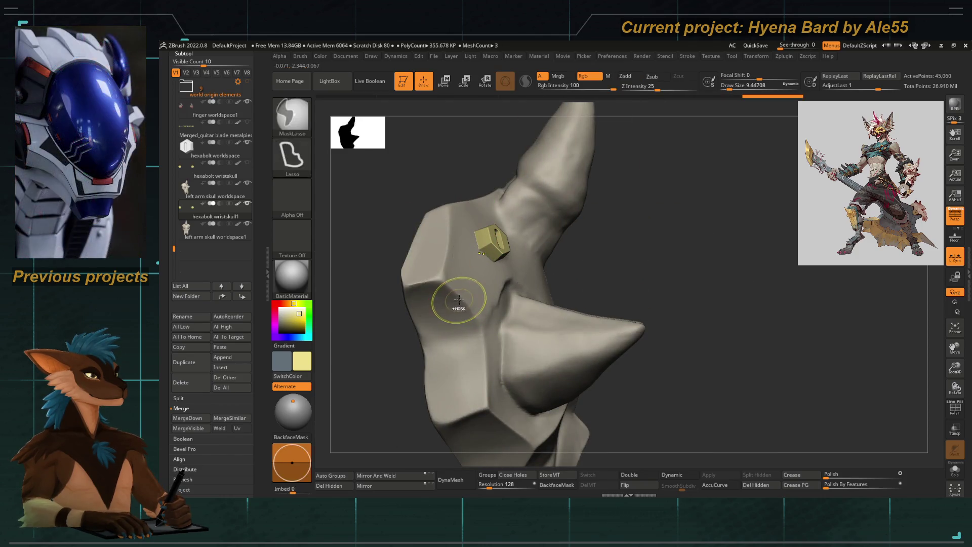
Position the two hexabolts on the skull plate's upper corners beside the horn, then return to ZModeler
key("w")
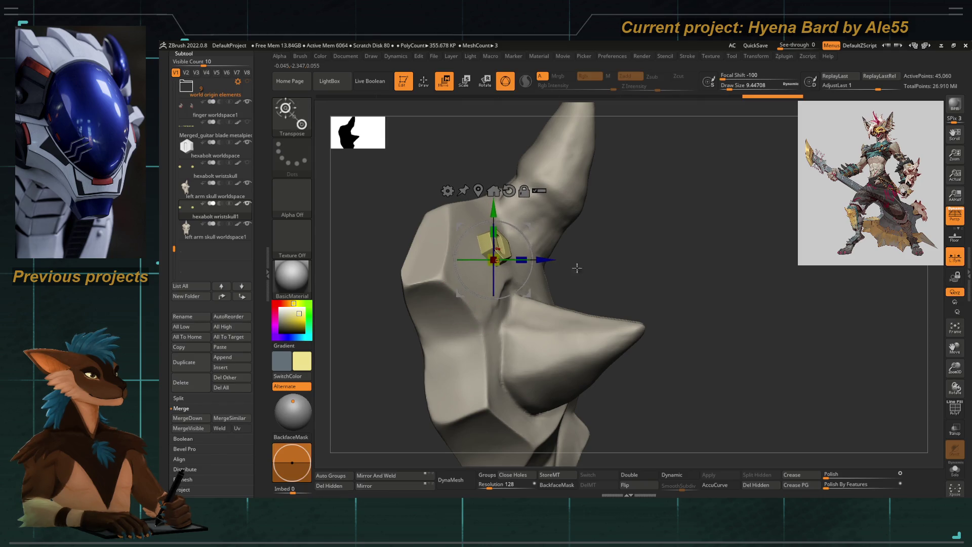
right_click_drag(462, 289, 483, 276, "shift")
mouse_move(402, 221)
right_mouse_down()
mouse_move(410, 217)
mouse_move(375, 203)
mouse_move(349, 252)
right_mouse_up()
key("b")
key("z")
key("m")
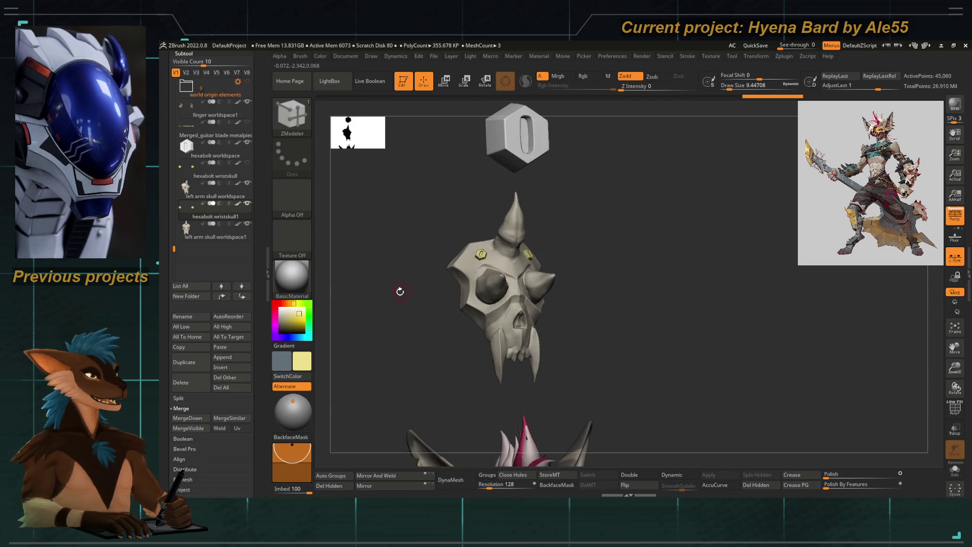
right_click_drag(397, 286, 471, 289, "ctrl")
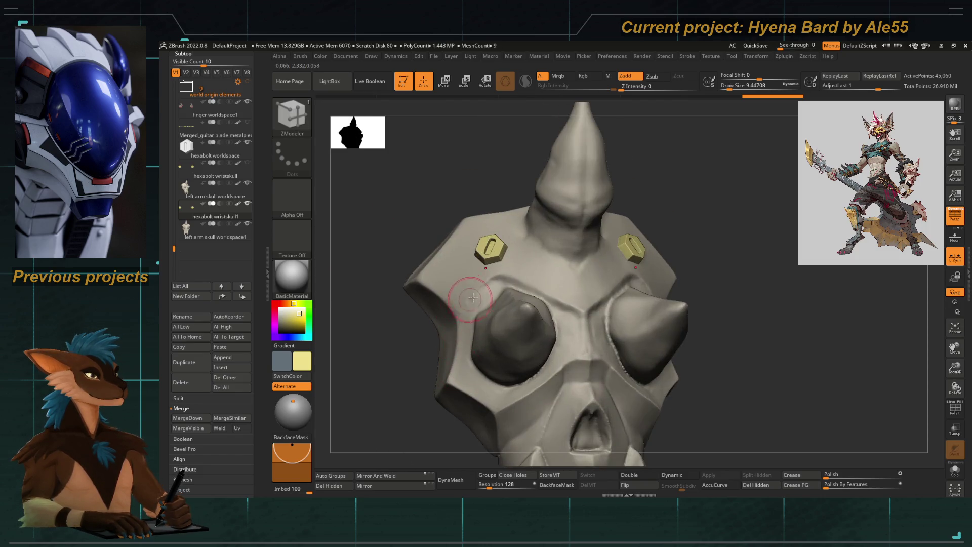
key("e")
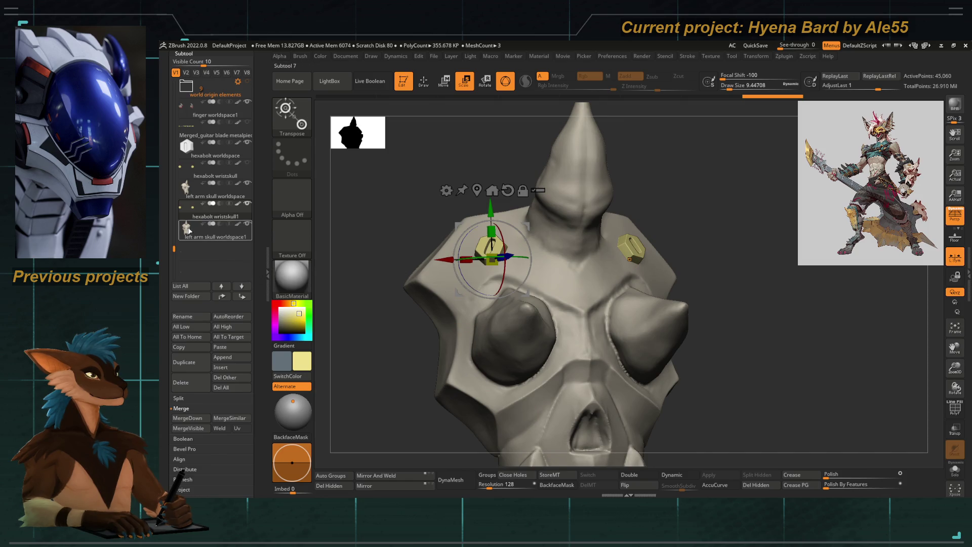
key("q")
right_click_drag(420, 272, 345, 202, "ctrl")
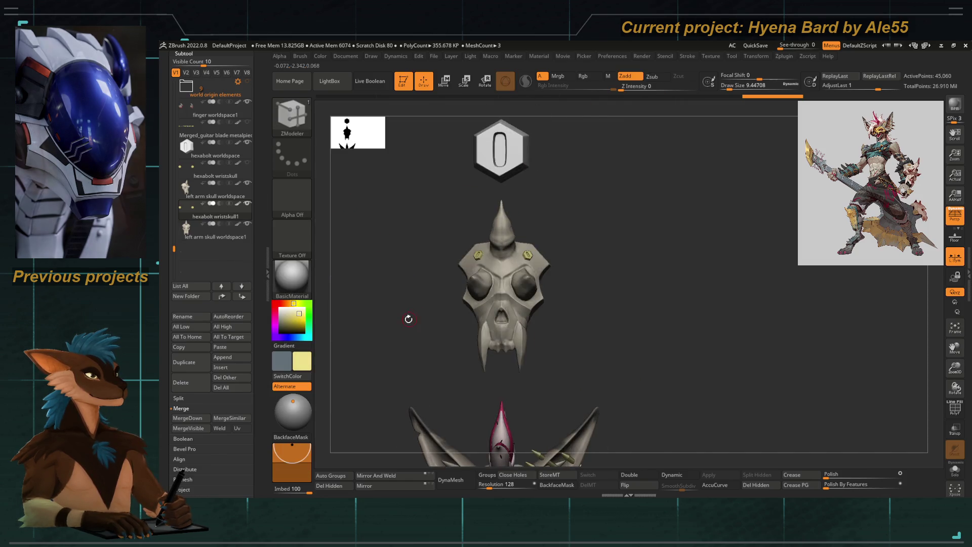
Merge the hexagonal bolts down into the skull armor subtool, confirming the merge
left_click(186, 418)
left_click(249, 439)
mouse_move(332, 321)
right_mouse_down("ctrl")
mouse_move(428, 261)
mouse_move(503, 306)
mouse_move(466, 288)
mouse_move(506, 189)
right_mouse_up("ctrl")
Move and rotate the merged skull armor onto the left wrist, seated against the forearm
key("w")
mouse_move(506, 189)
left_mouse_down("ctrl")
mouse_move(585, 395)
mouse_move(595, 386)
left_mouse_up("ctrl")
mouse_move(594, 387)
right_mouse_down("ctrl")
mouse_move(636, 347)
mouse_move(598, 314)
mouse_move(577, 272)
mouse_move(603, 282)
mouse_move(417, 329)
mouse_move(427, 310)
mouse_move(521, 311)
right_mouse_up("ctrl")
left_click_drag(522, 311, 570, 196)
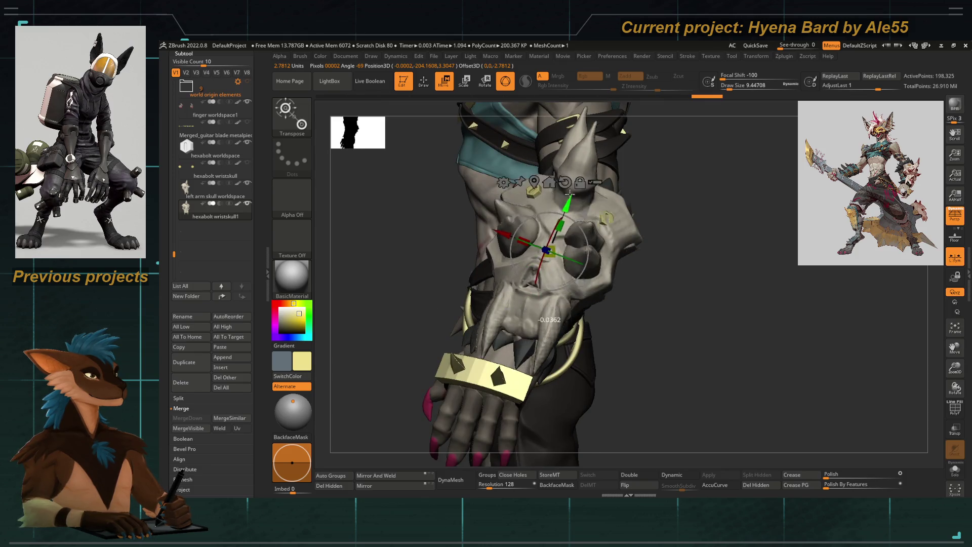
right_click_drag(655, 290, 533, 211)
left_click_drag(532, 211, 531, 217)
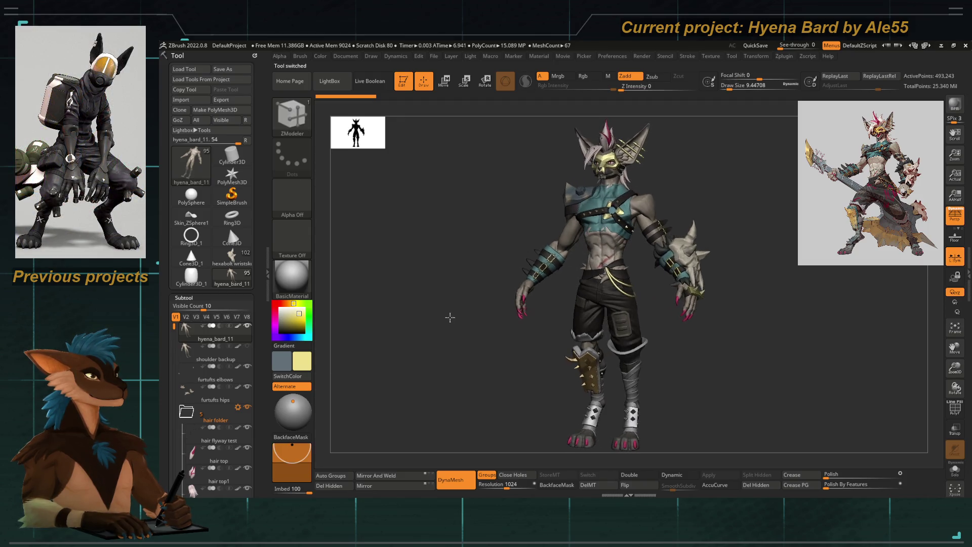
Shift the character left, drop a second copy beside it, and select the hexabolt wristskull tool
mouse_move(449, 319)
left_mouse_down("alt")
mouse_move(354, 309)
mouse_move(662, 354)
mouse_move(712, 350)
mouse_move(688, 346)
left_mouse_up("alt")
key("shift+s")
left_click(235, 259)
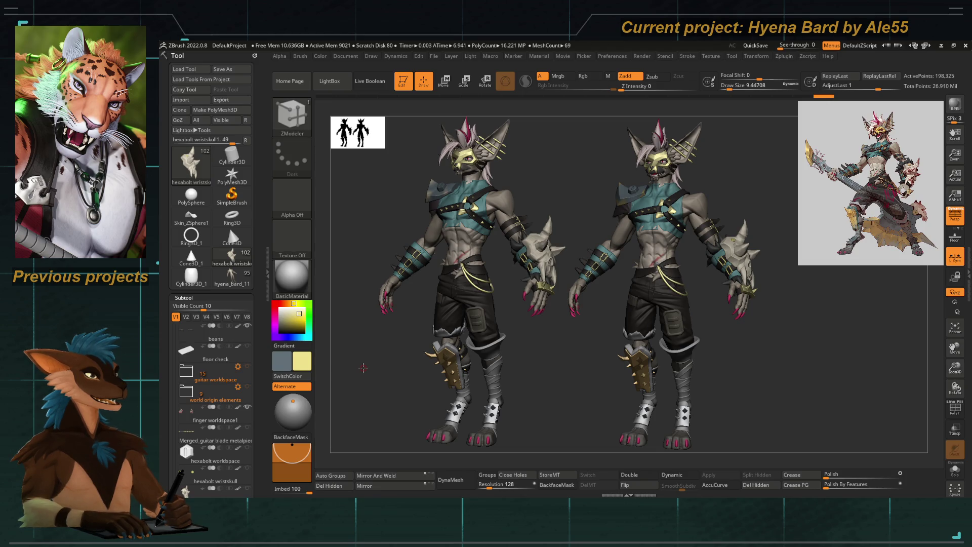
mouse_move(215, 350)
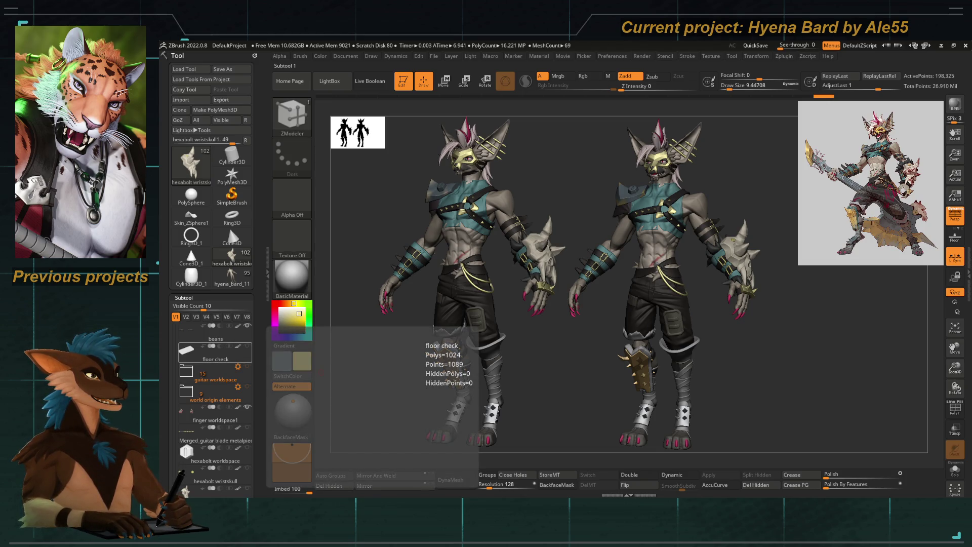